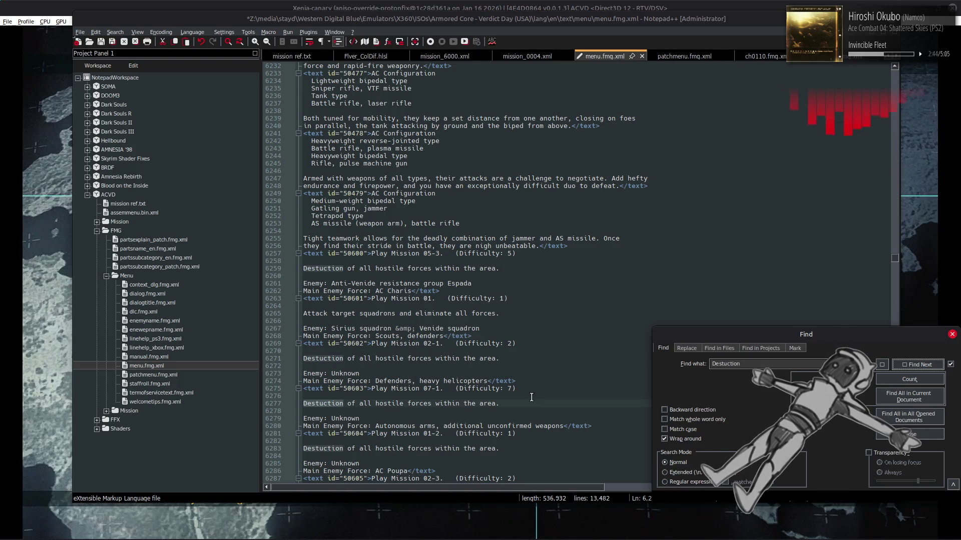
Step: Scroll down through menu.fmg.xml to review the Mission 02 entry
scroll(566, 385, down, 5)
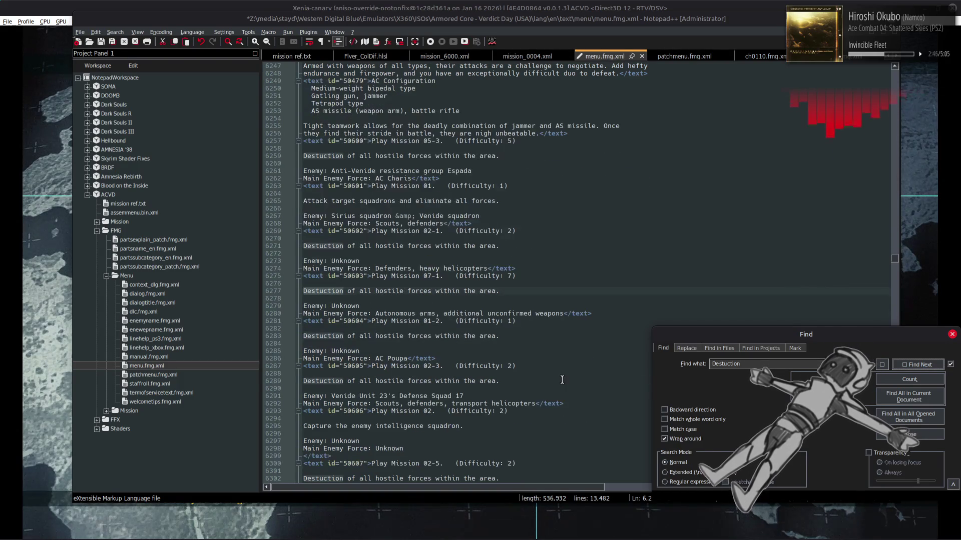
scroll(566, 378, down, 5)
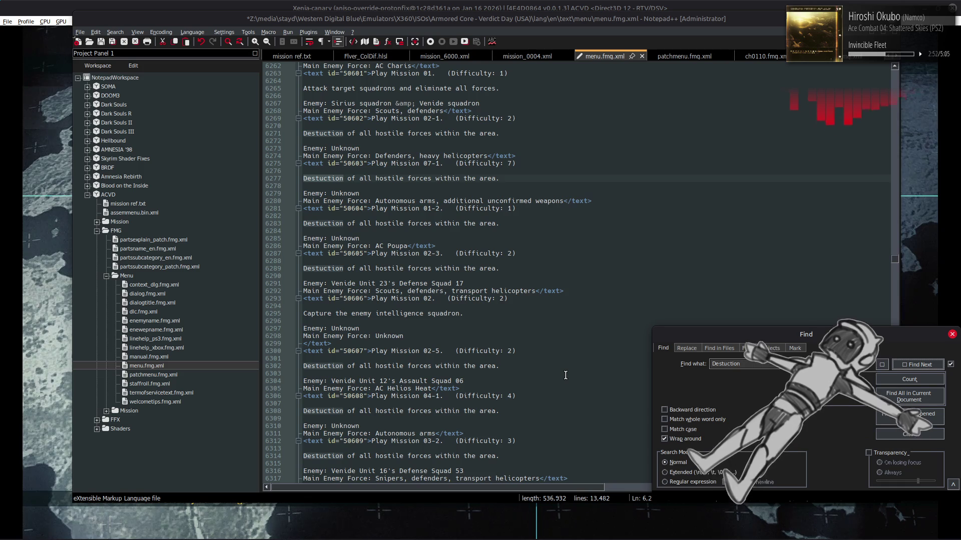
scroll(566, 375, down, 2)
scroll(565, 375, down, 2)
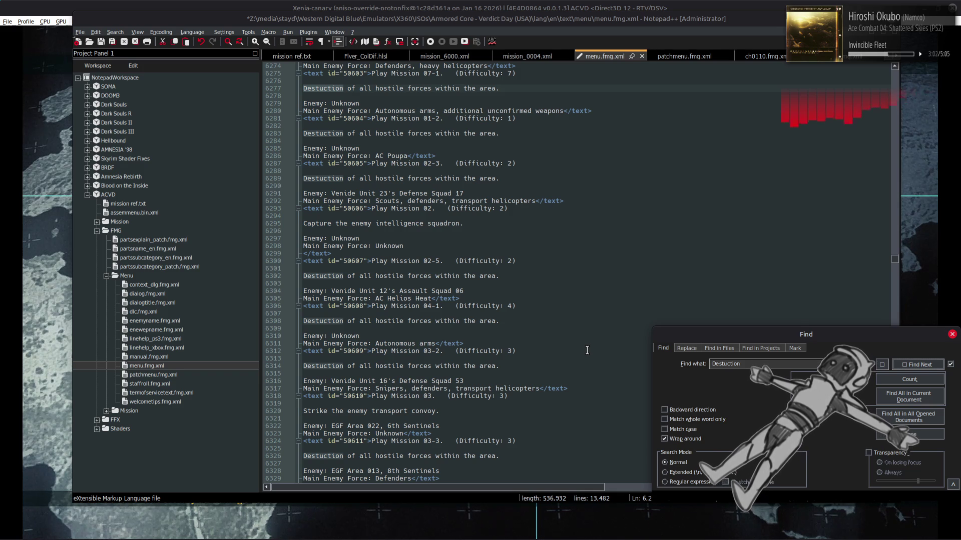
scroll(587, 350, down, 4)
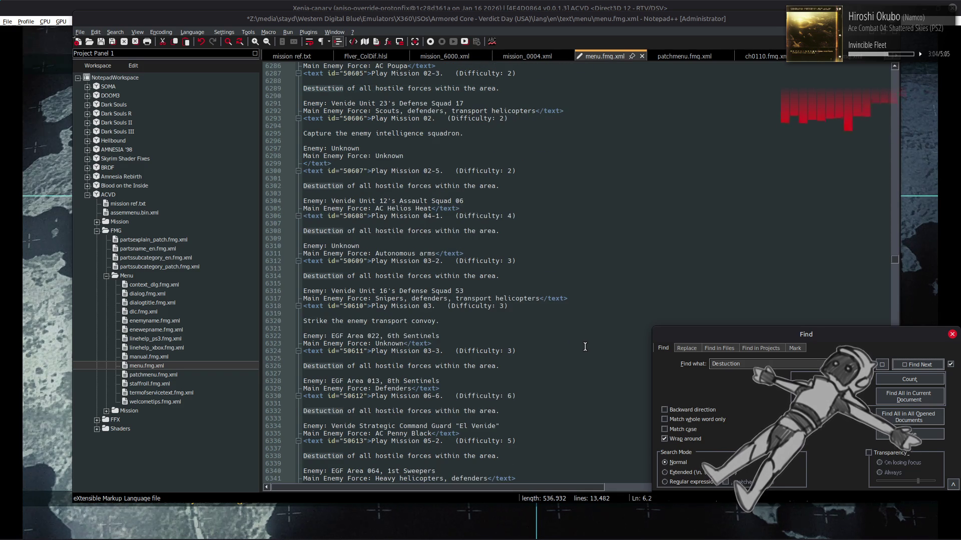
scroll(585, 347, down, 5)
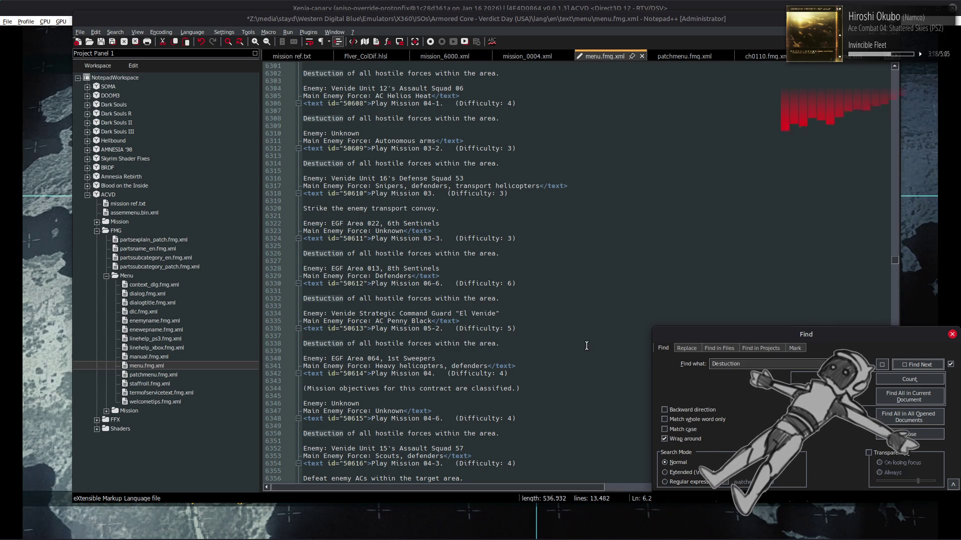
scroll(593, 348, down, 5)
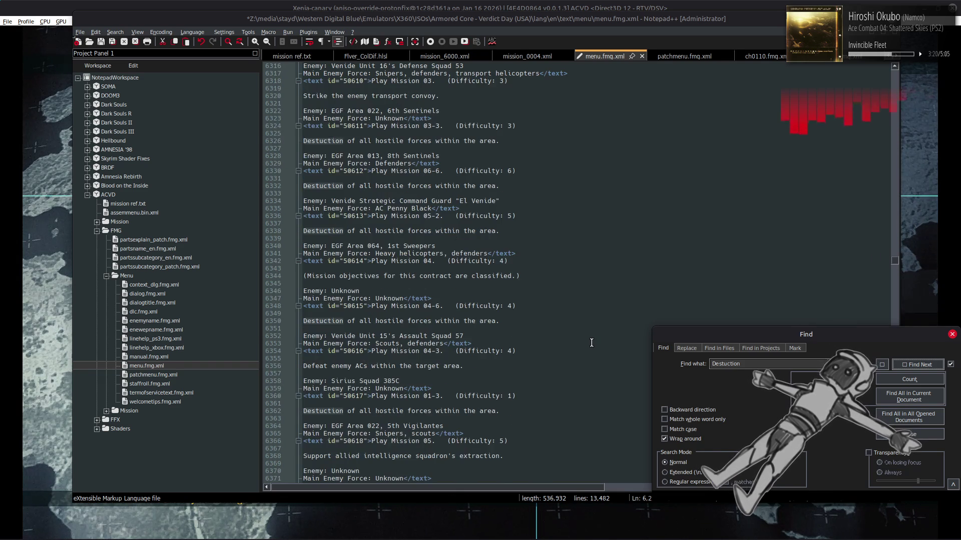
scroll(590, 341, down, 5)
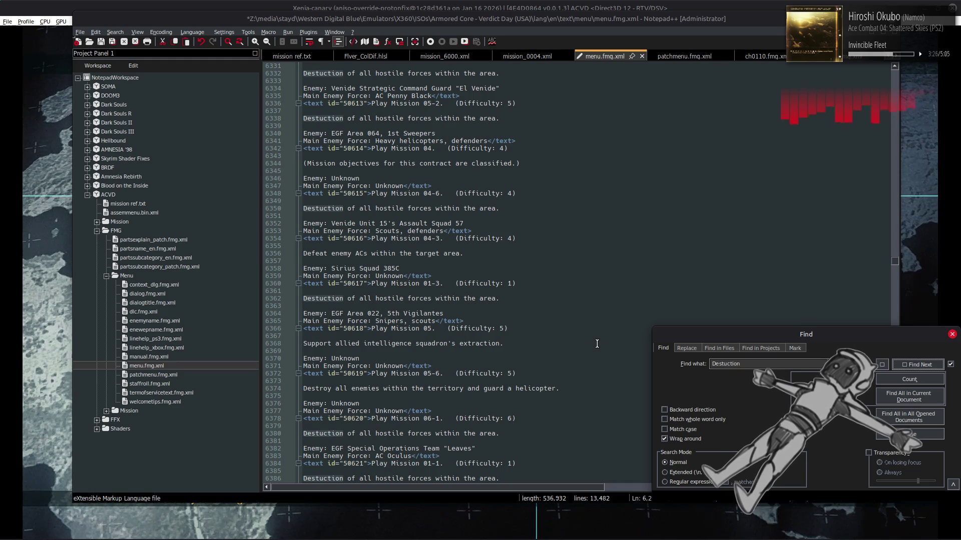
scroll(597, 344, down, 6)
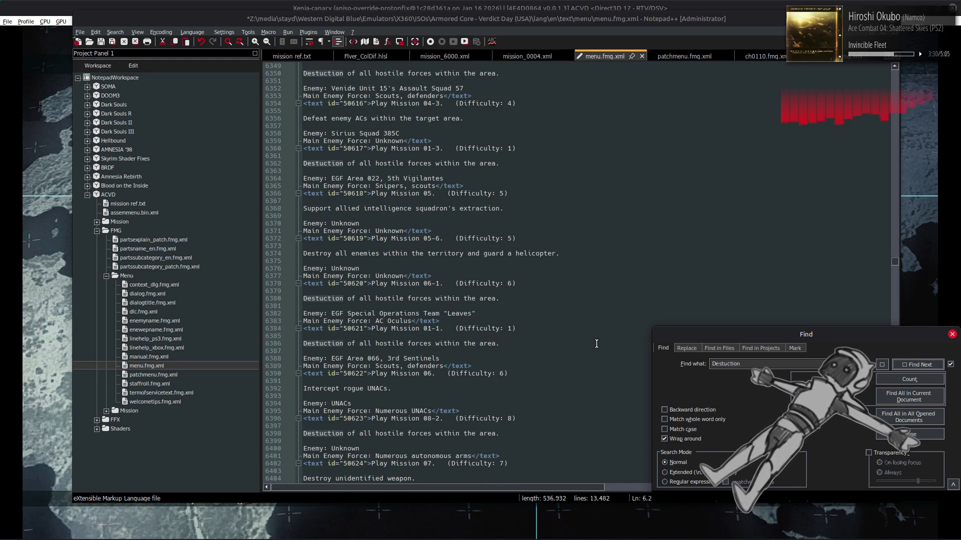
scroll(597, 344, down, 6)
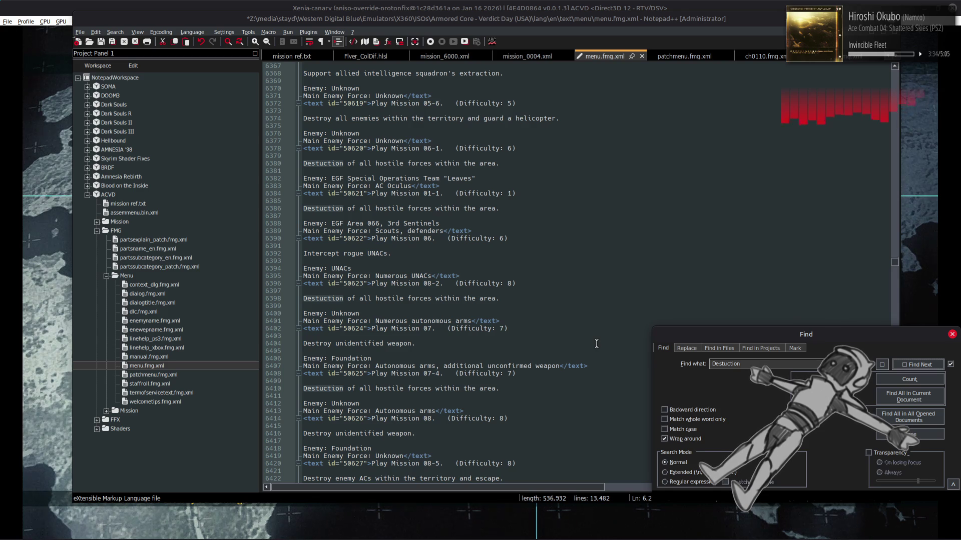
scroll(596, 344, down, 4)
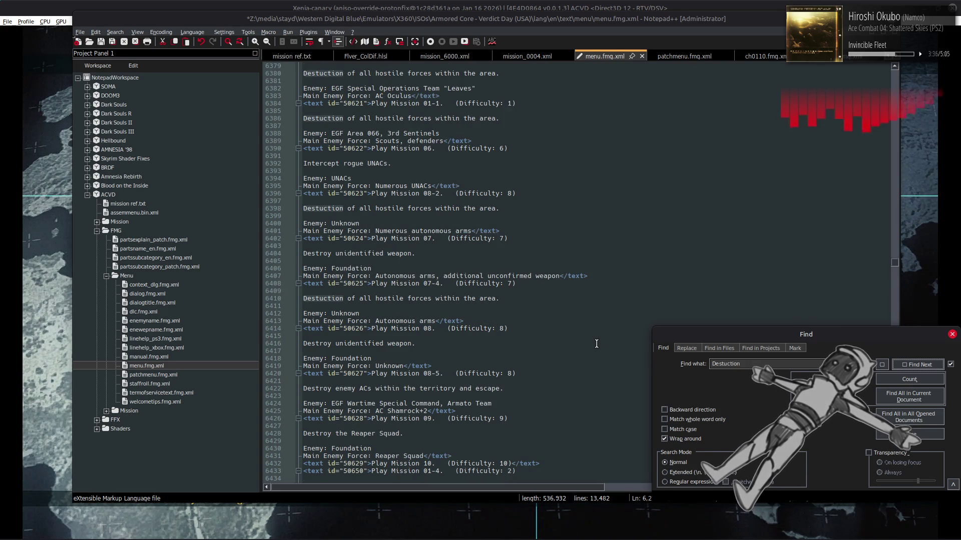
scroll(597, 343, down, 5)
scroll(596, 344, down, 4)
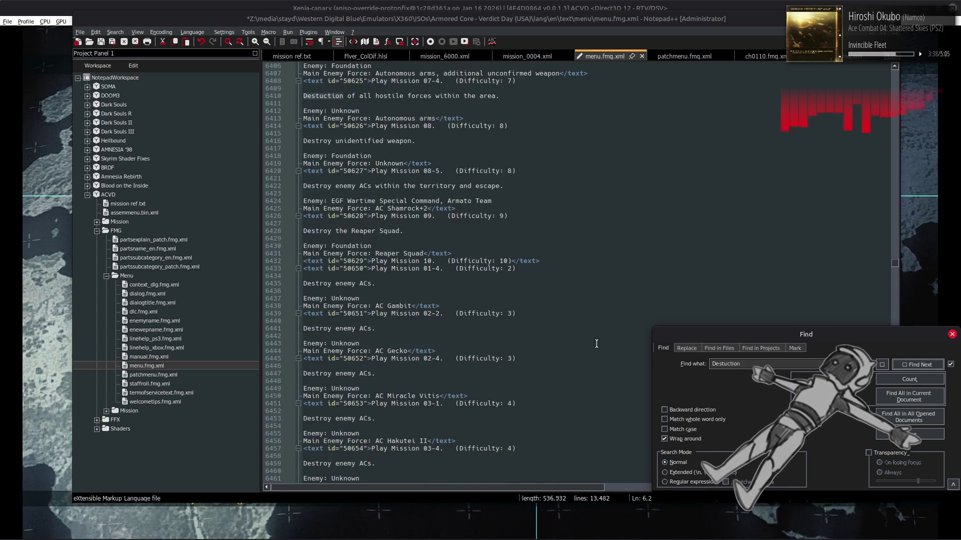
scroll(596, 344, down, 3)
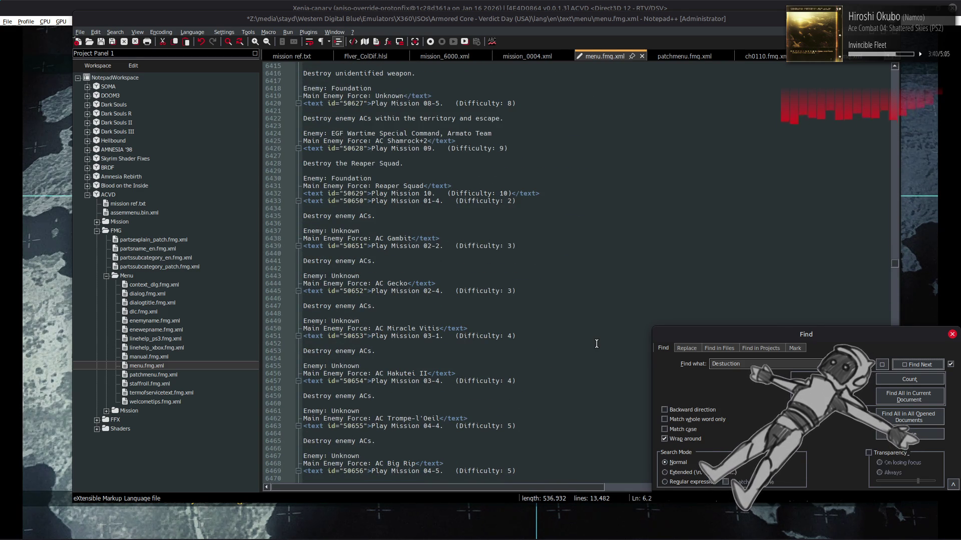
scroll(596, 343, down, 12)
scroll(596, 343, up, 16)
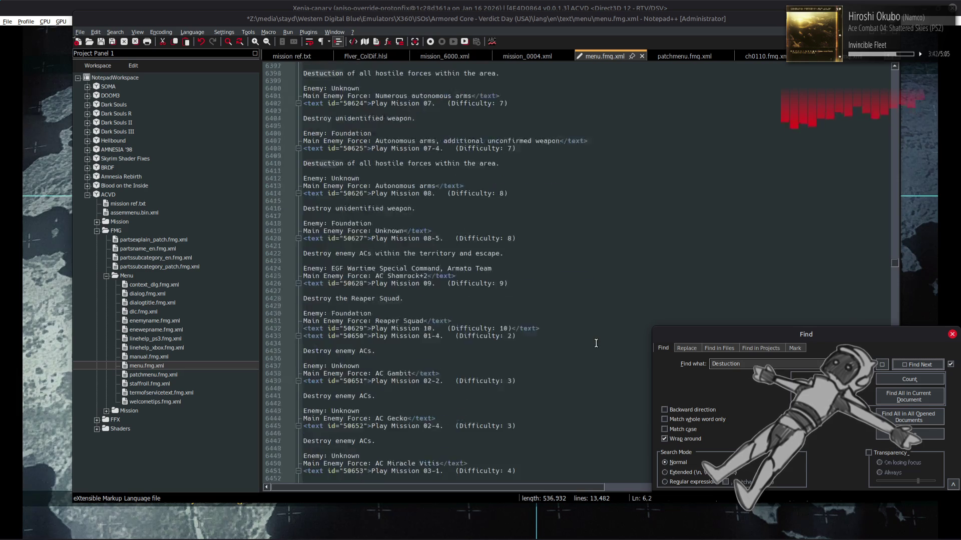
scroll(595, 343, up, 20)
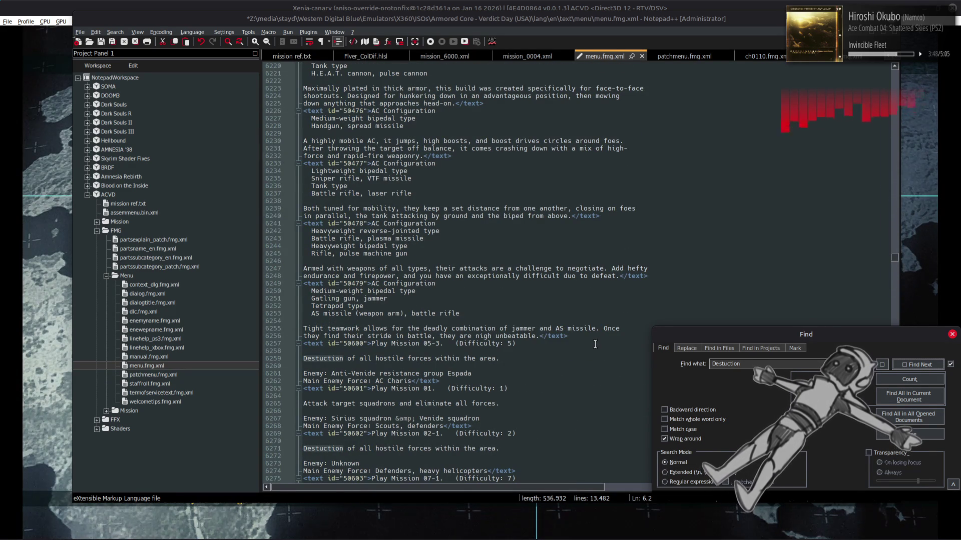
scroll(593, 344, down, 4)
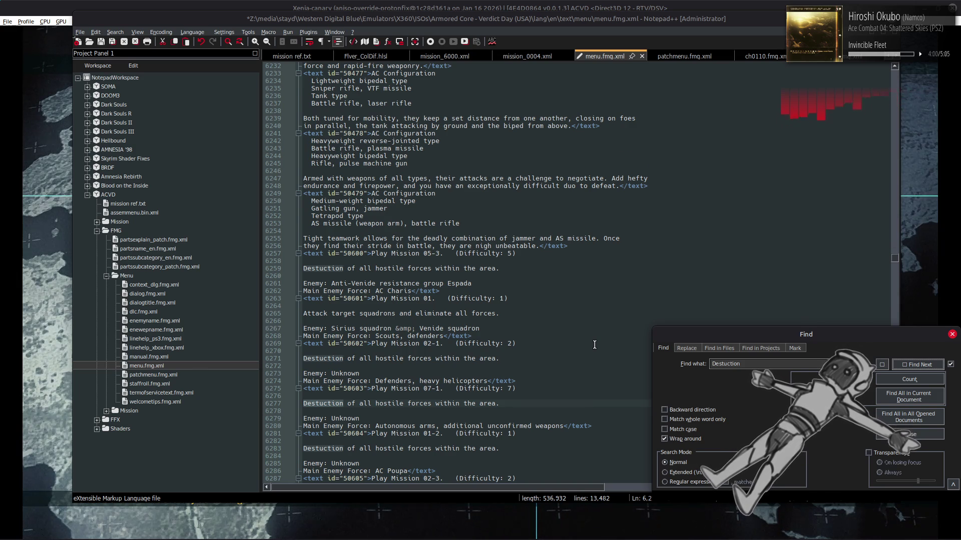
scroll(594, 344, down, 1)
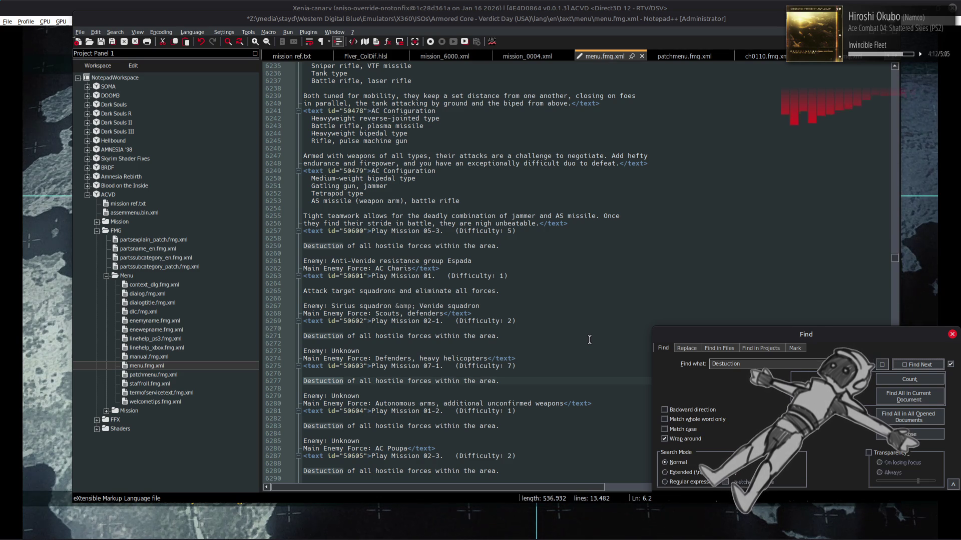
scroll(588, 339, down, 6)
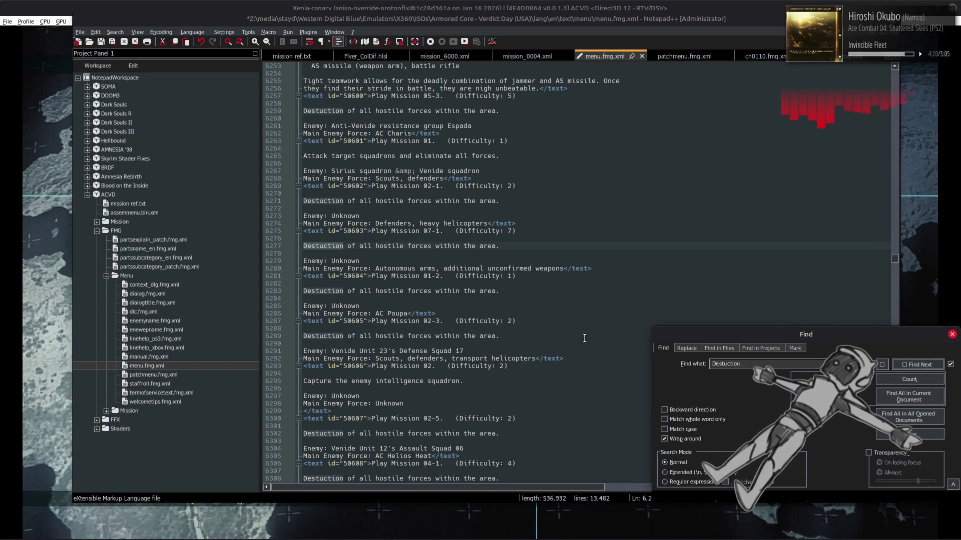
Step: Place the caret after Mission 02's closing tag on line 6299, then switch windows
click(390, 415)
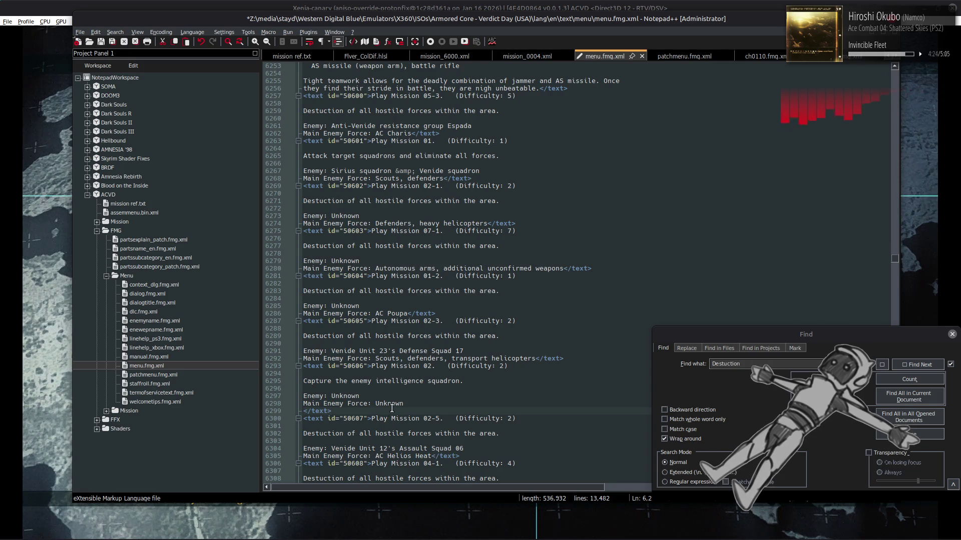
scroll(392, 409, down, 2)
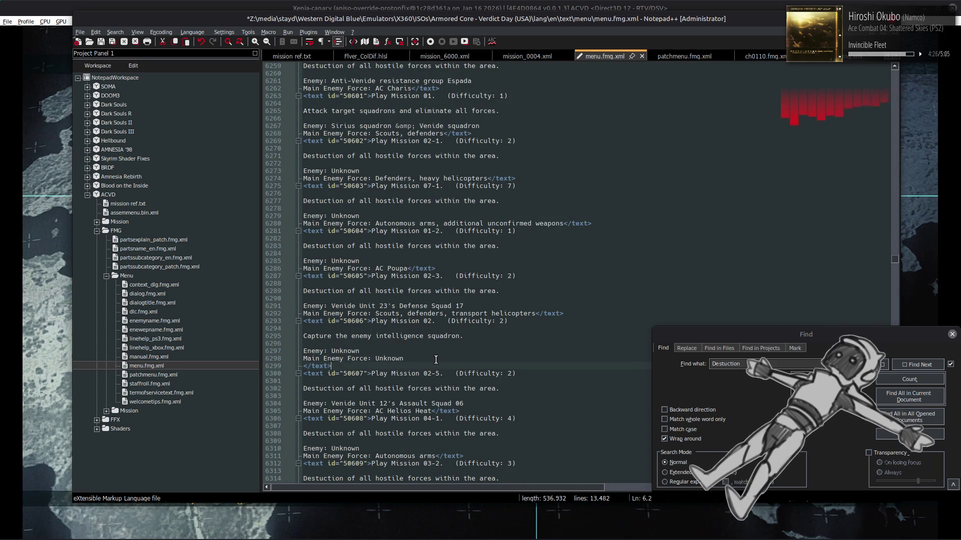
scroll(436, 360, down, 3)
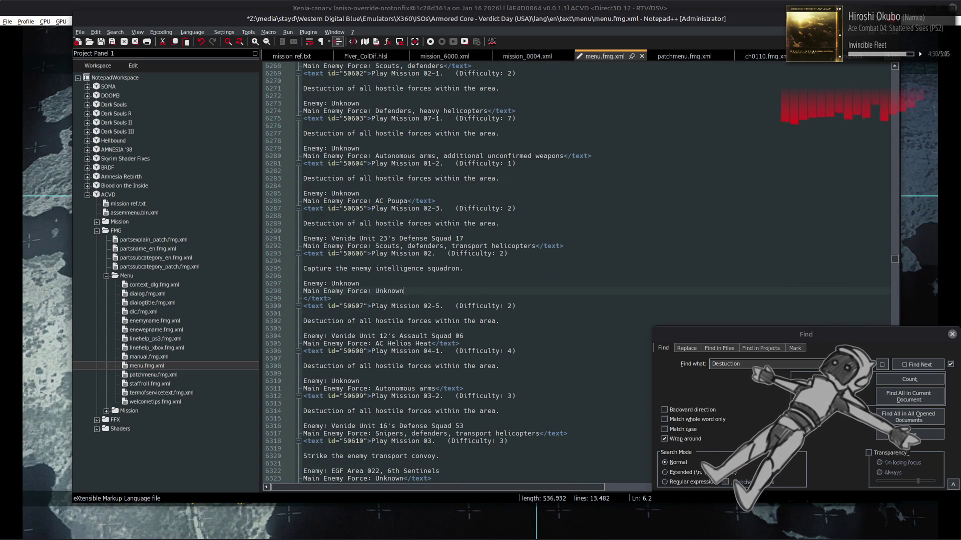
key(alt+Tab)
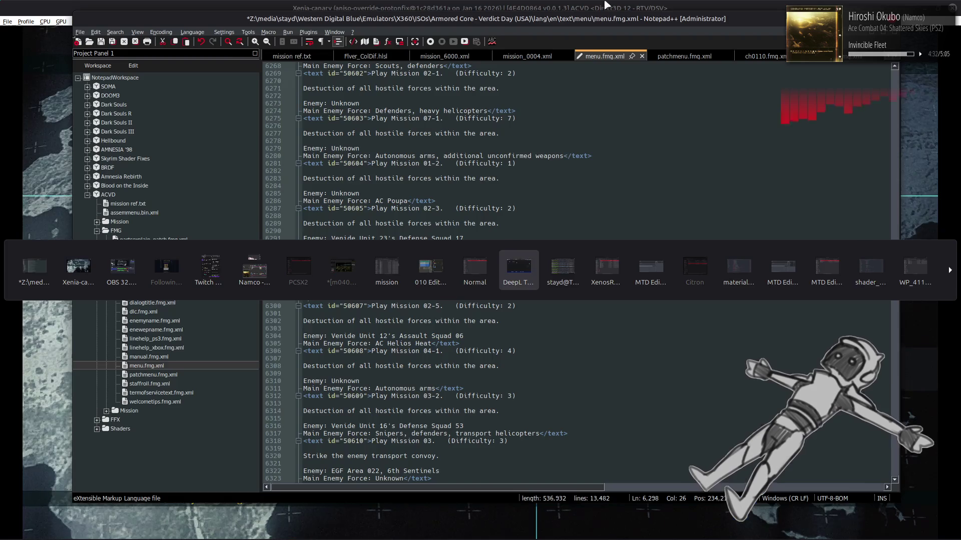
Step: In the game, back out to the Area List and enter South Islands to view Mission 02
click(518, 270)
key(alt+Tab)
key(alt+Tab)
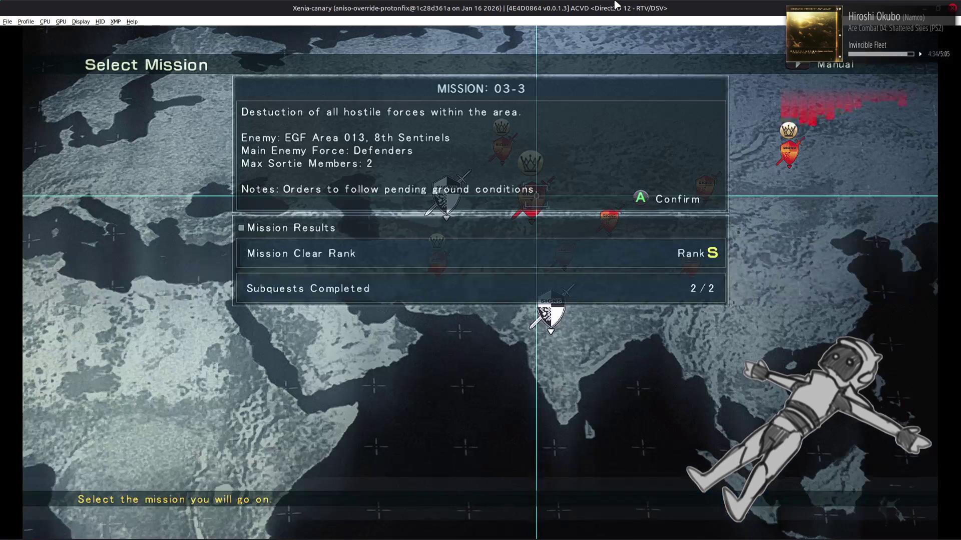
key(Escape)
key(Escape)
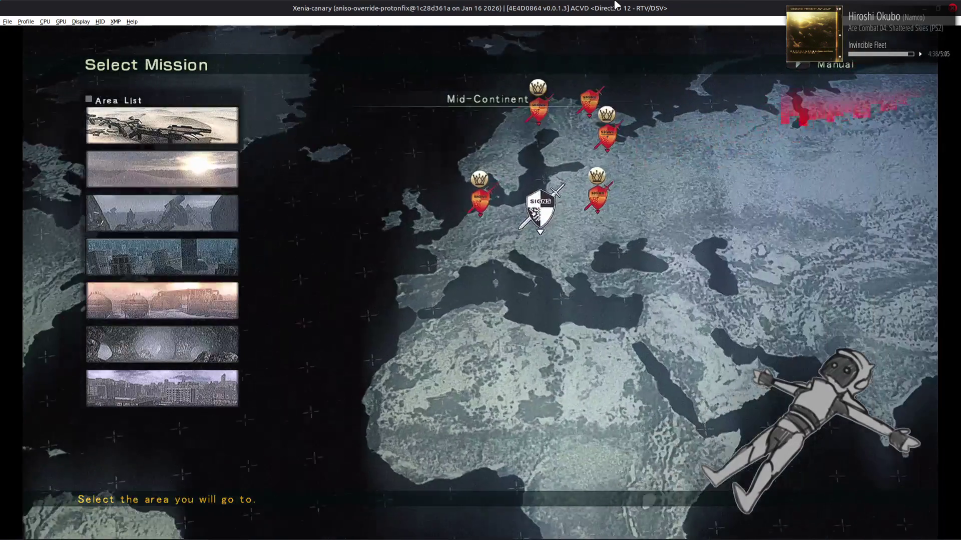
key(Return)
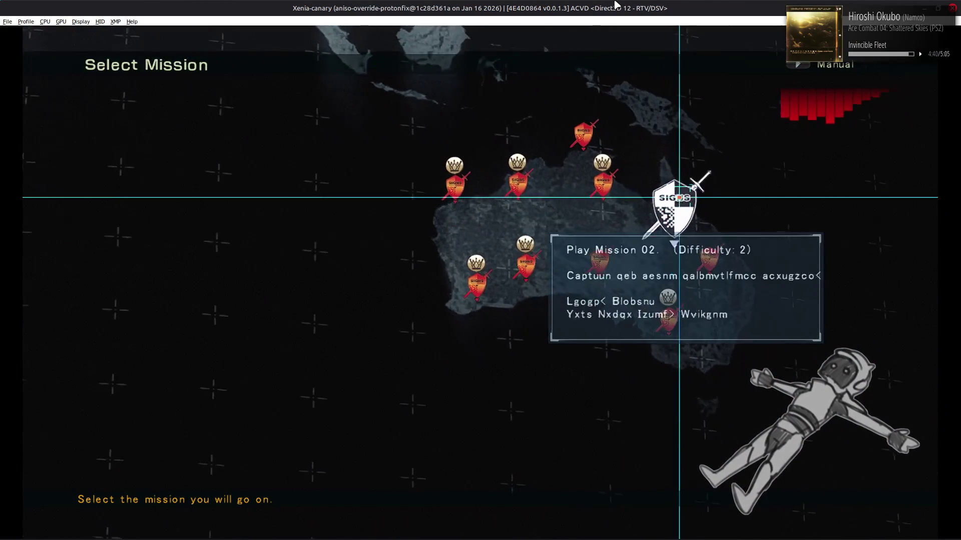
key(alt+Tab)
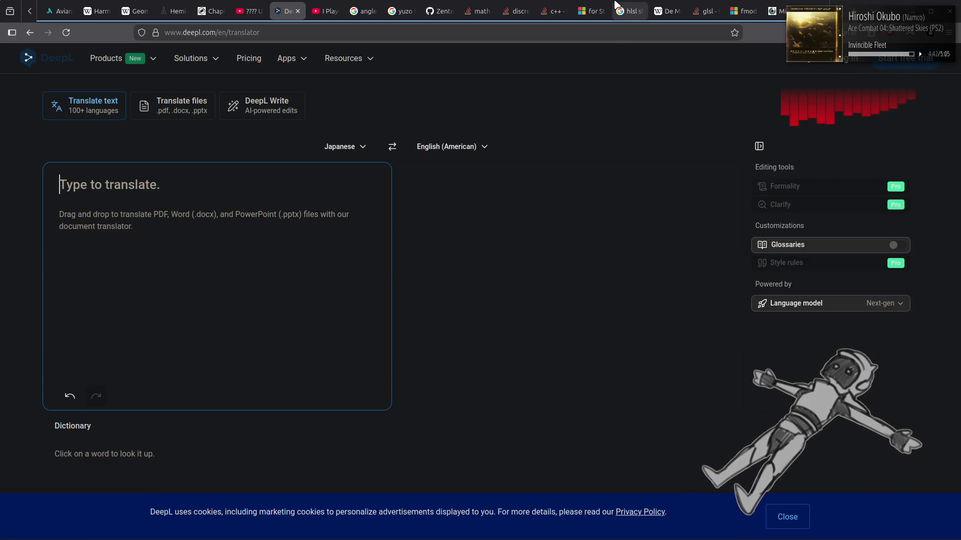
Step: Cycle past Notepad++ back to Xenia to read Mission 02's corrected briefing
key(alt+Tab)
key(alt+Tab)
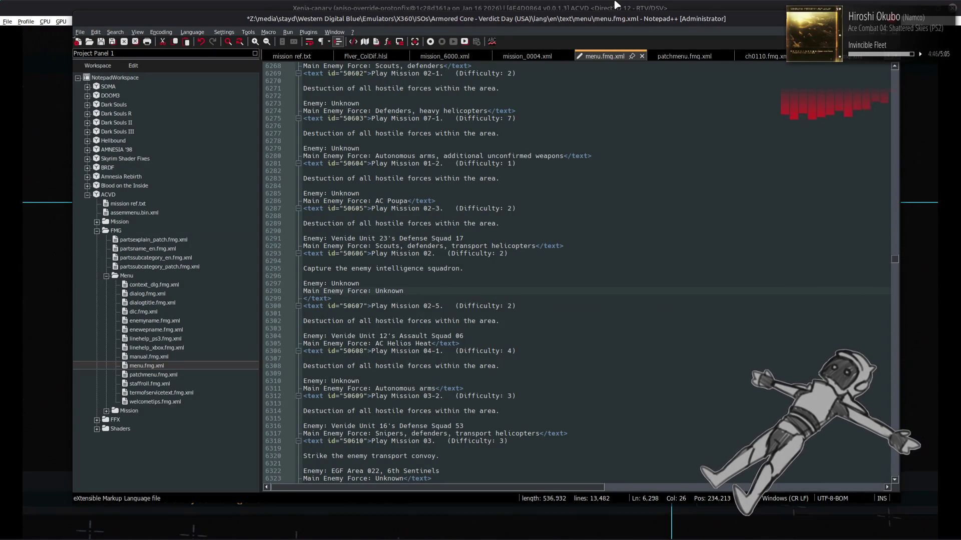
key(alt+Tab)
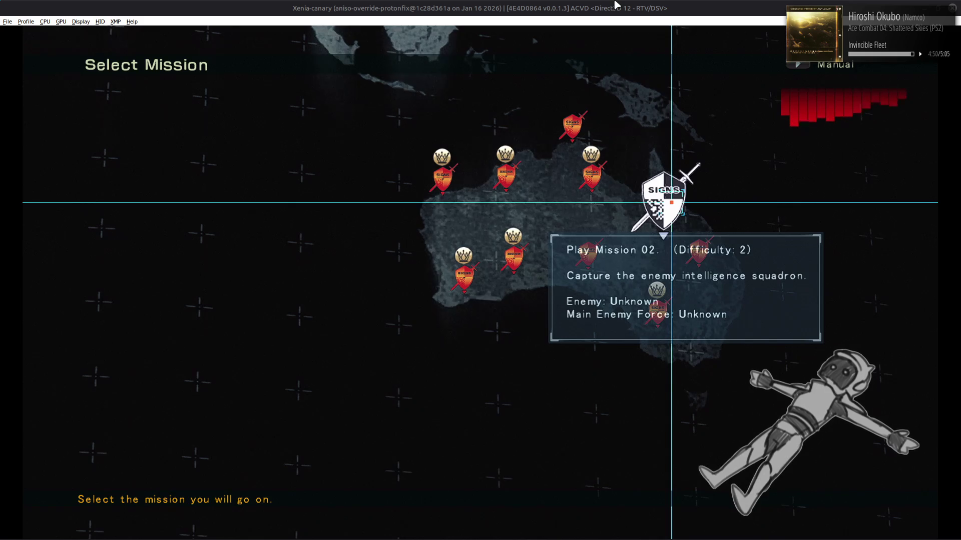
key(Left)
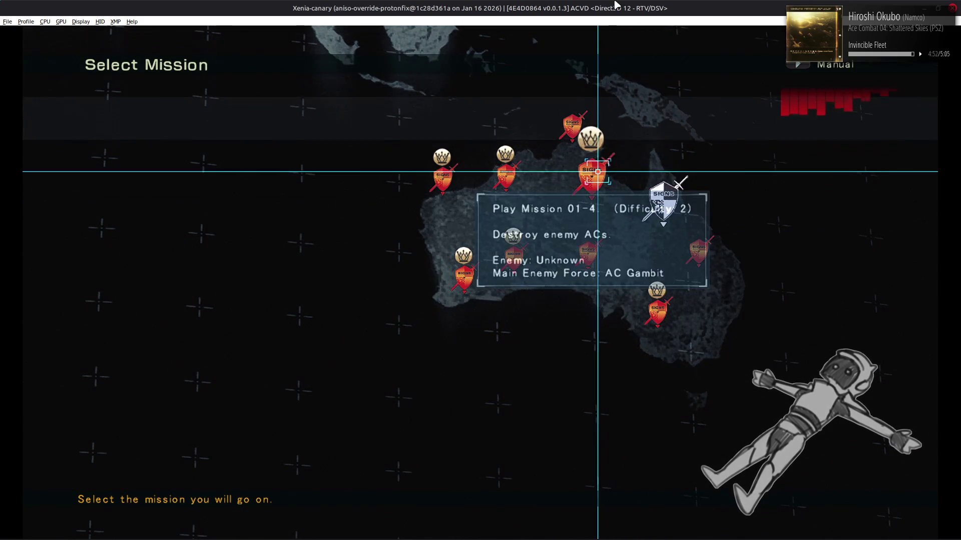
key(Right)
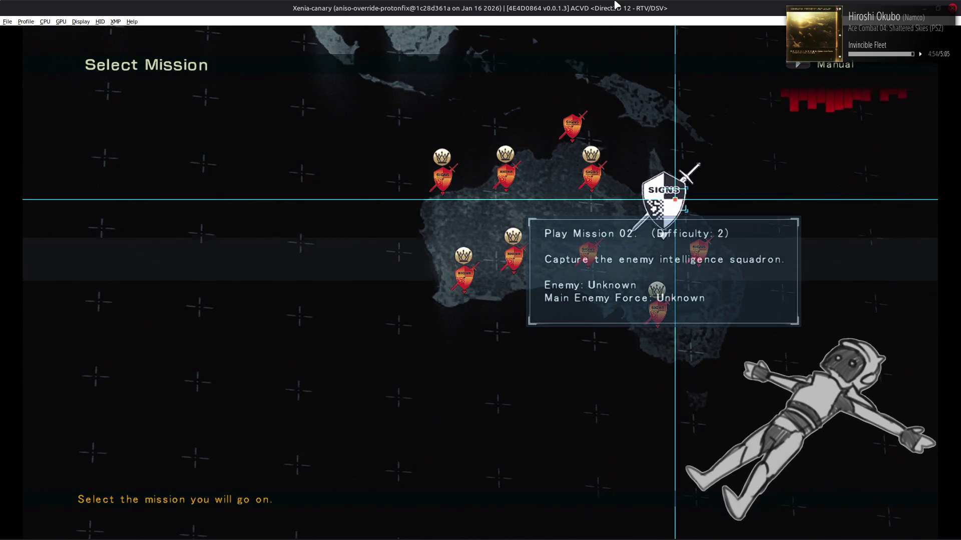
key(Down)
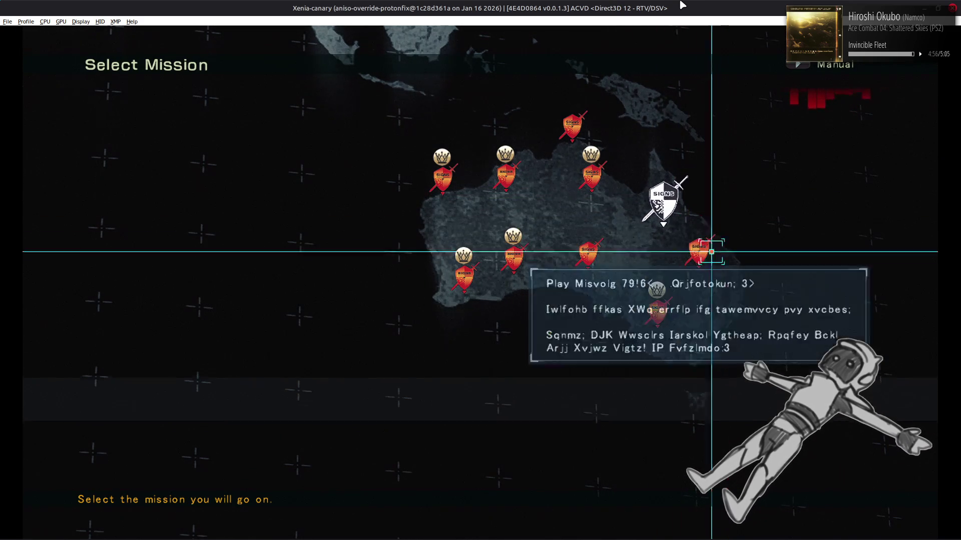
key(Up)
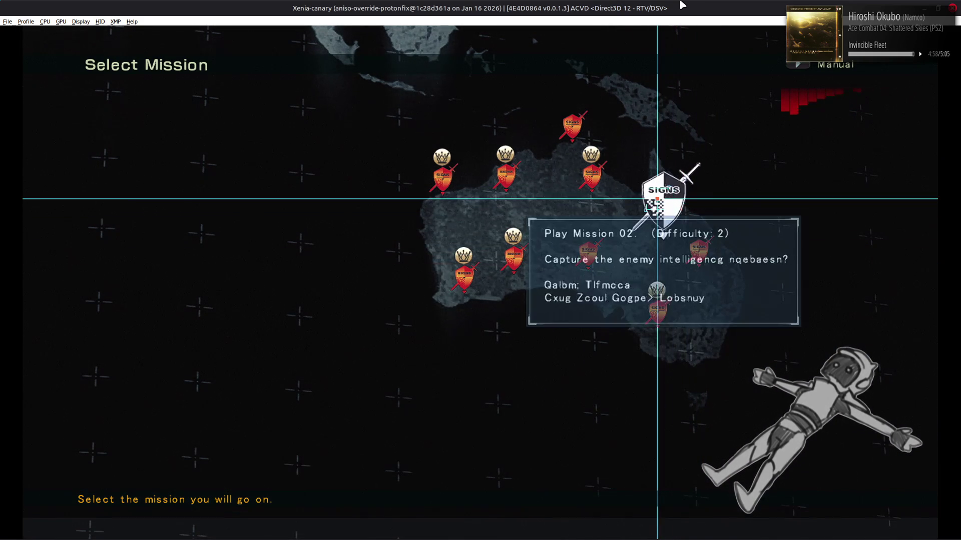
key(Down)
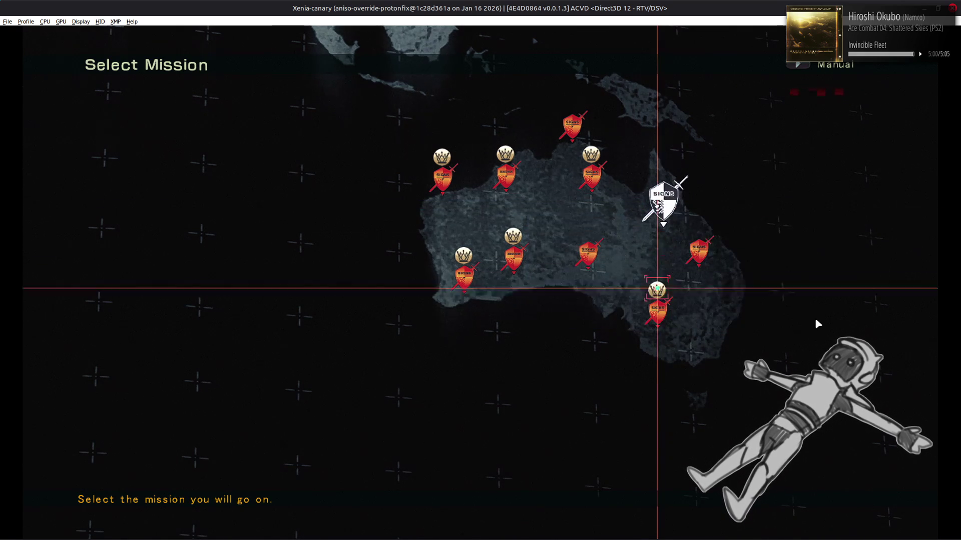
key(Left)
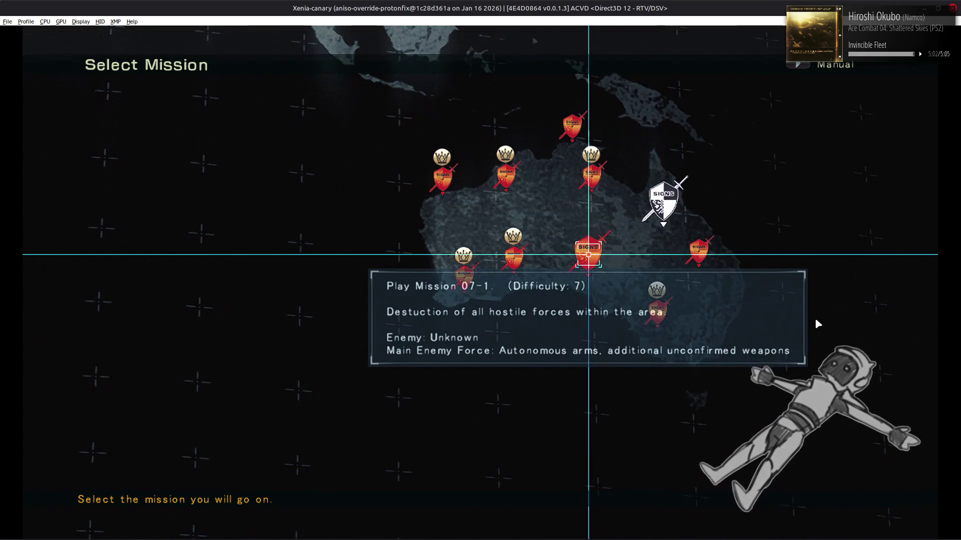
key(Left)
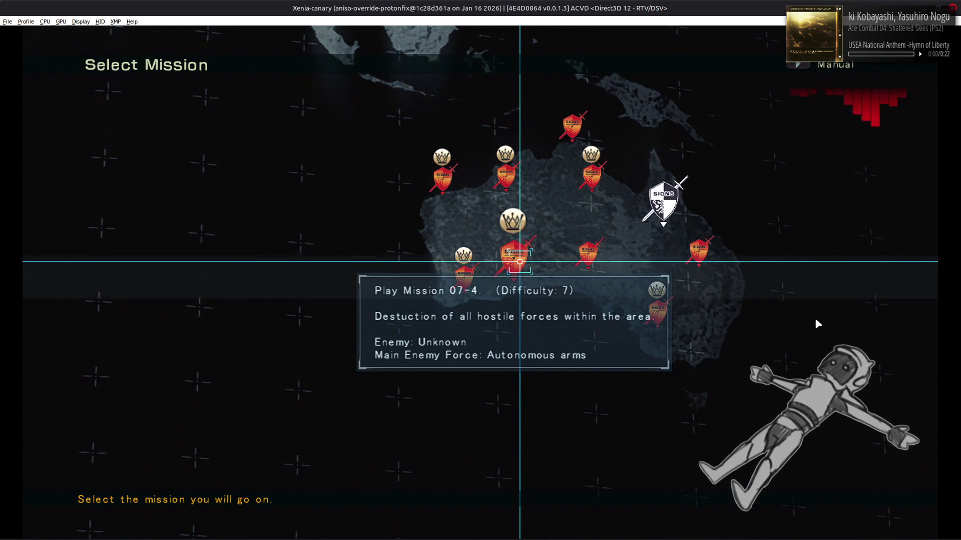
key(Left)
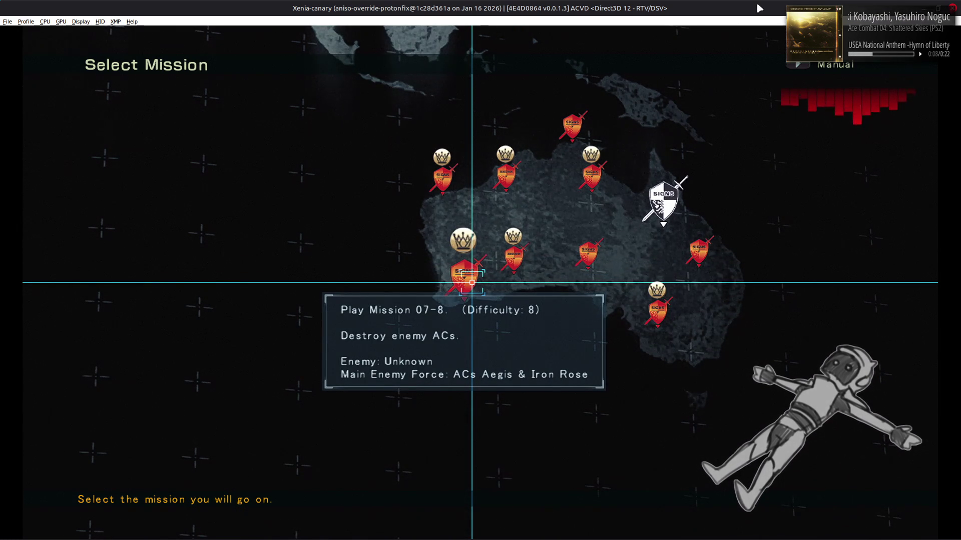
key(Right)
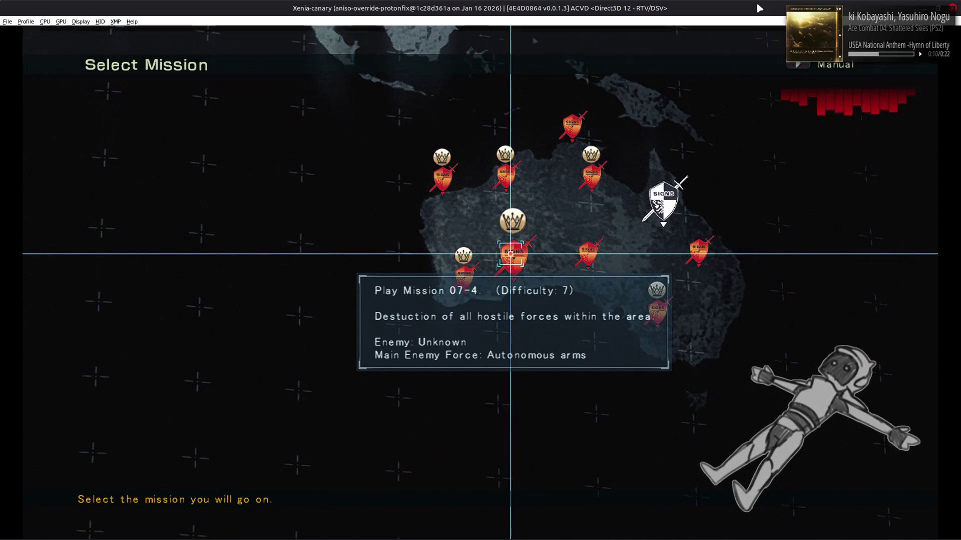
key(Right)
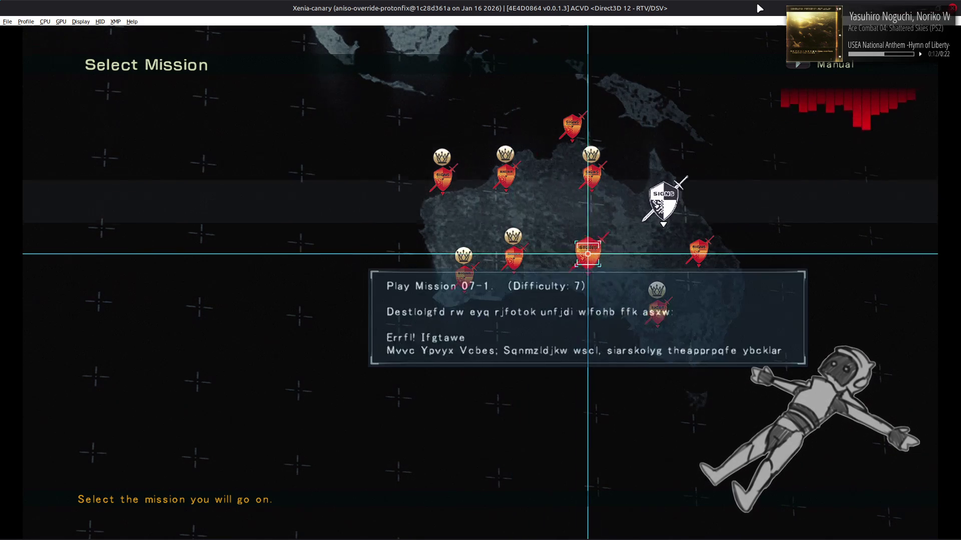
key(Down)
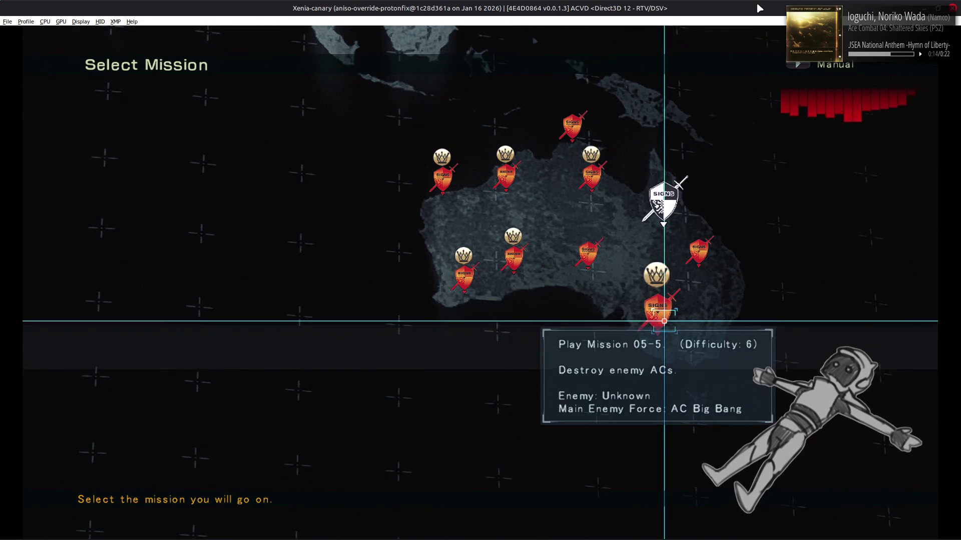
key(Up)
key(Up)
key(Right)
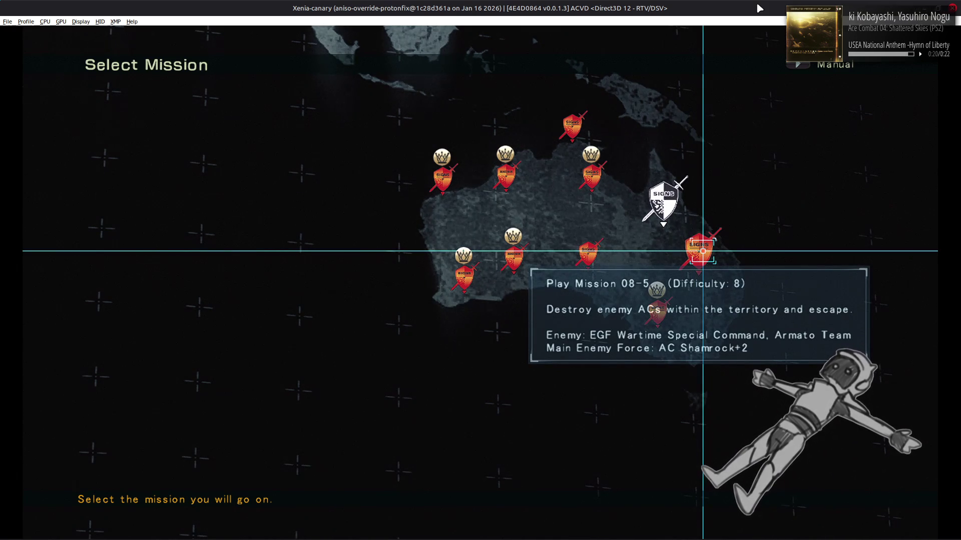
key(Up)
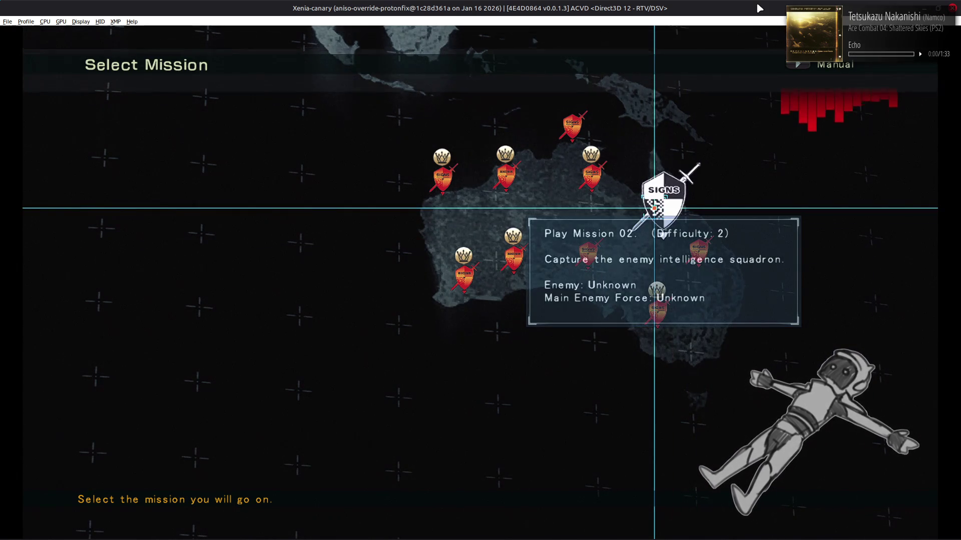
key(Left)
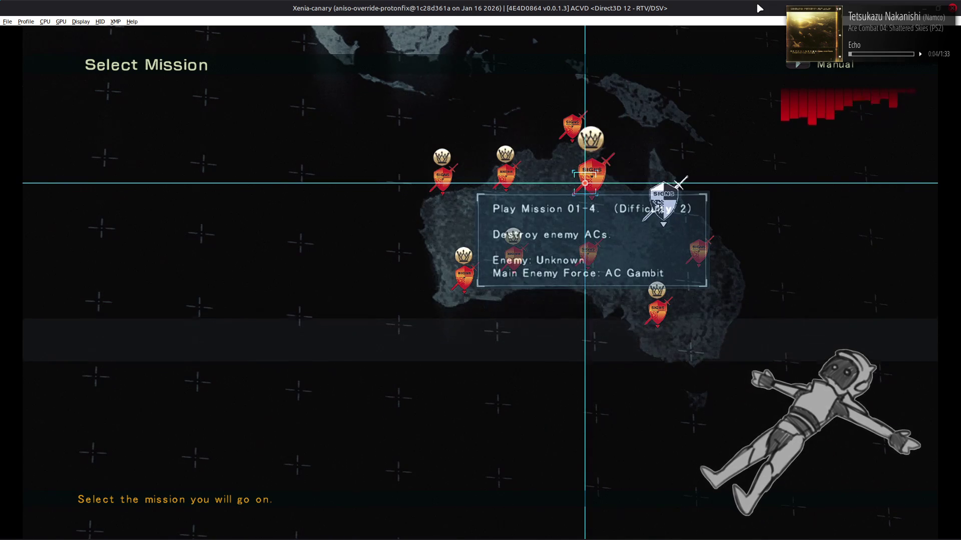
key(Up)
key(Left)
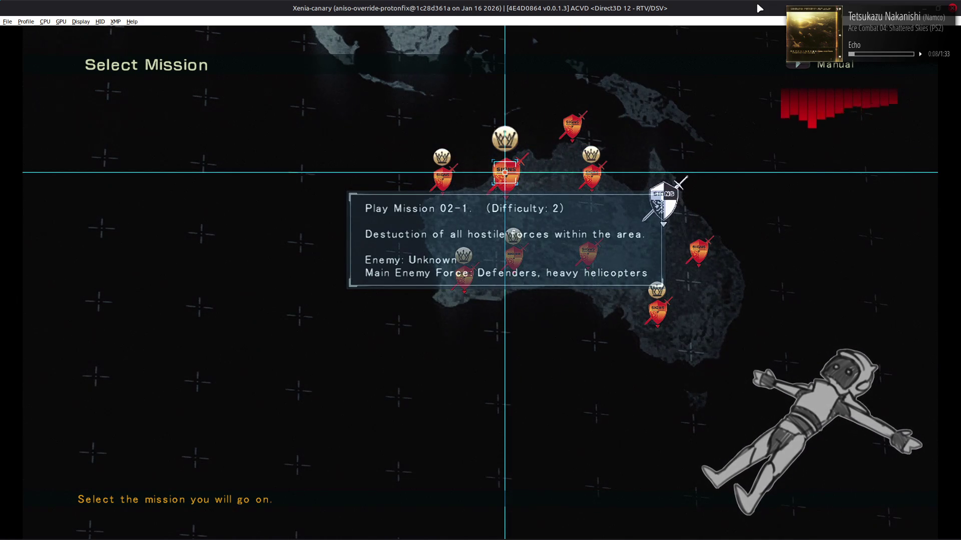
key(Left)
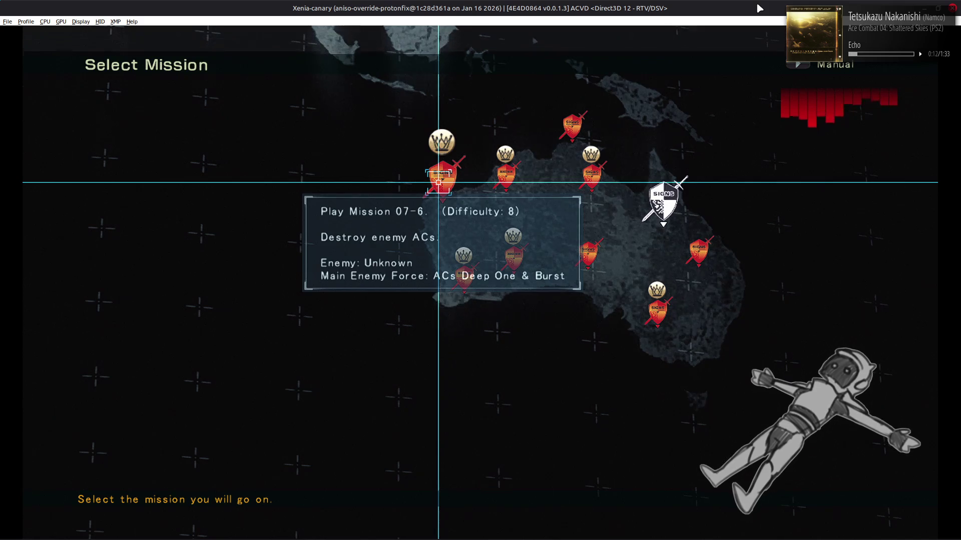
key(Right)
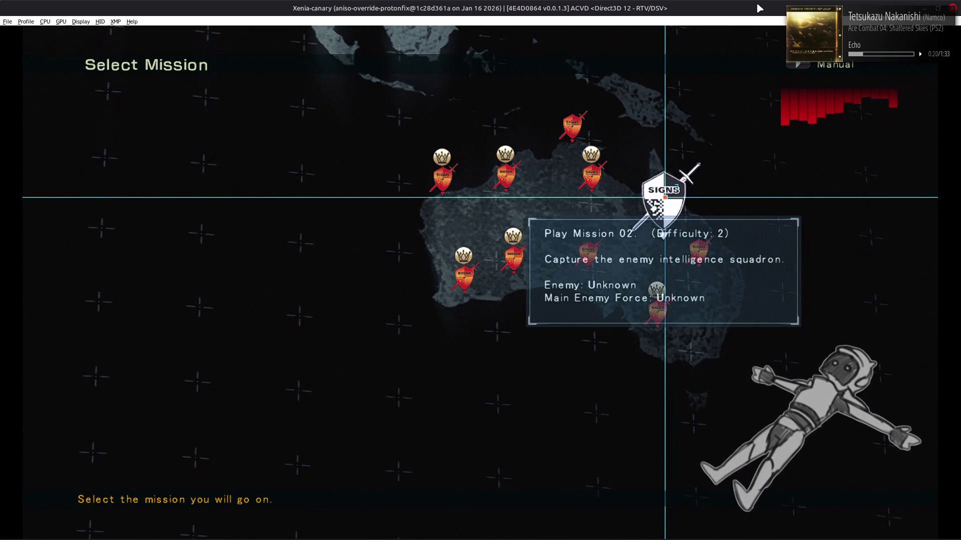
Step: Pull </text> up onto the 'Main Enemy Force: Unknown' line 6298 and save menu.fmg.xml
key(alt+Tab)
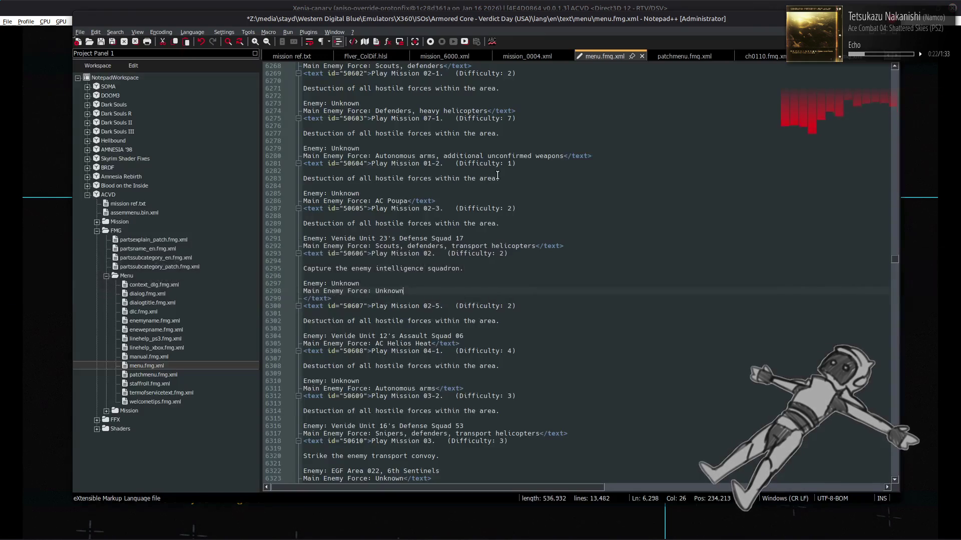
key(alt+Tab)
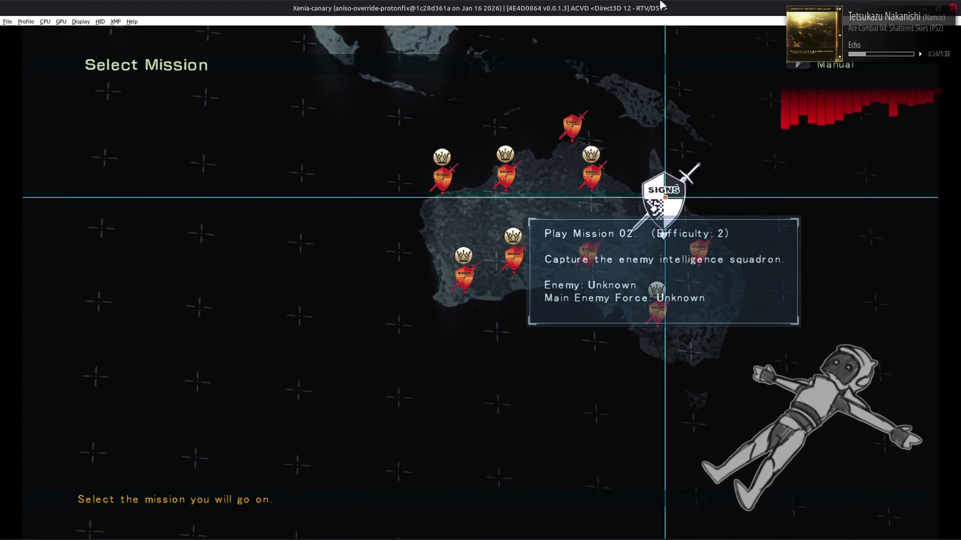
key(alt+Tab)
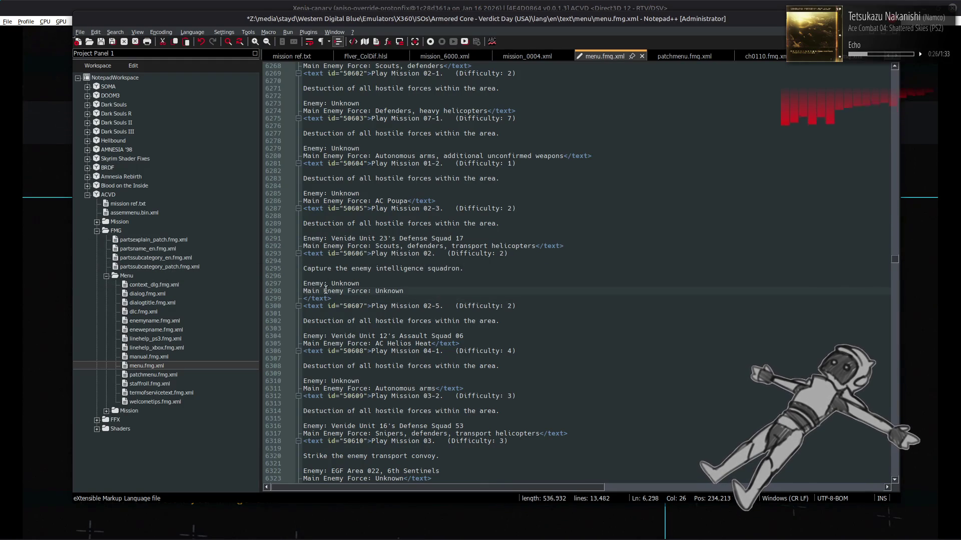
key(Delete)
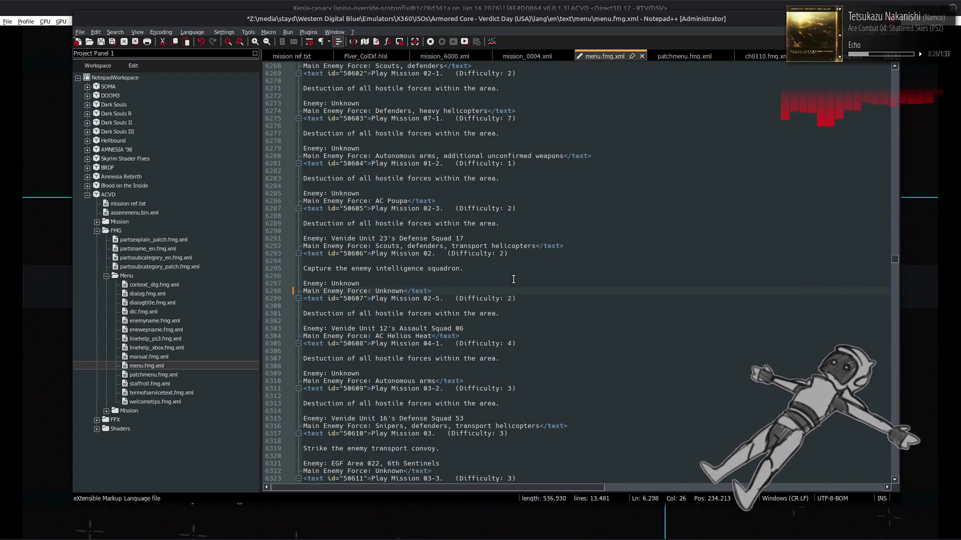
key(ctrl+s)
scroll(518, 277, up, 7)
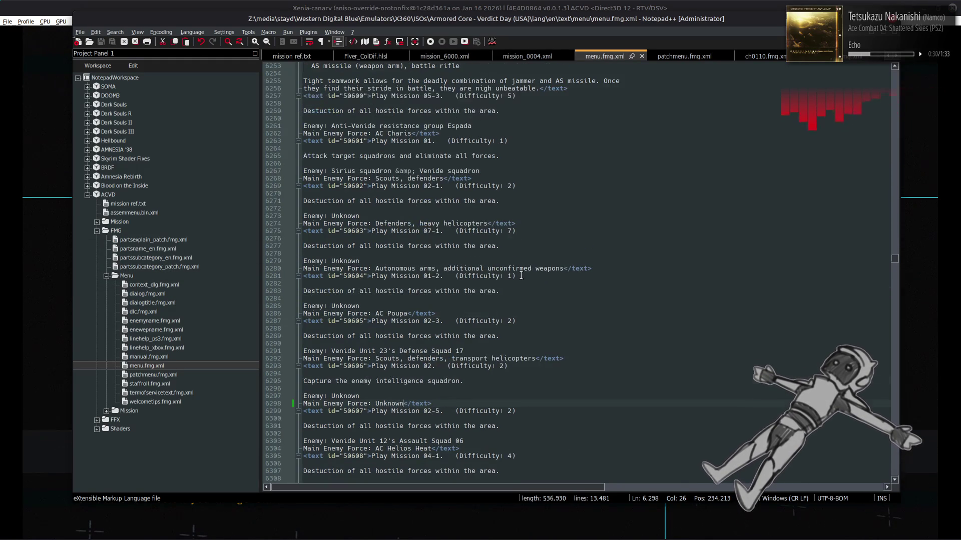
scroll(519, 270, up, 1)
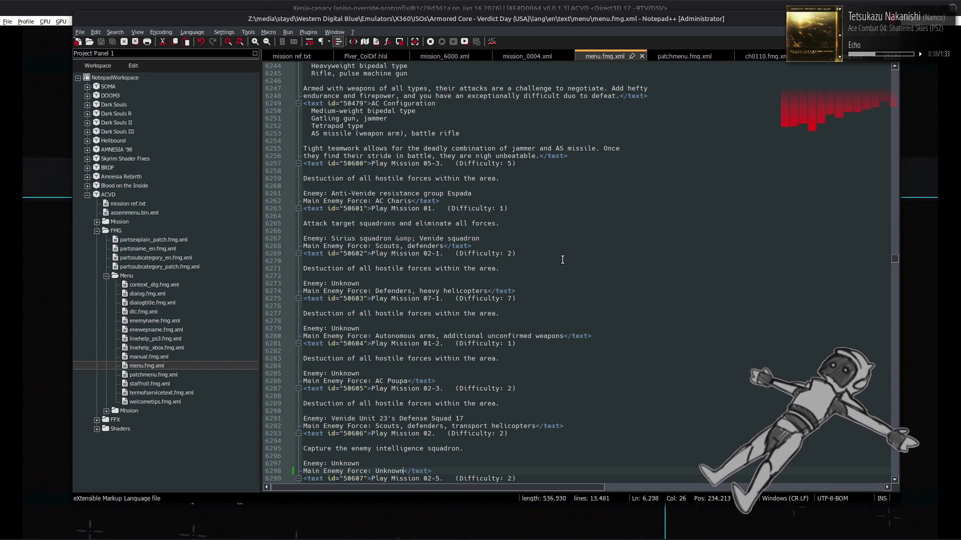
Step: Review the AC mission entries 01-4 to 04-2 and select 'Enemy' to highlight every occurrence
scroll(570, 260, down, 3)
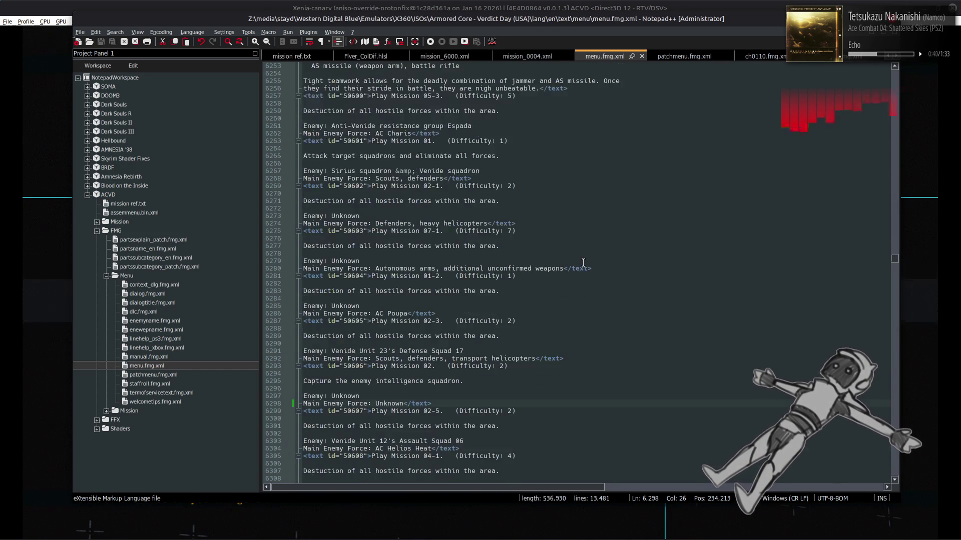
scroll(581, 263, down, 3)
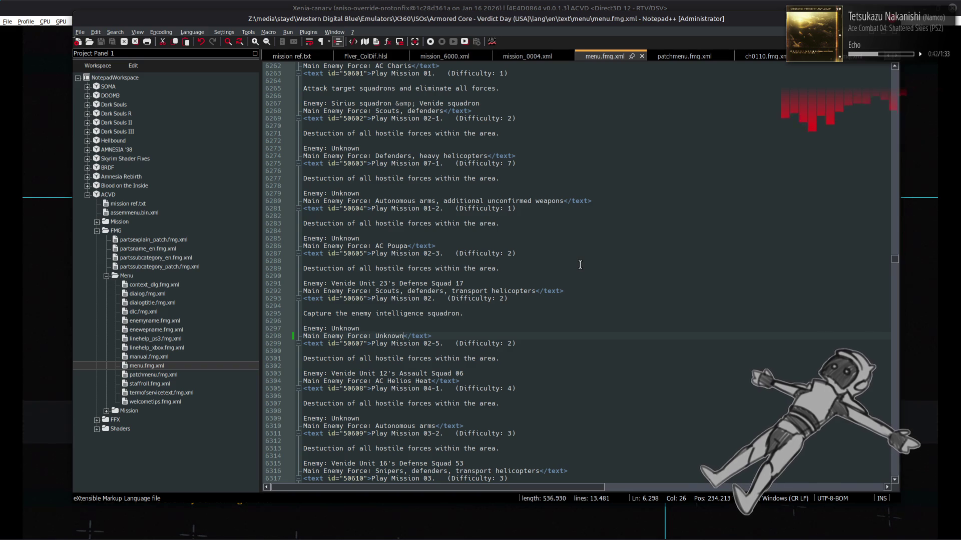
scroll(580, 265, down, 4)
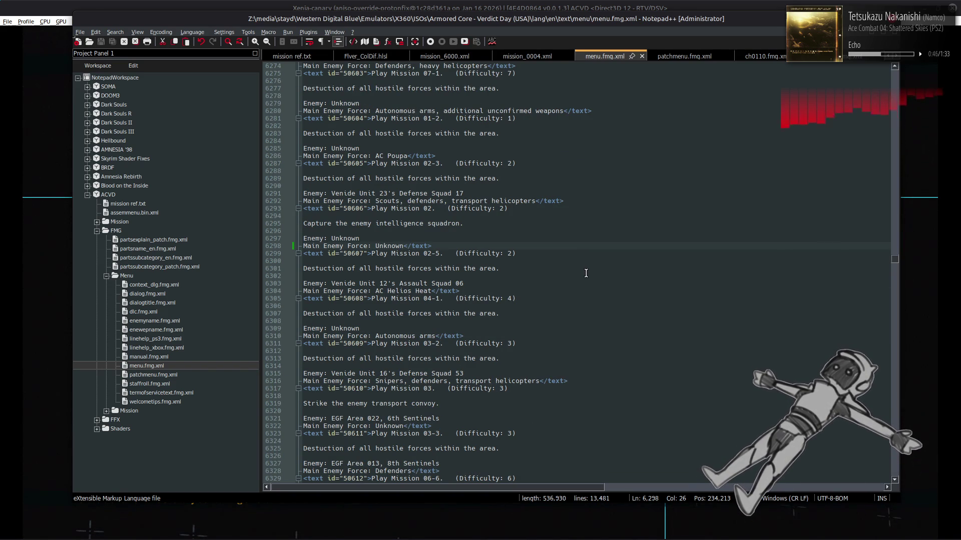
scroll(585, 270, down, 3)
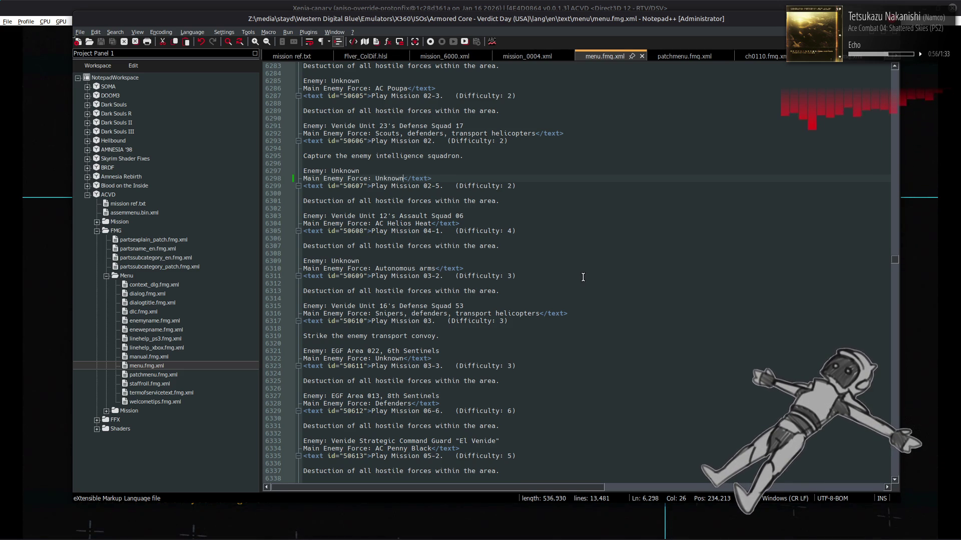
scroll(583, 277, down, 4)
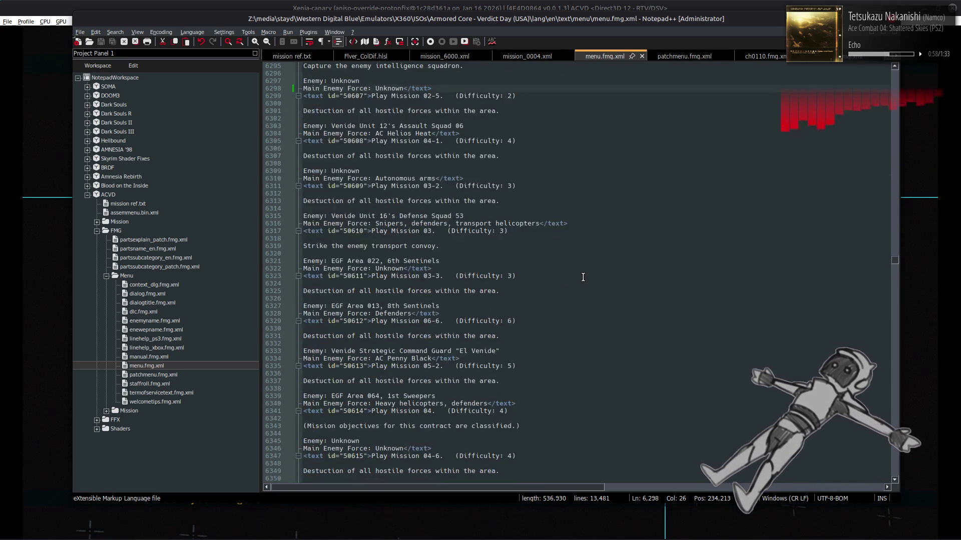
scroll(583, 277, down, 3)
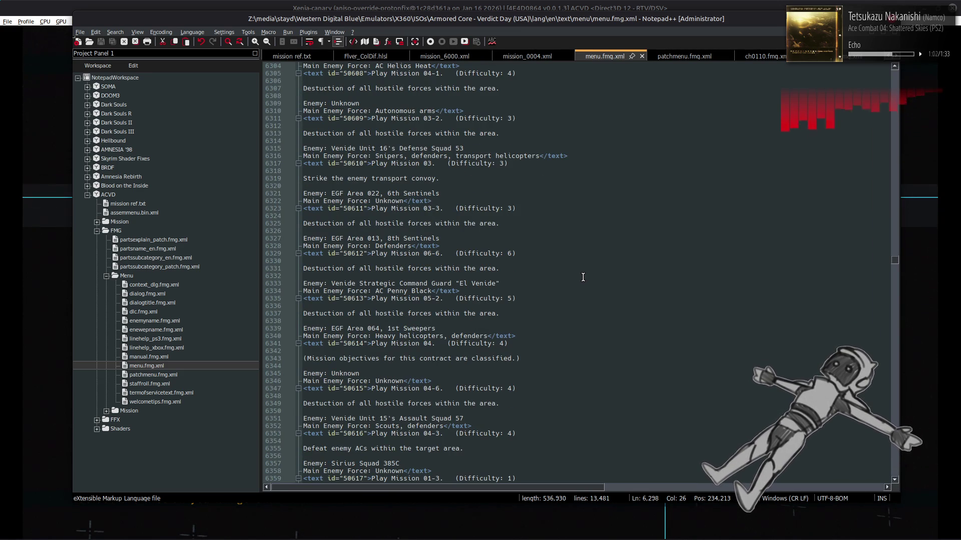
scroll(583, 277, down, 8)
scroll(583, 277, down, 10)
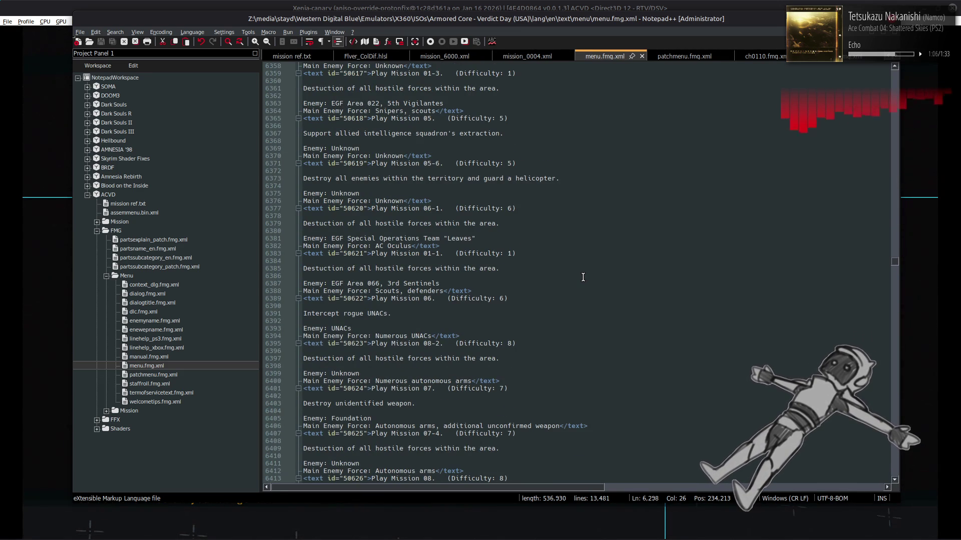
scroll(583, 277, down, 4)
scroll(582, 277, down, 5)
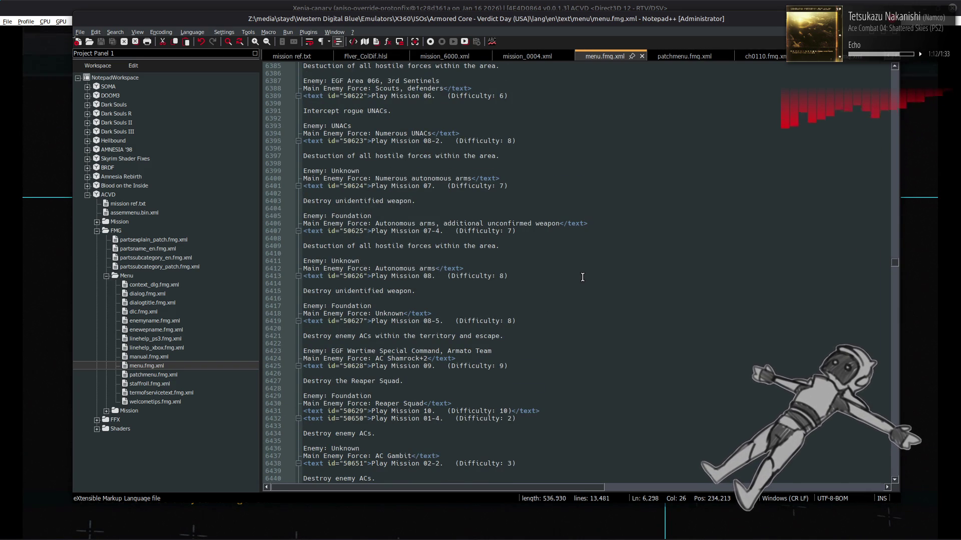
scroll(582, 277, down, 3)
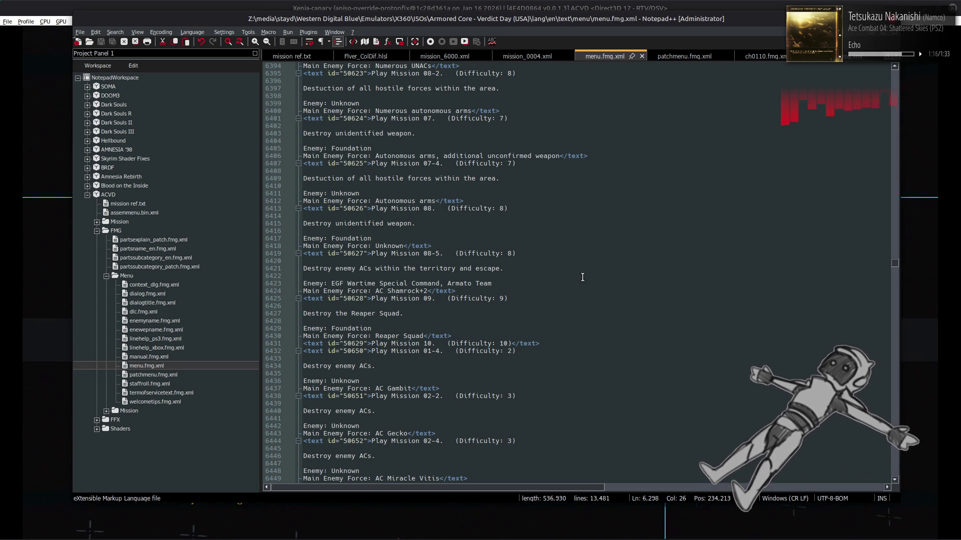
scroll(582, 278, down, 5)
scroll(582, 277, down, 4)
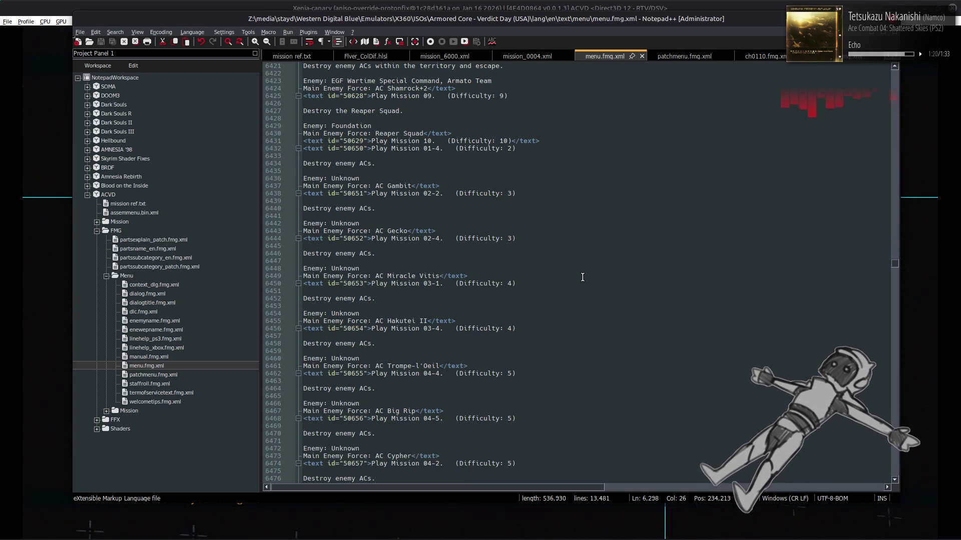
double_click(311, 178)
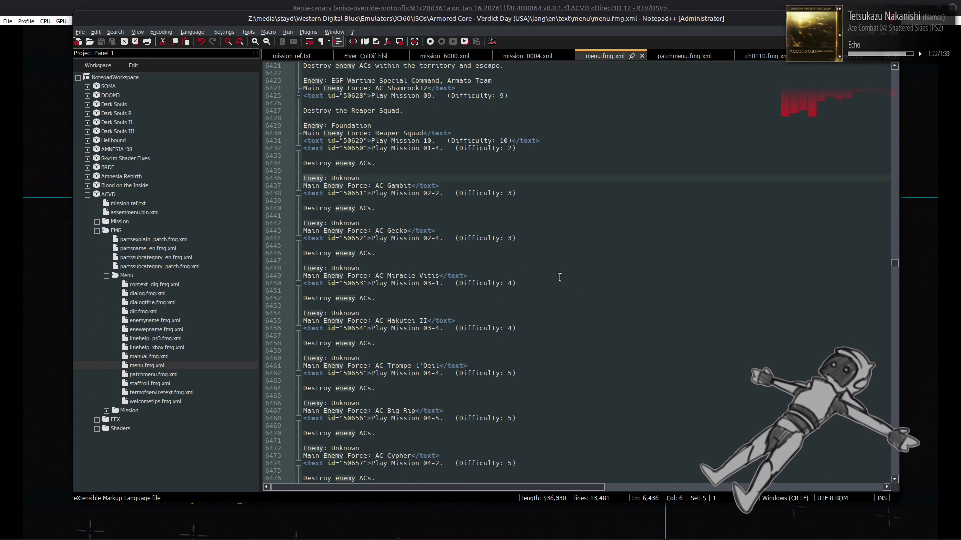
scroll(574, 289, down, 4)
scroll(574, 288, down, 5)
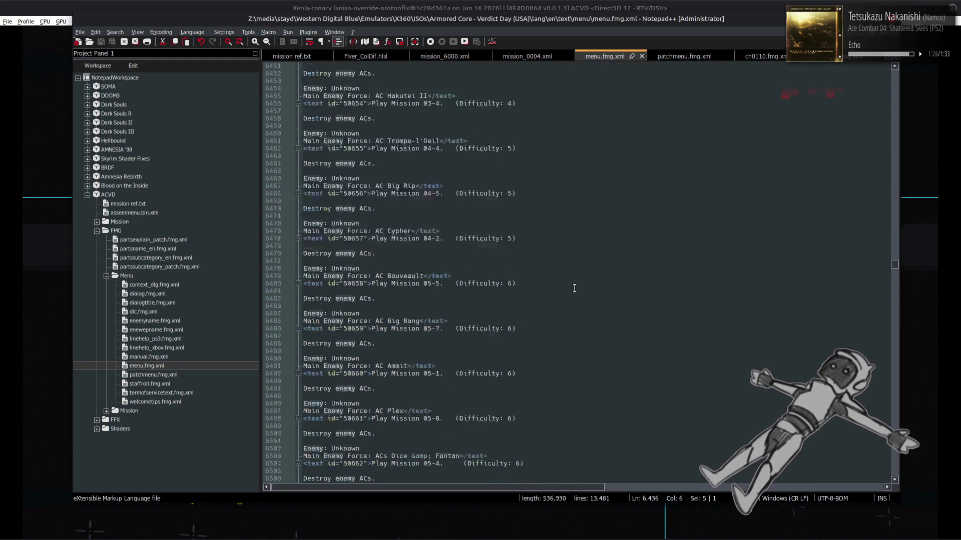
scroll(575, 288, down, 4)
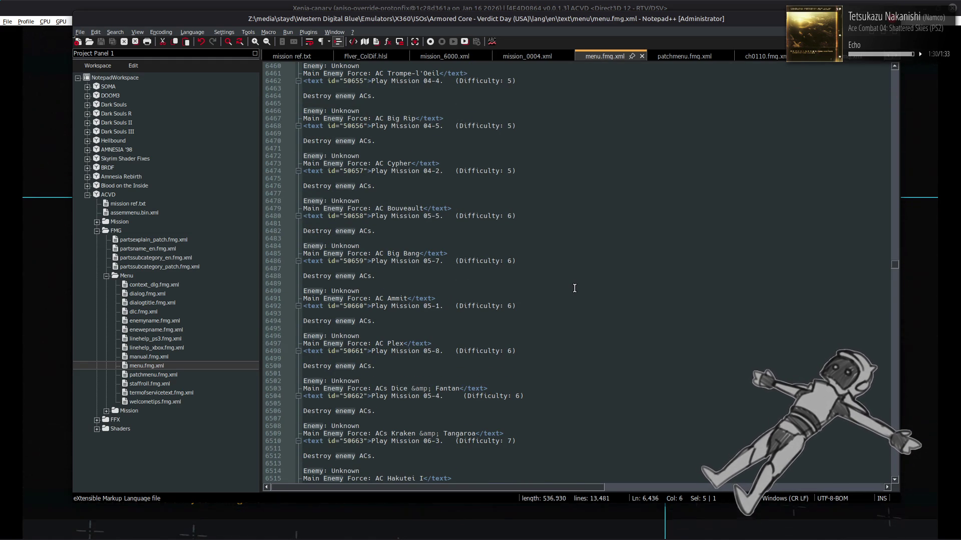
scroll(574, 288, down, 4)
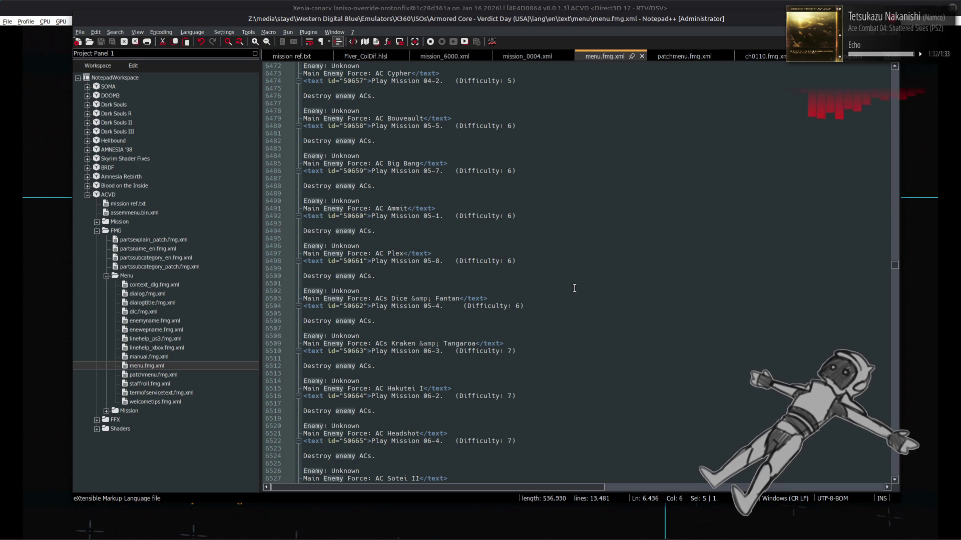
scroll(574, 288, down, 3)
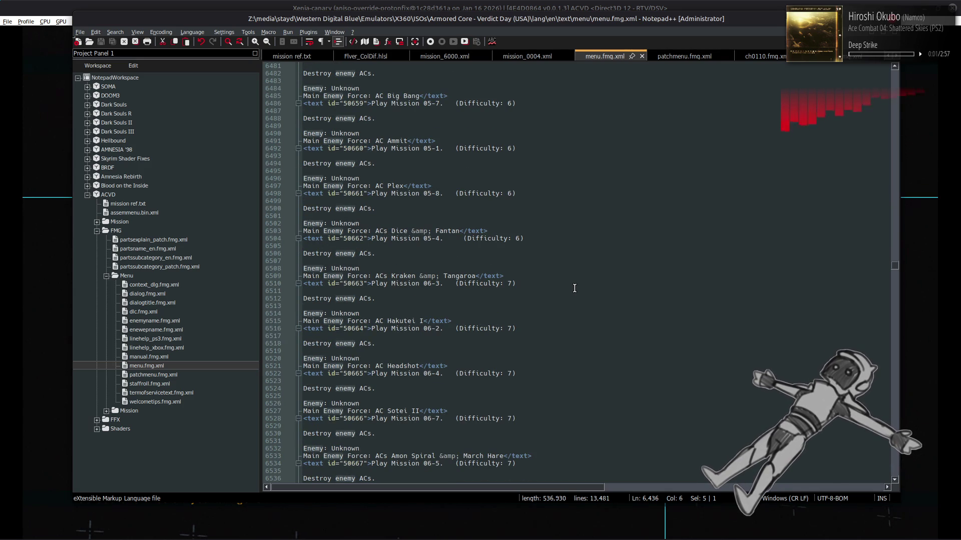
scroll(574, 288, down, 5)
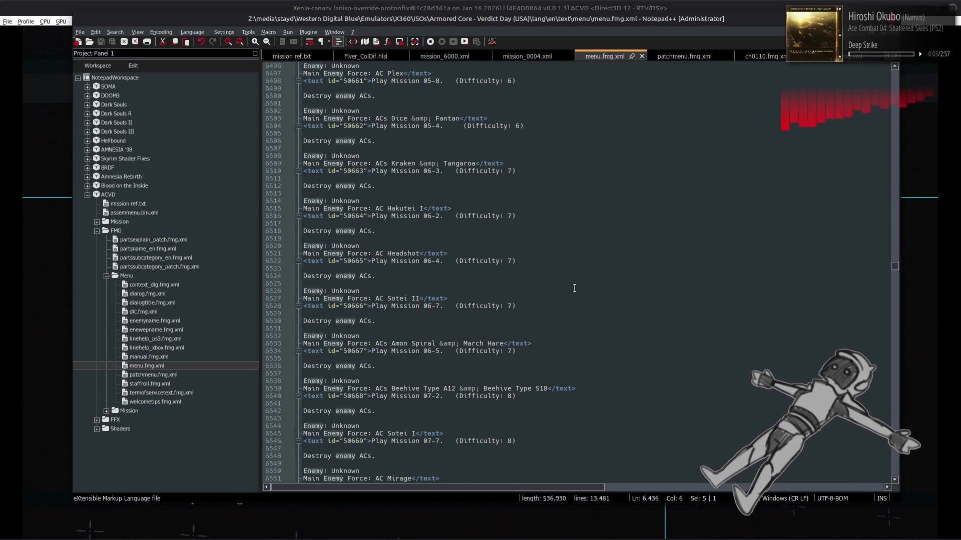
scroll(575, 288, down, 4)
scroll(574, 288, down, 6)
scroll(574, 288, down, 4)
scroll(575, 288, down, 7)
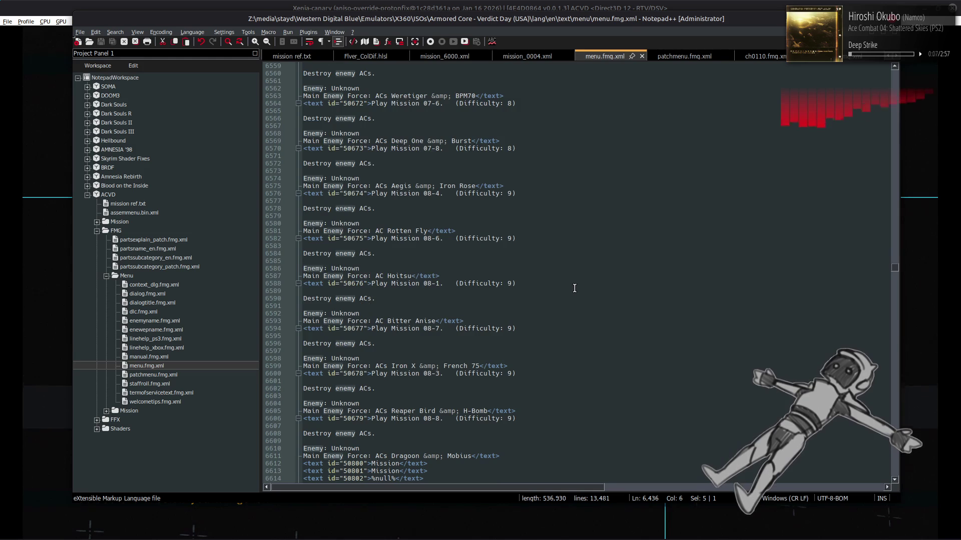
scroll(574, 289, down, 1)
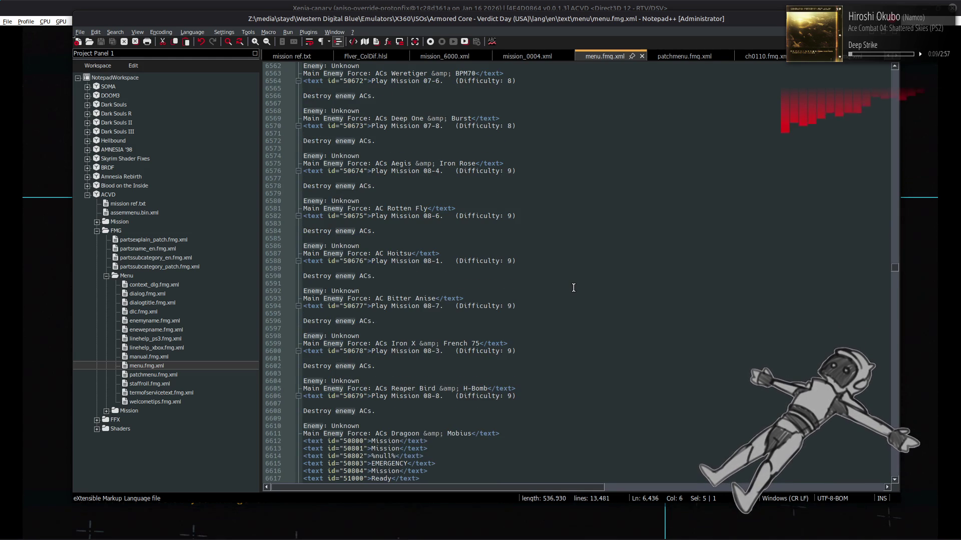
scroll(573, 287, down, 6)
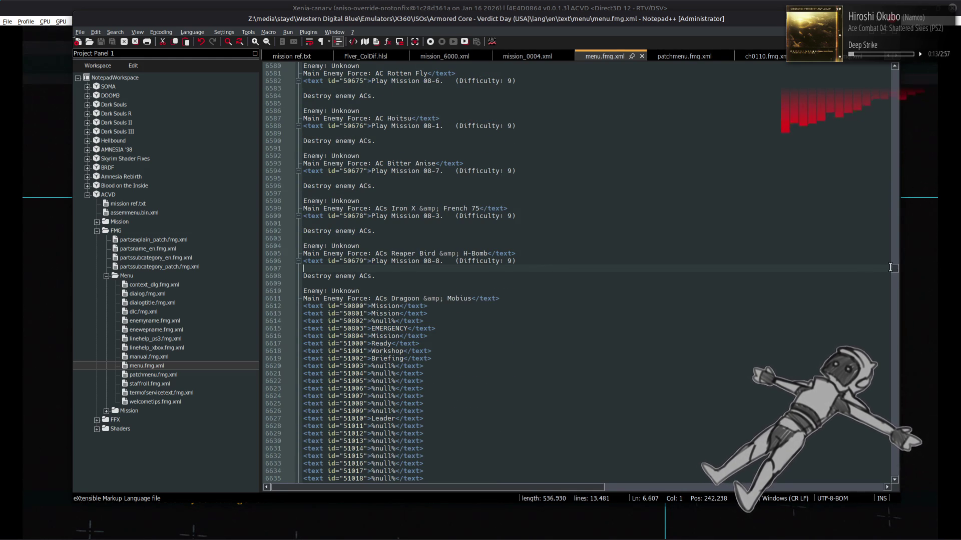
mouse_move(896, 272)
mouse_down()
mouse_move(895, 289)
mouse_move(888, 233)
mouse_move(883, 255)
mouse_move(881, 244)
mouse_up()
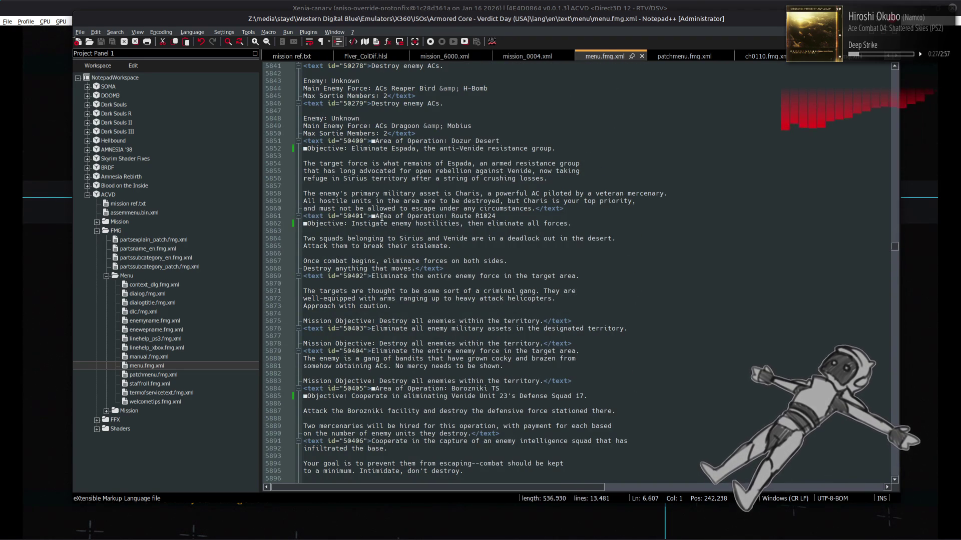
drag(374, 219, 370, 218)
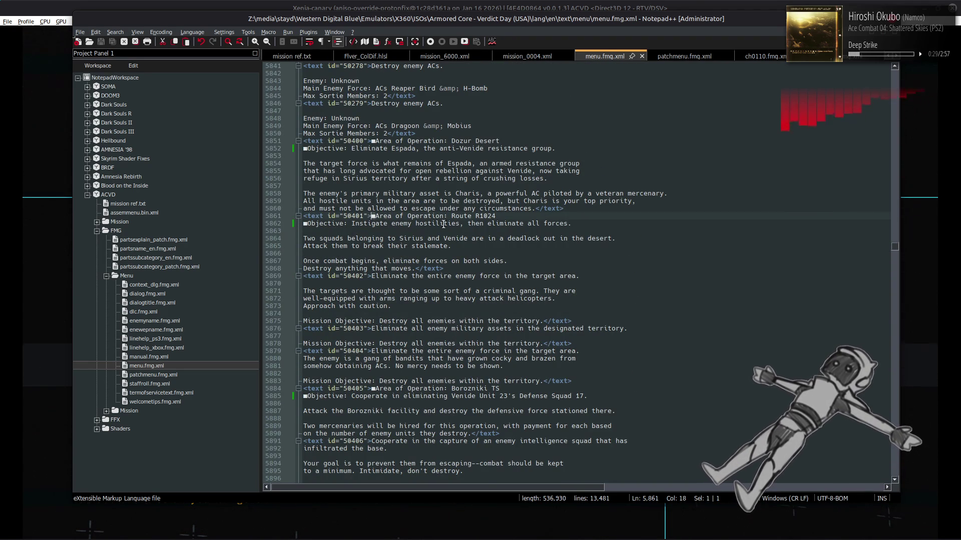
key(F2)
scroll(480, 266, down, 5)
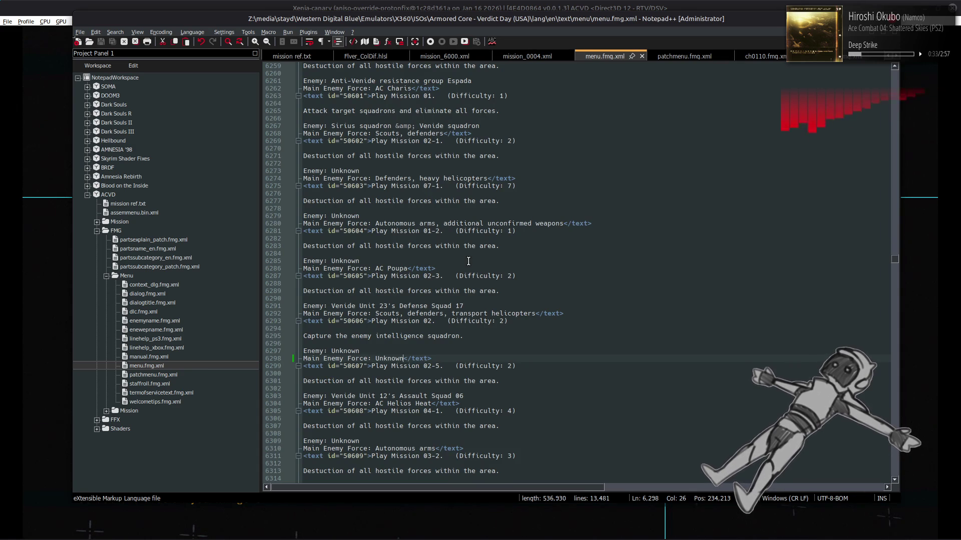
Step: Scroll down to the Mission 05-2 entry, then switch to the Xenia game window
scroll(389, 310, down, 2)
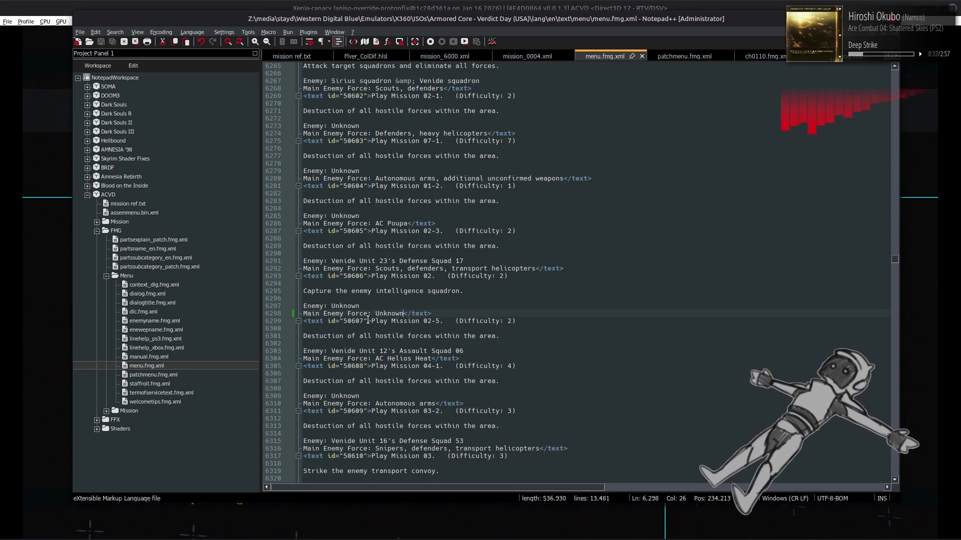
scroll(471, 302, down, 4)
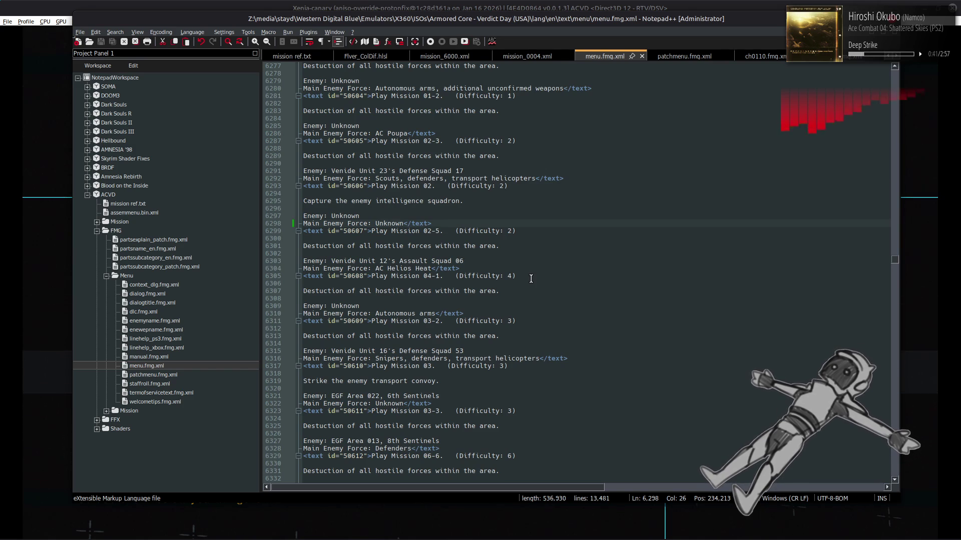
scroll(548, 284, down, 5)
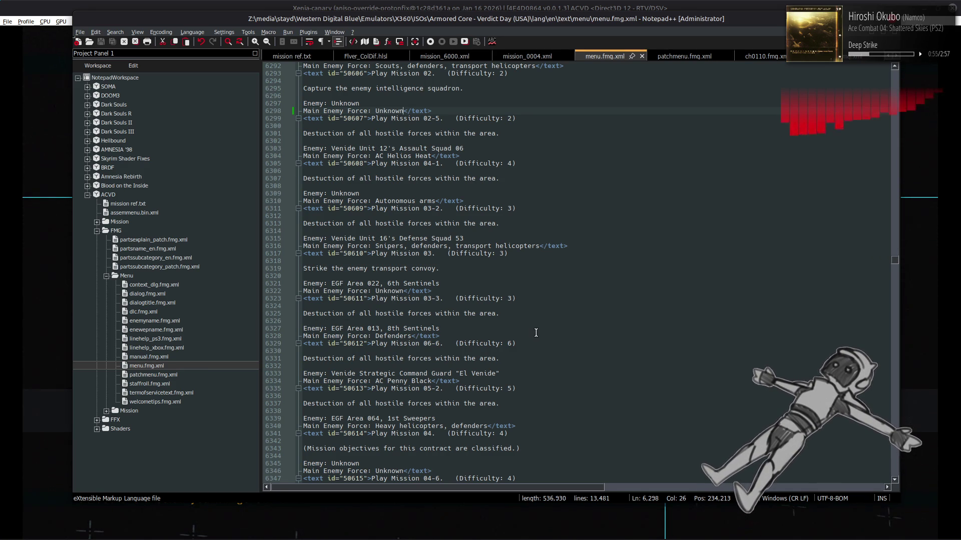
scroll(536, 333, down, 4)
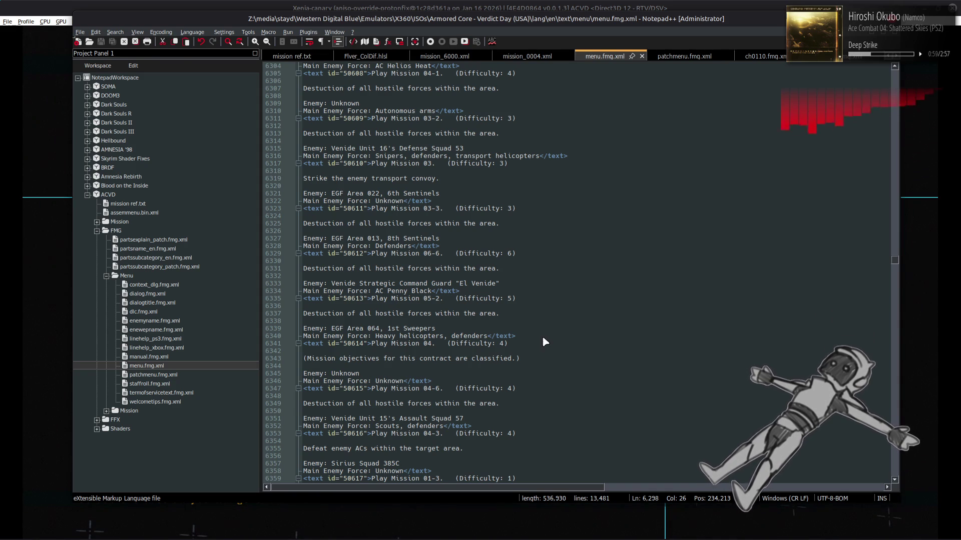
key(alt+Tab)
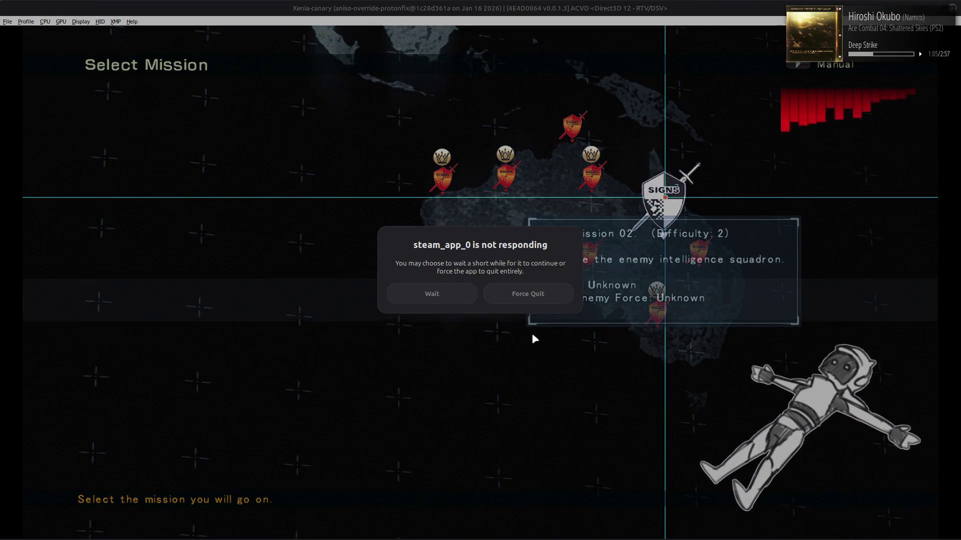
Step: Choose Wait on the 'not responding' dialog so the game keeps running
click(432, 293)
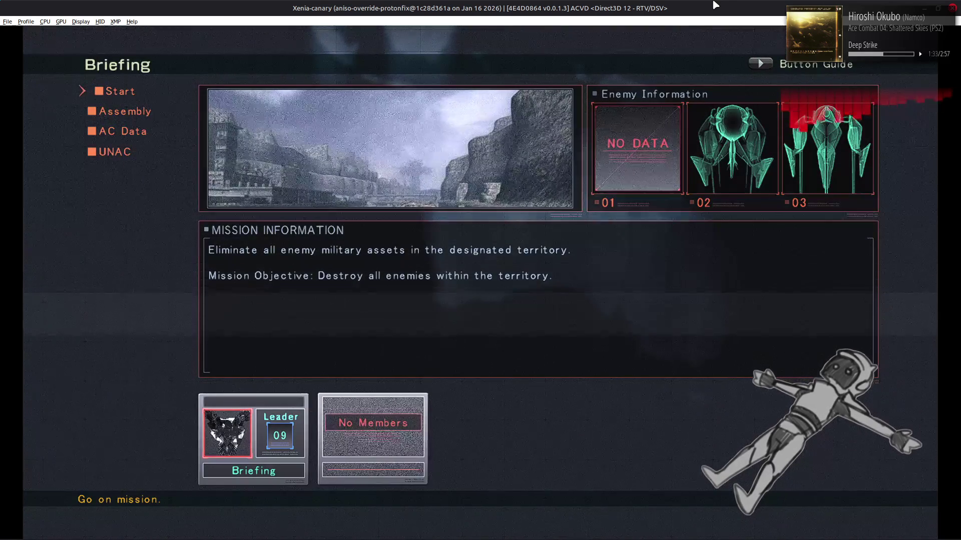
Step: Abort the Mission 07-1 sortie with OK and reopen the area's mission map
key(Escape)
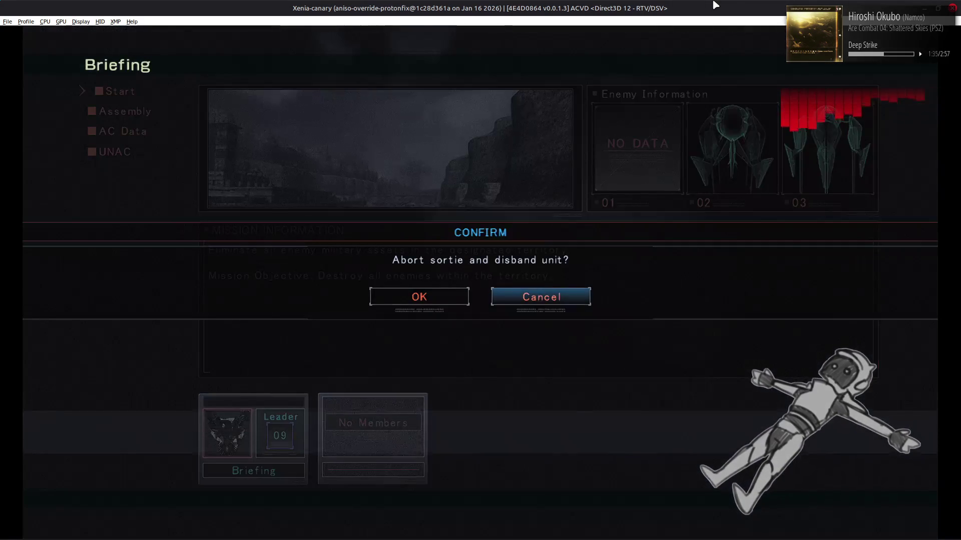
key(Return)
key(Escape)
key(Return)
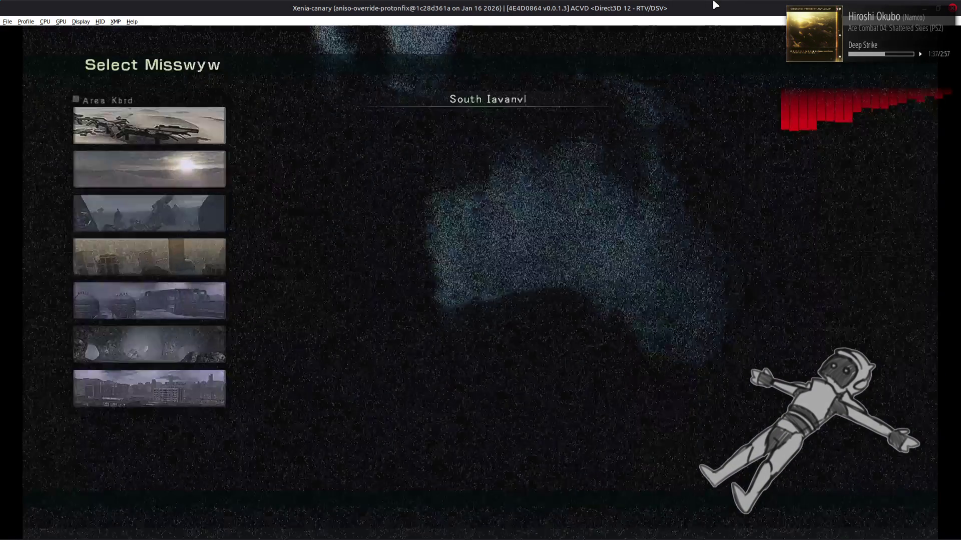
key(Return)
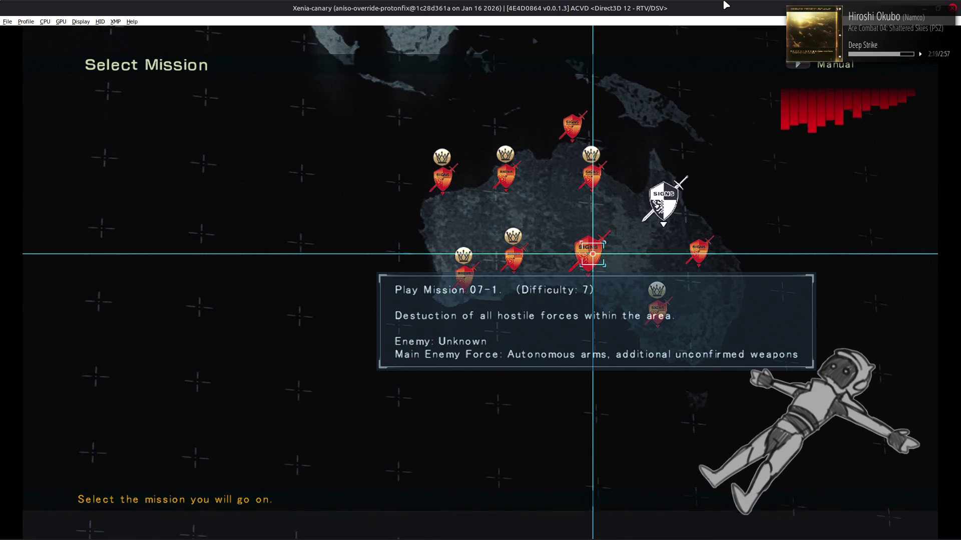
Step: Move the map cursor to Mission 05-5, then Mission 08-5, to read their info boxes
key(Down)
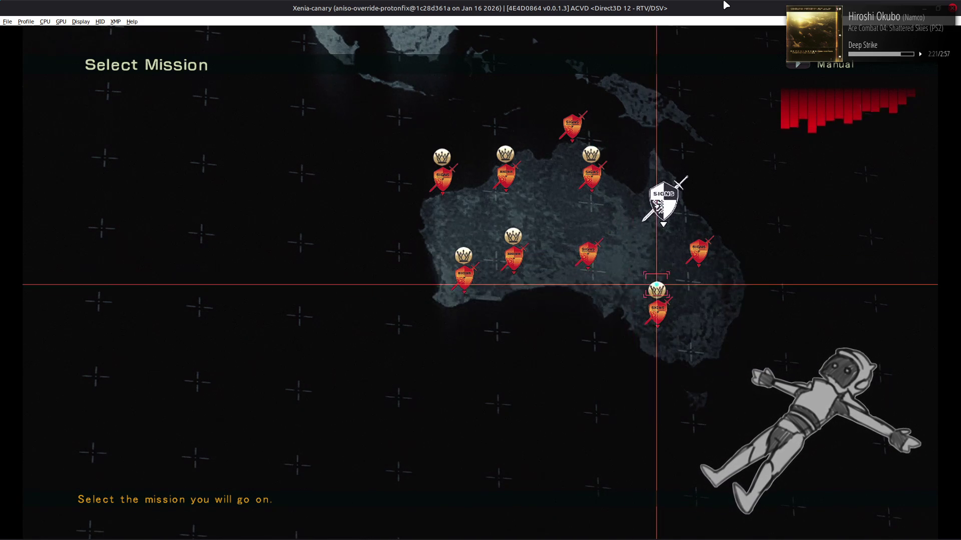
key(Up)
key(Right)
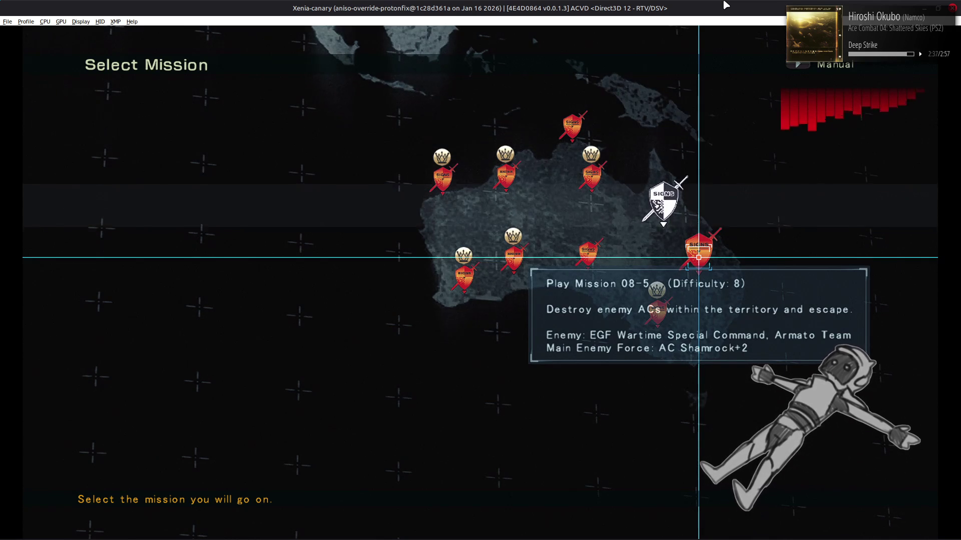
key(alt+Tab)
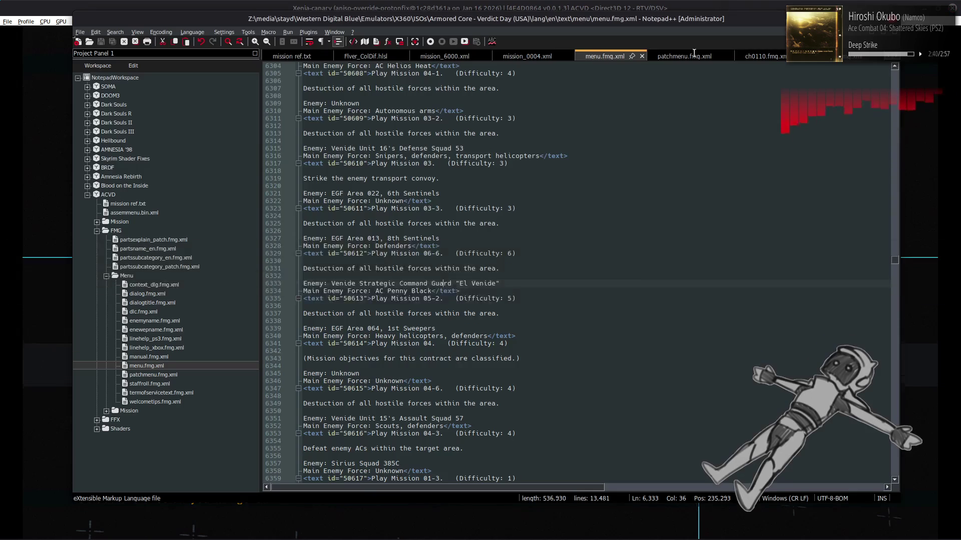
Step: From line 6307, scroll back up to Mission 01's entry near line 6261
scroll(569, 207, up, 5)
click(569, 207)
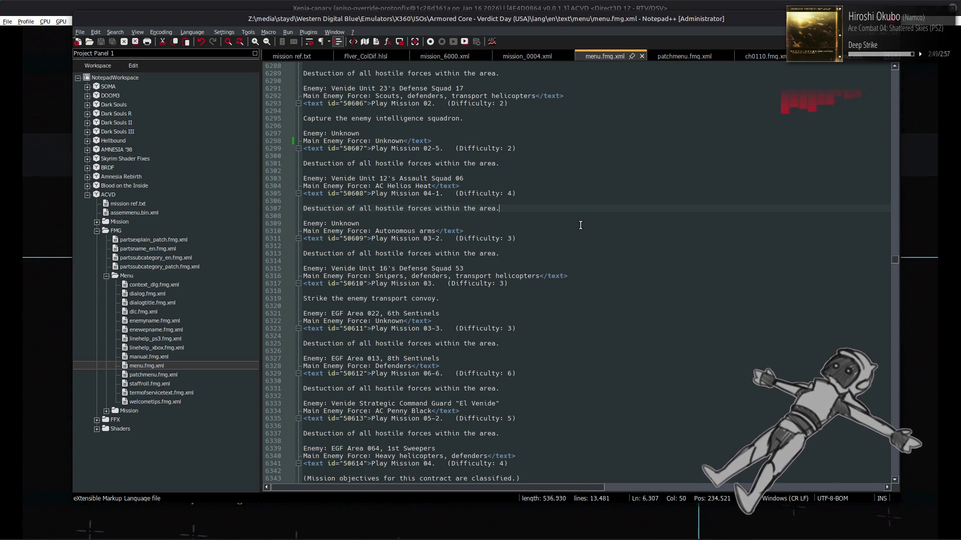
scroll(581, 222, up, 3)
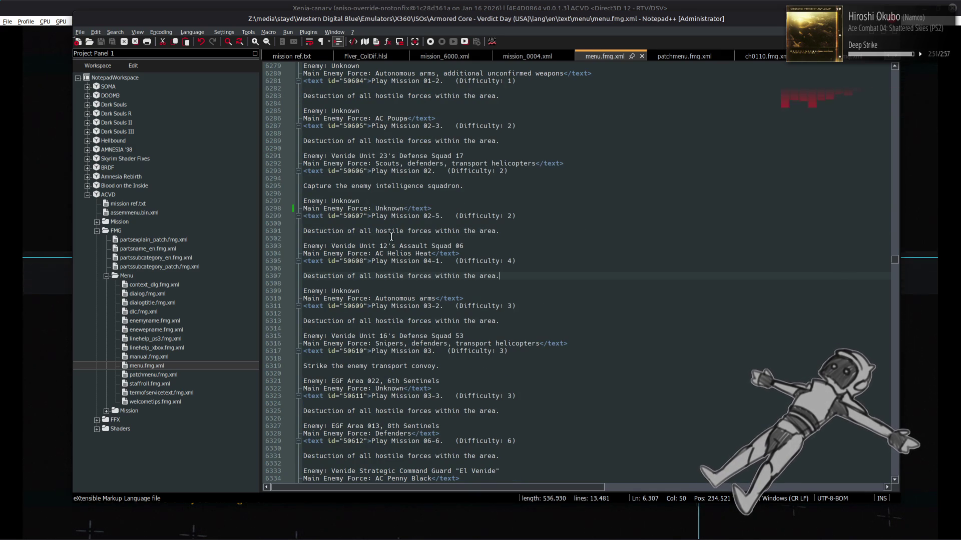
scroll(336, 244, up, 12)
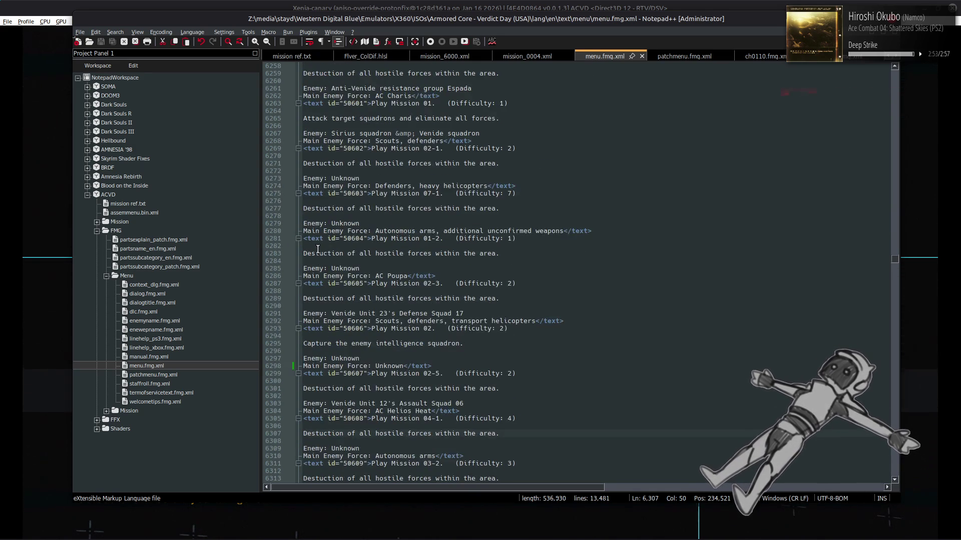
scroll(387, 248, down, 2)
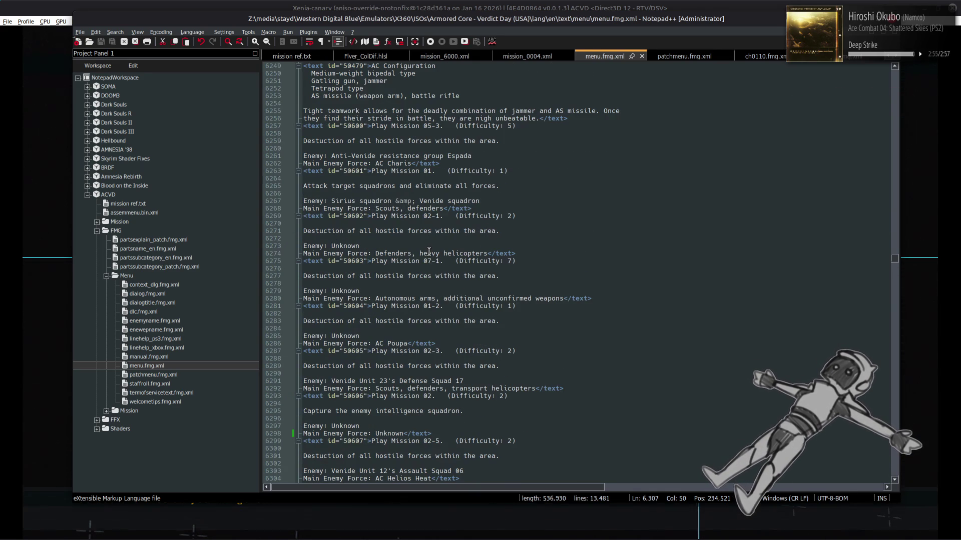
scroll(429, 251, up, 5)
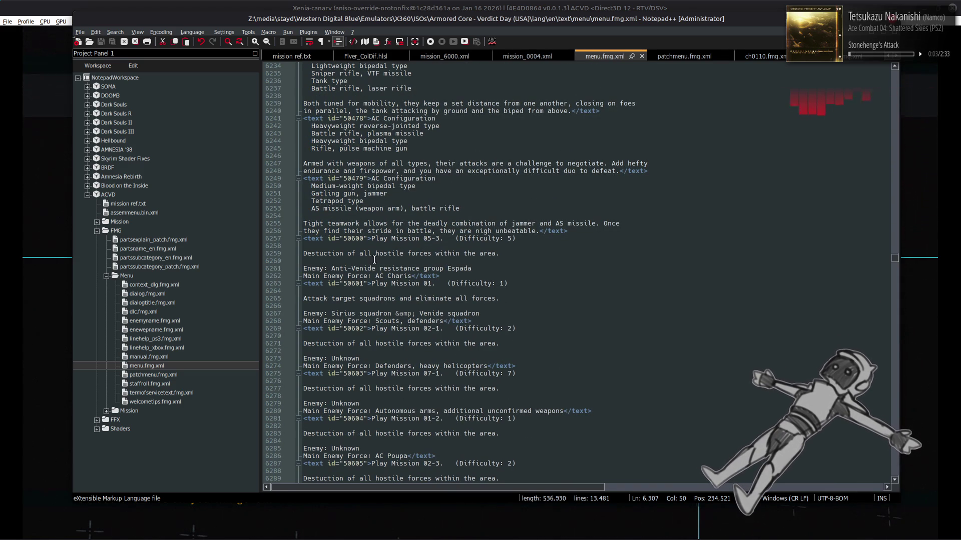
Step: Add an 'Enemy Forces:' heading on line 6261, drop 'Main Enemy Force: ' before AC Charis, and save
click(304, 268)
text(■Enemy)
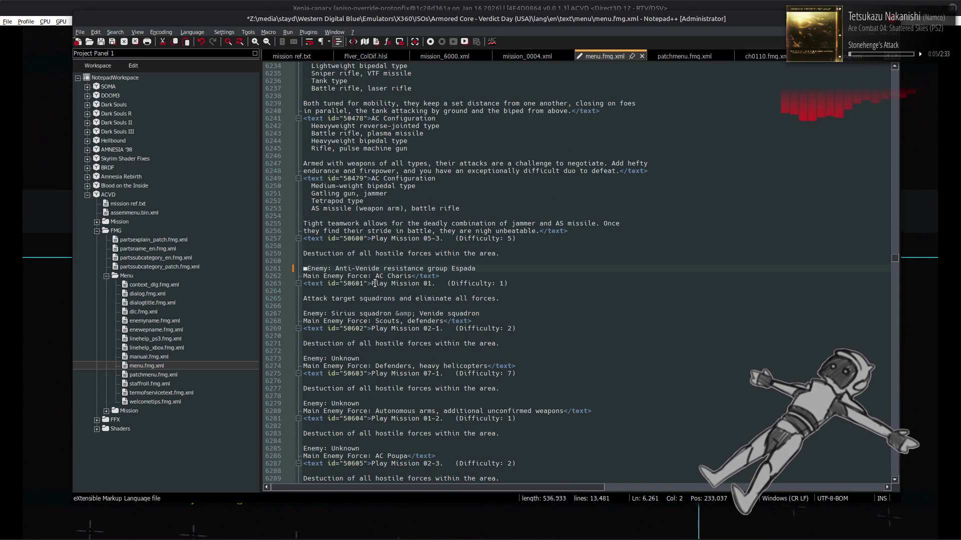
text( Fo)
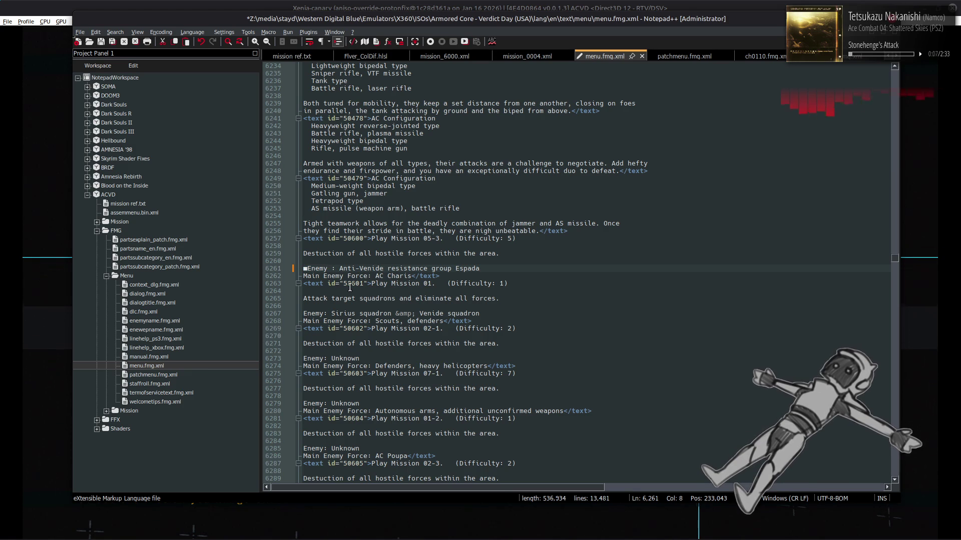
text(rces)
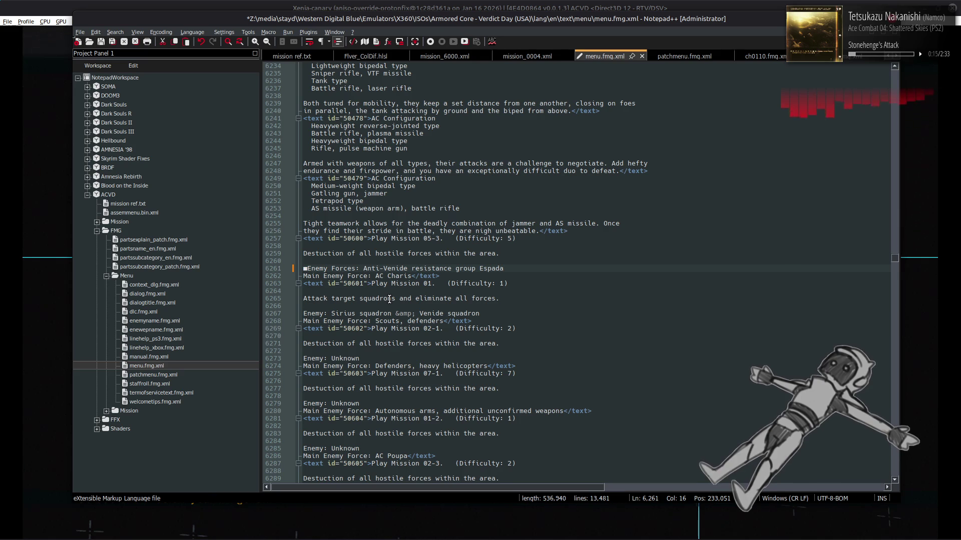
key(Return)
click(374, 283)
key(shift+Home)
key(Delete)
click(466, 283)
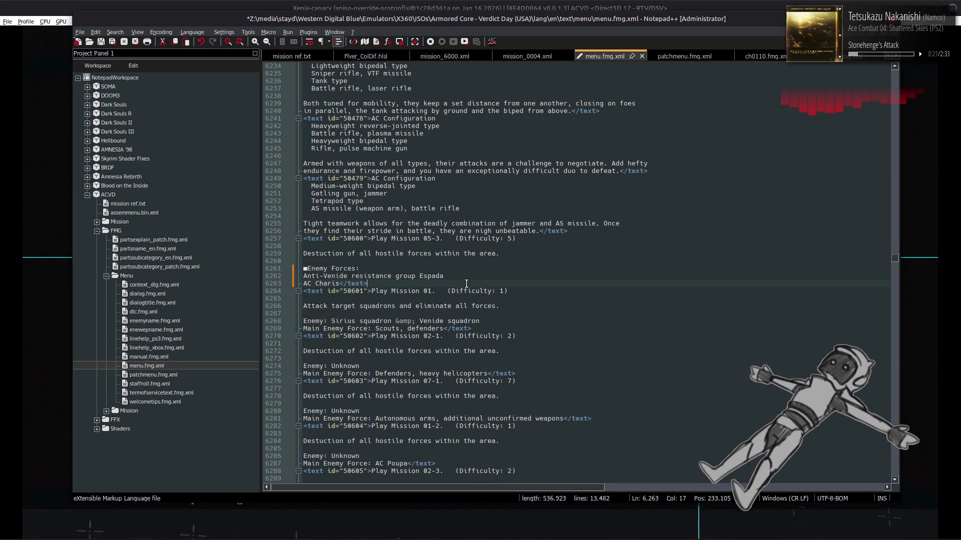
key(ctrl+s)
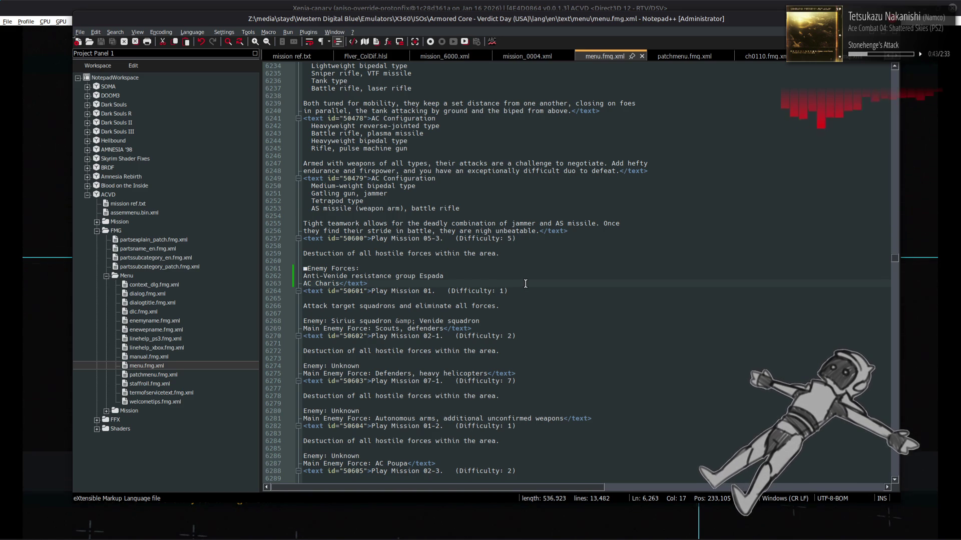
scroll(525, 284, down, 1)
scroll(525, 283, down, 1)
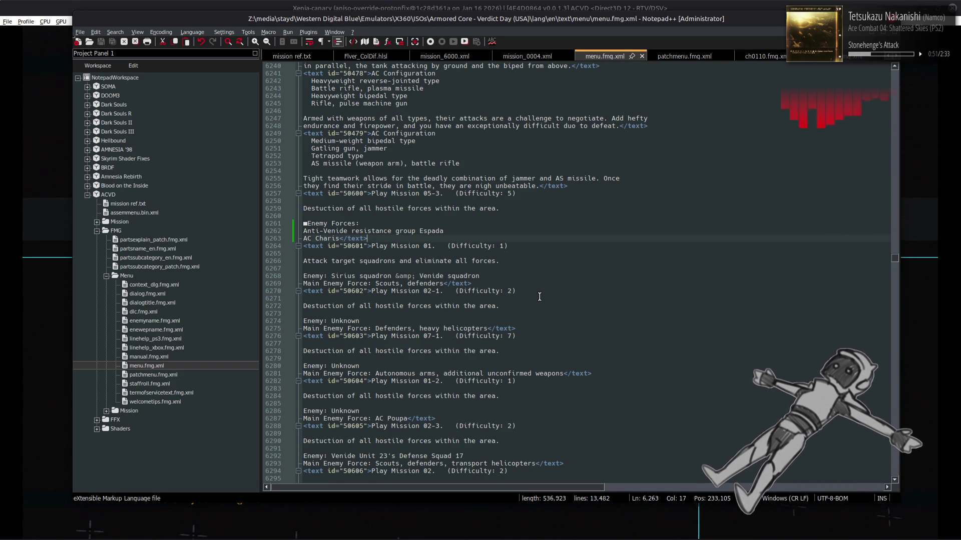
Step: Search for 'Destuction' and step through its matches to lines 9515 and 9520 in the 58000 range
double_click(323, 306)
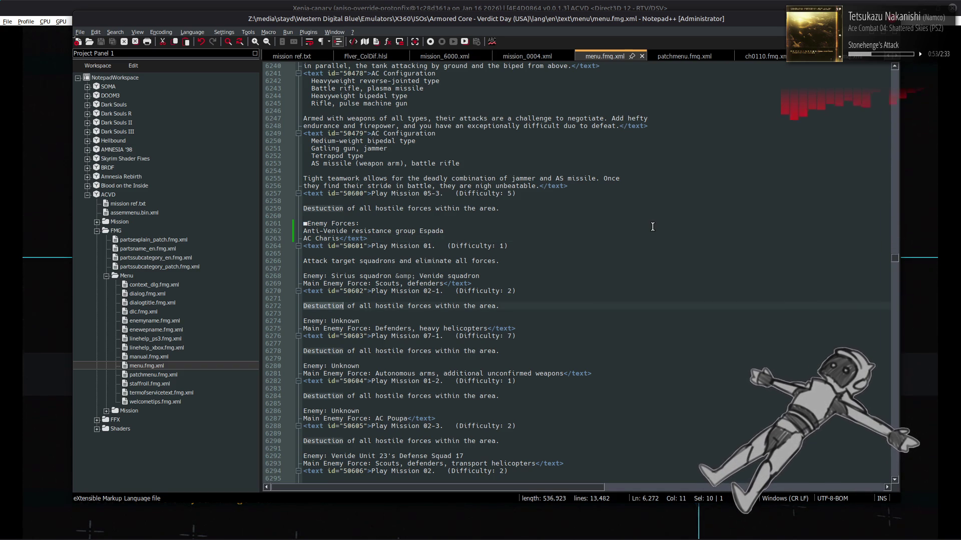
key(ctrl+f)
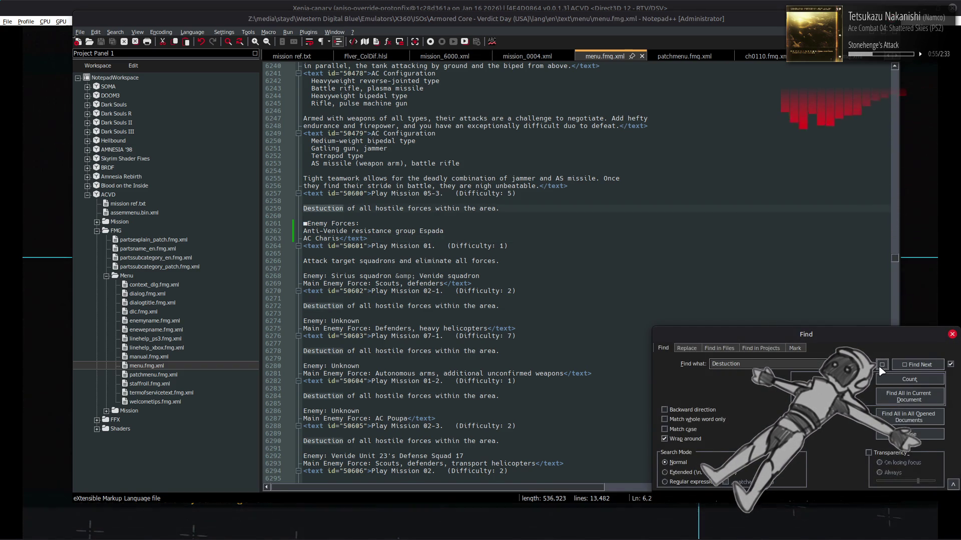
click(881, 364)
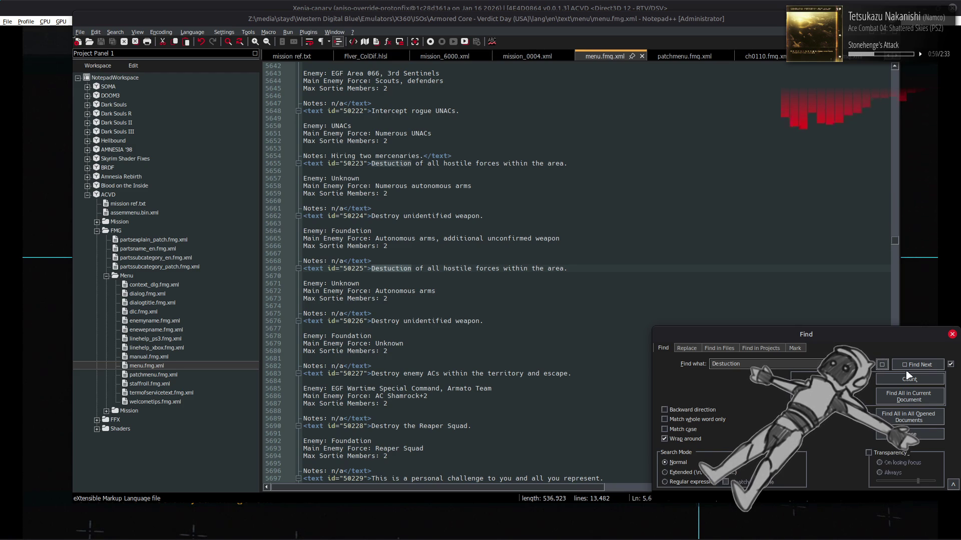
click(907, 368)
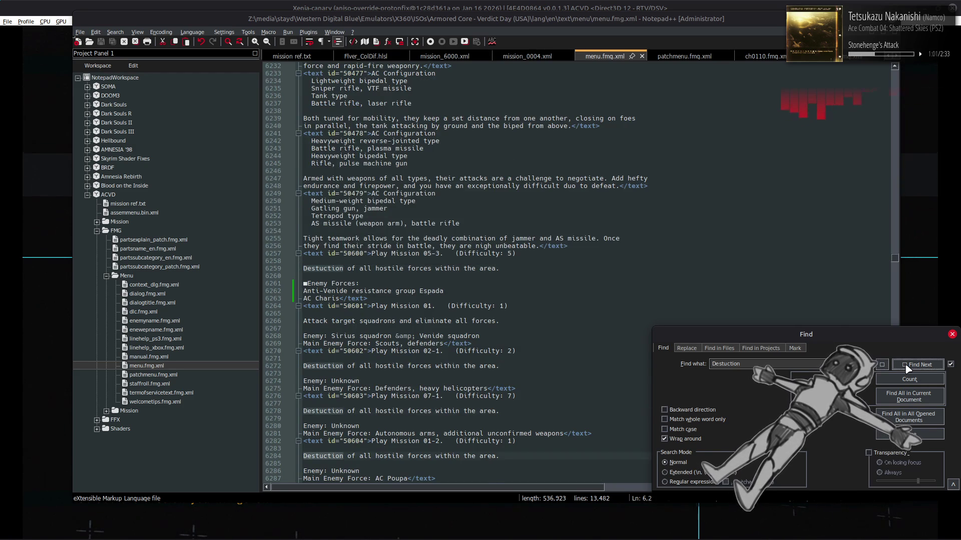
click(907, 369)
click(907, 369)
click(907, 369)
click(907, 369)
click(907, 369)
click(907, 369)
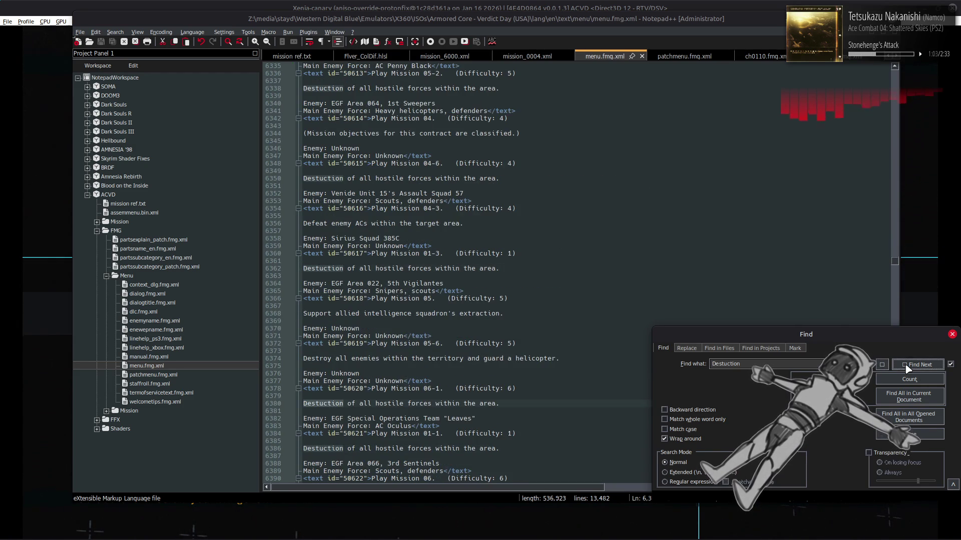
click(907, 369)
click(907, 368)
click(907, 368)
click(907, 368)
click(907, 368)
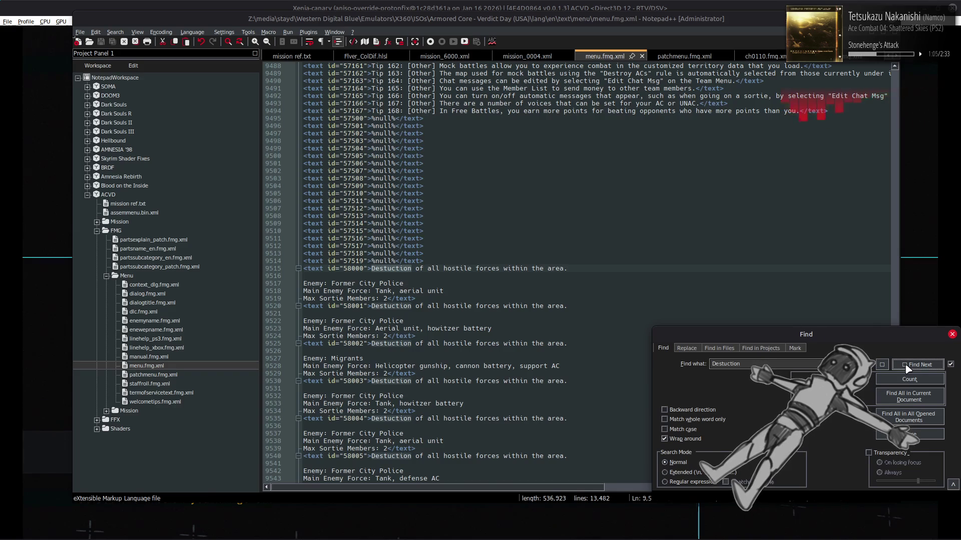
click(907, 368)
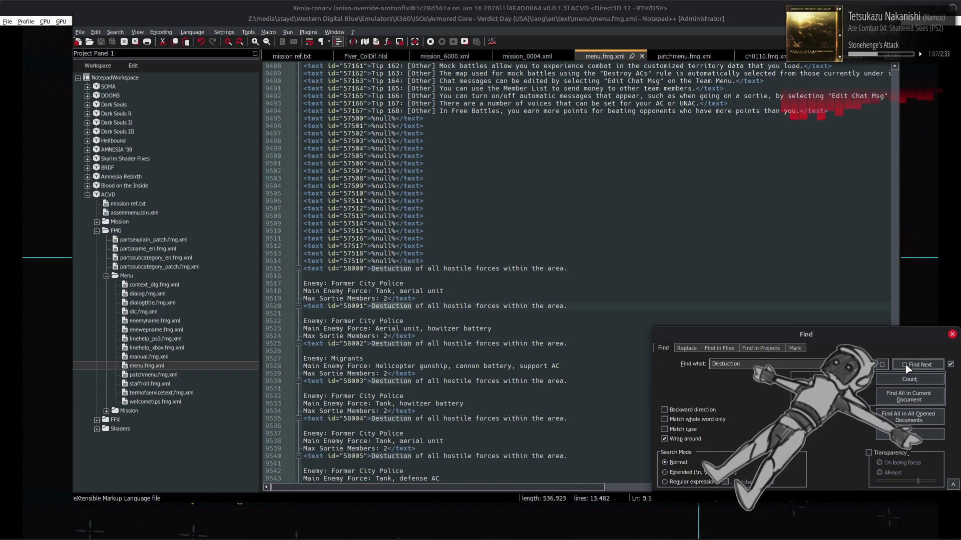
click(907, 368)
click(907, 369)
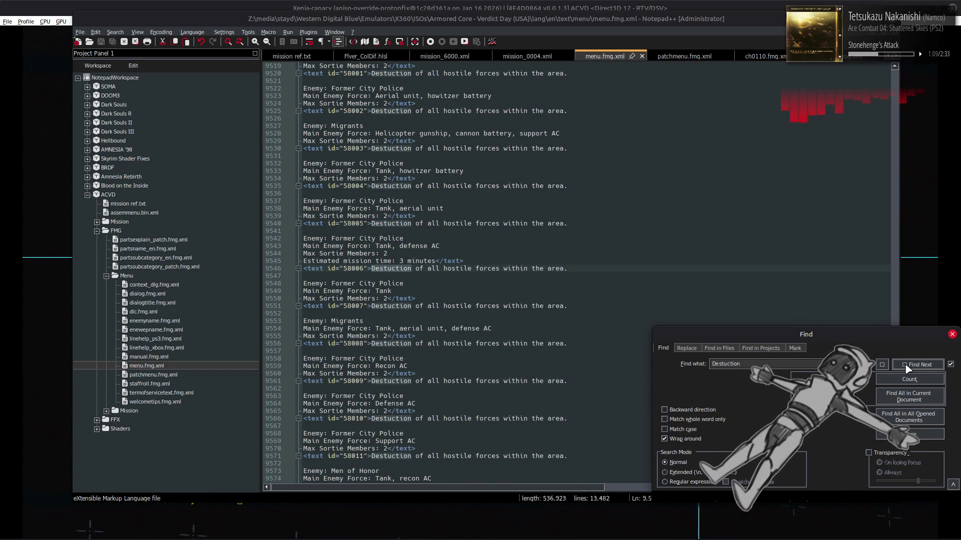
click(515, 320)
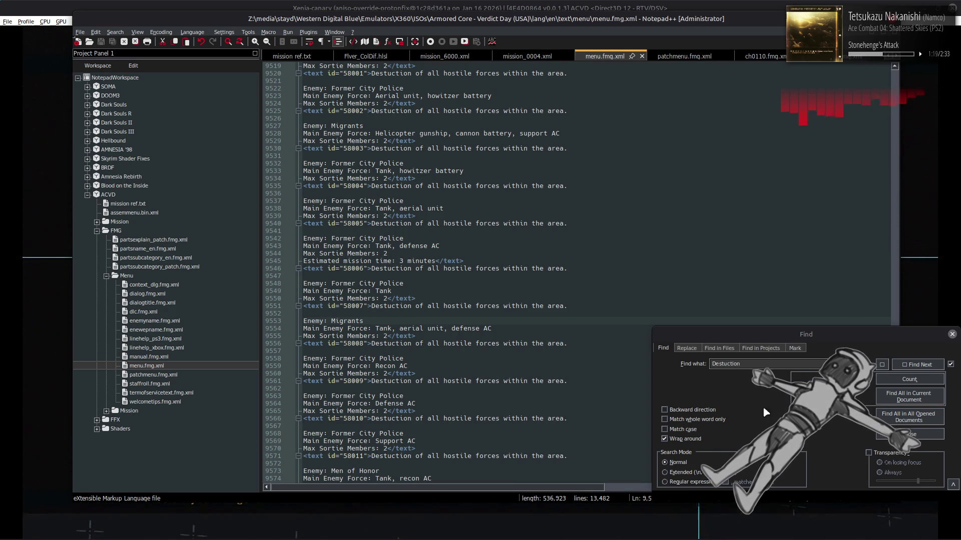
key(Escape)
Step: Highlight every 'Destuction' from line 9561 and scroll through the entries up to id 58046
double_click(386, 383)
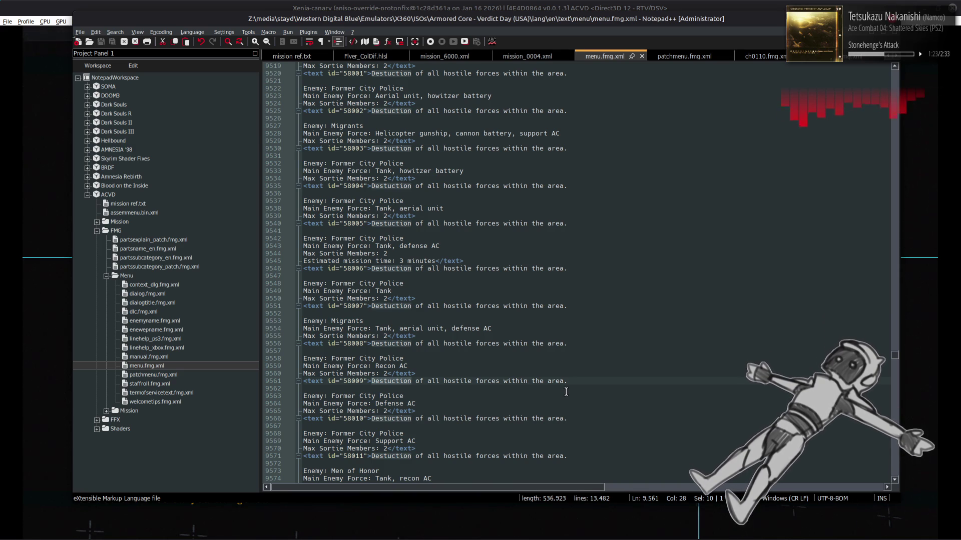
scroll(571, 391, down, 4)
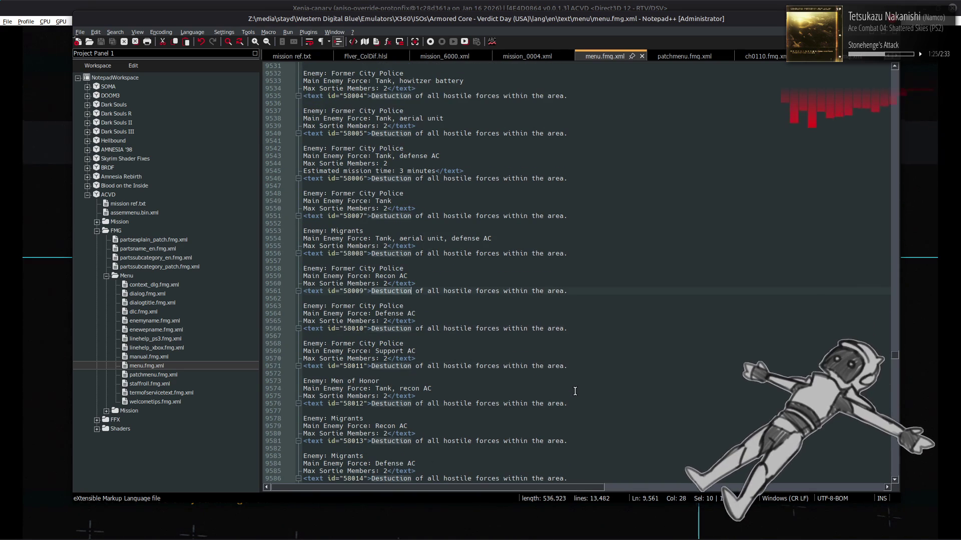
scroll(590, 393, down, 4)
scroll(586, 380, down, 4)
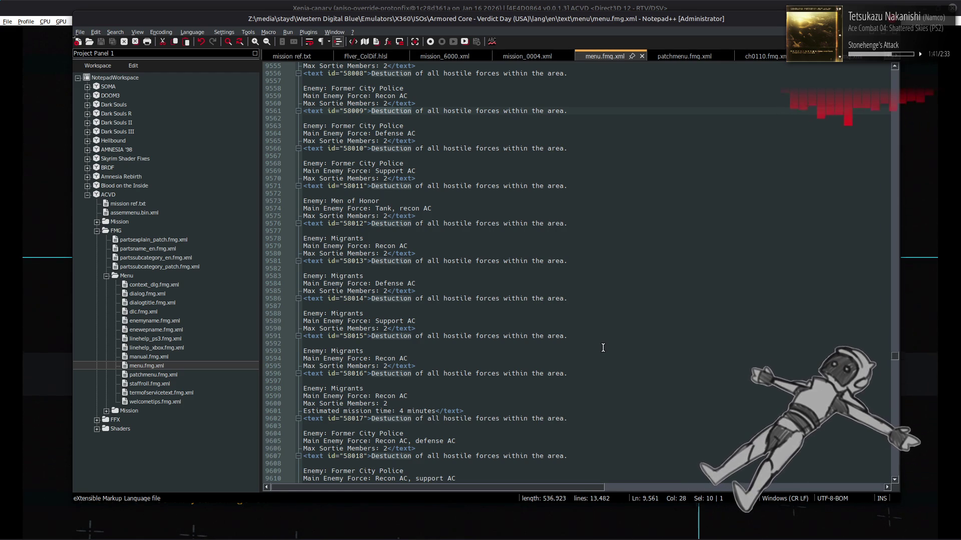
scroll(601, 340, down, 4)
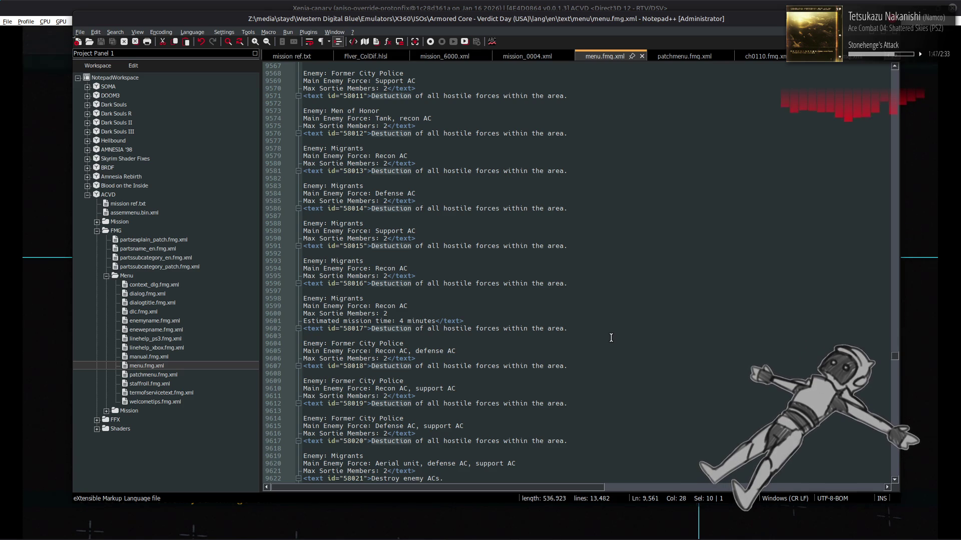
scroll(626, 339, down, 6)
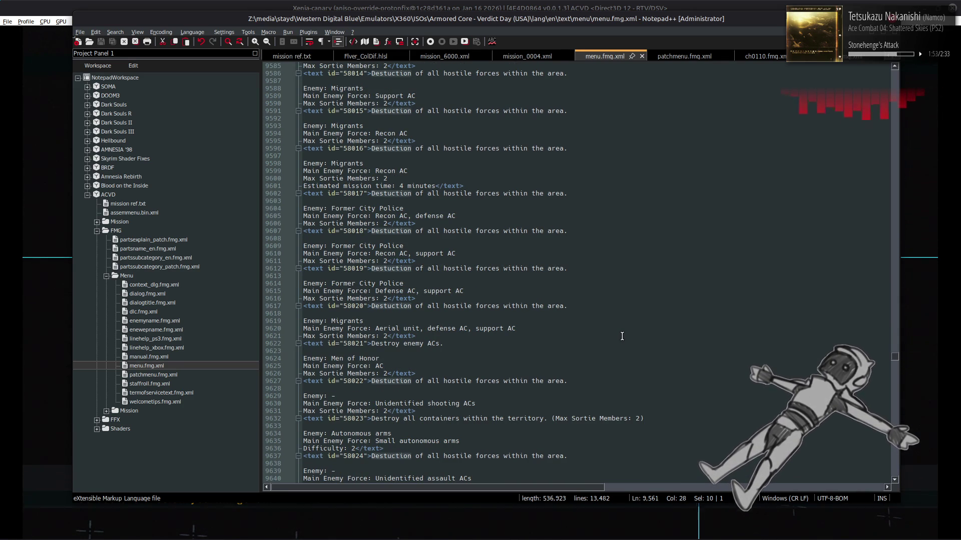
scroll(622, 336, down, 2)
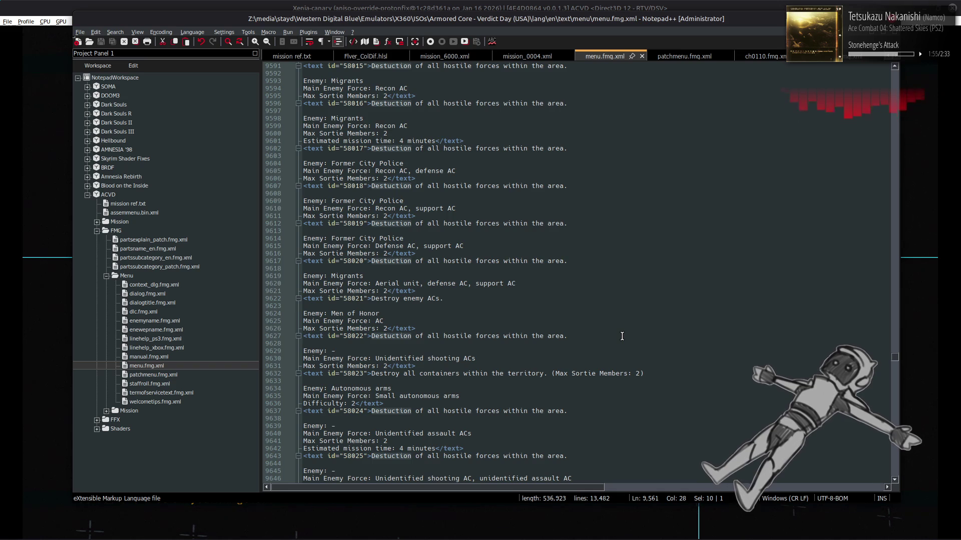
scroll(622, 336, down, 20)
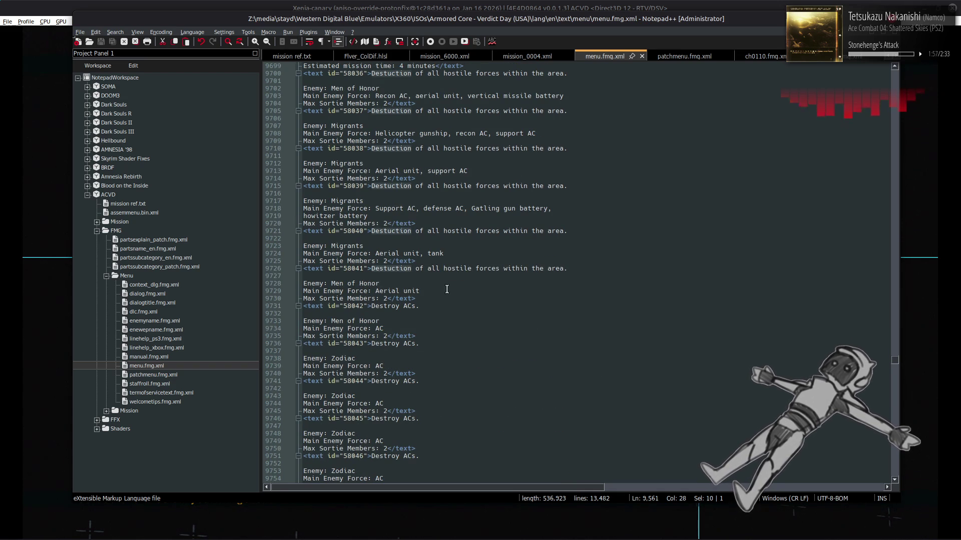
Step: Wrap the 'Destuction' search to its first match at line 5494 and scroll through the 50200-range entries
double_click(389, 271)
key(ctrl+f)
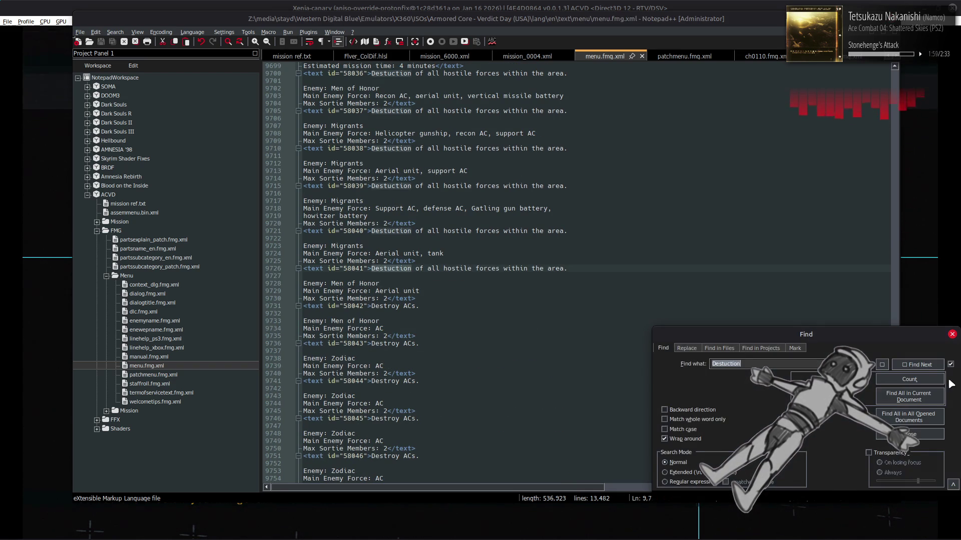
click(925, 369)
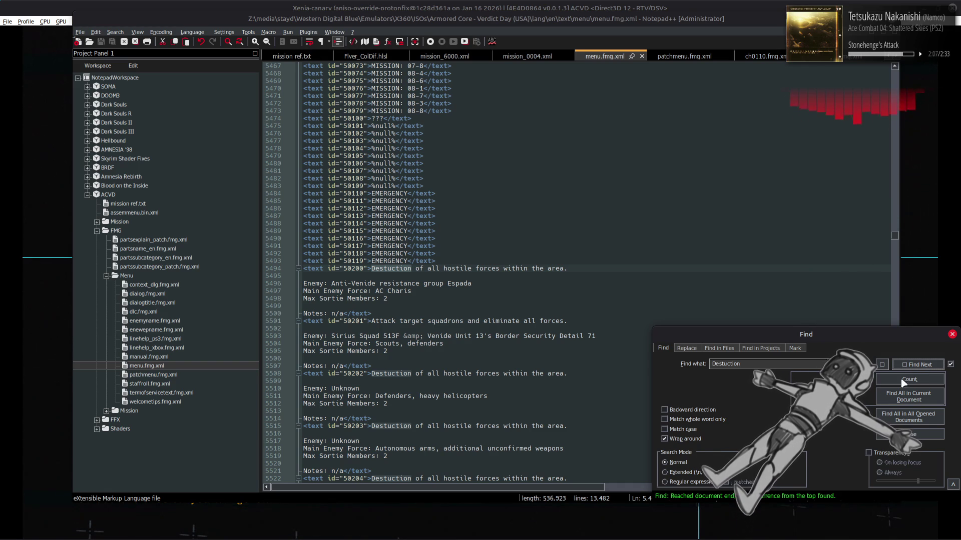
key(Escape)
scroll(408, 324, down, 6)
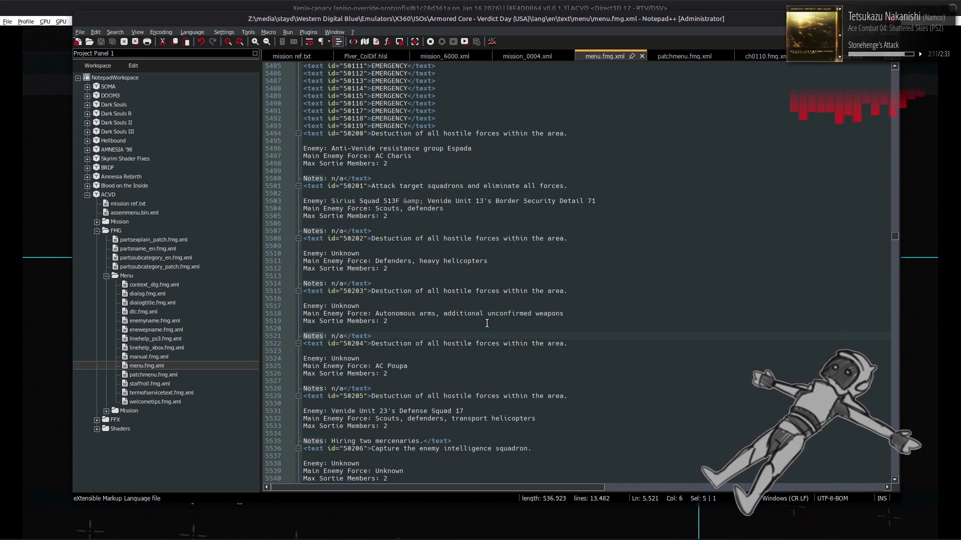
scroll(485, 324, down, 3)
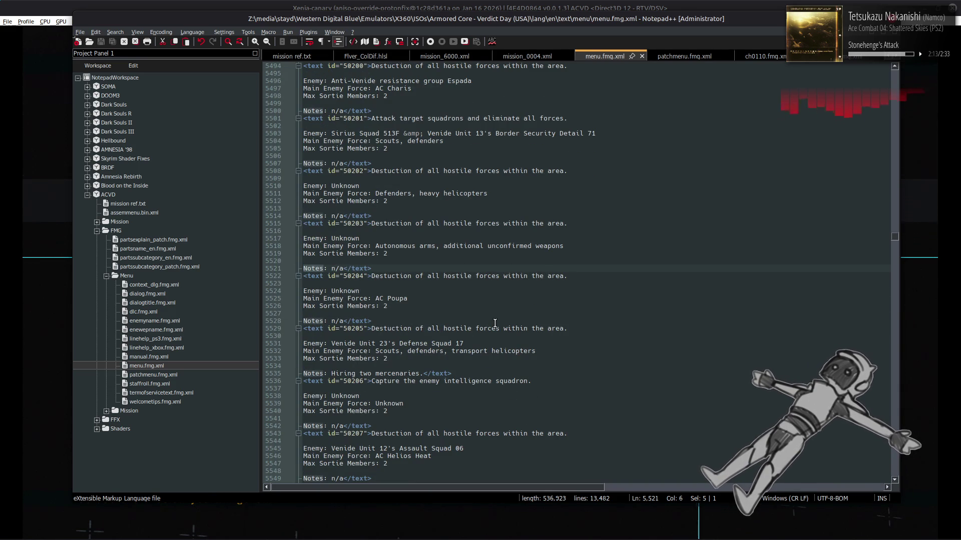
scroll(495, 323, down, 4)
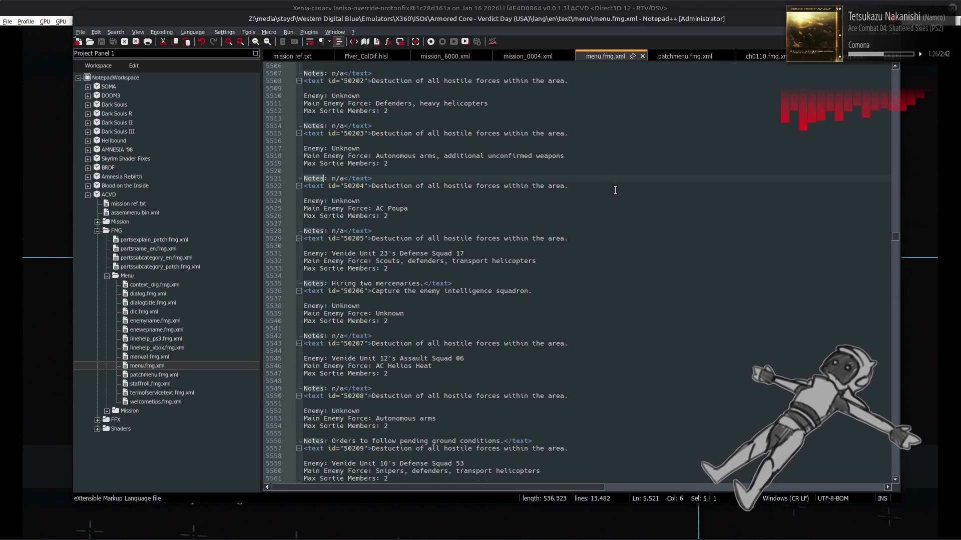
scroll(616, 192, up, 3)
click(400, 199)
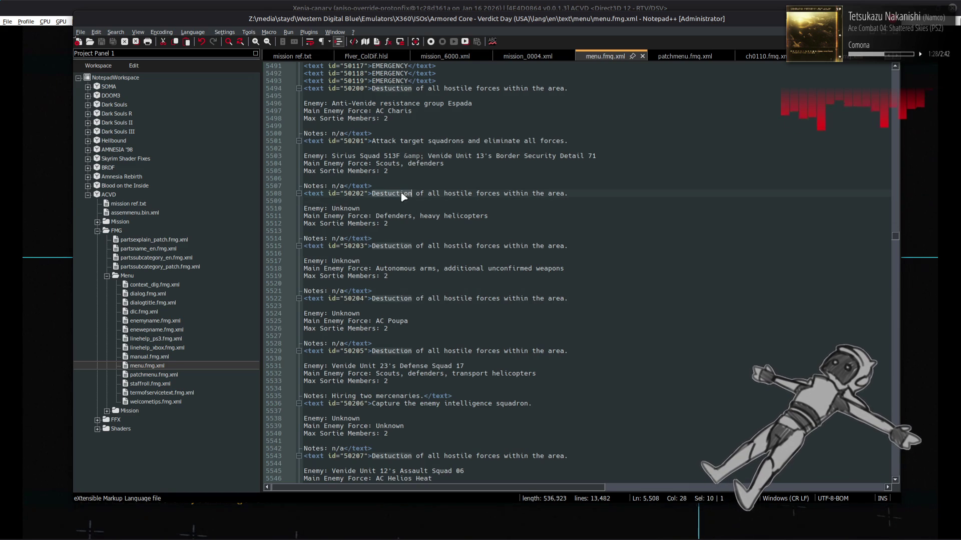
key(ctrl+f)
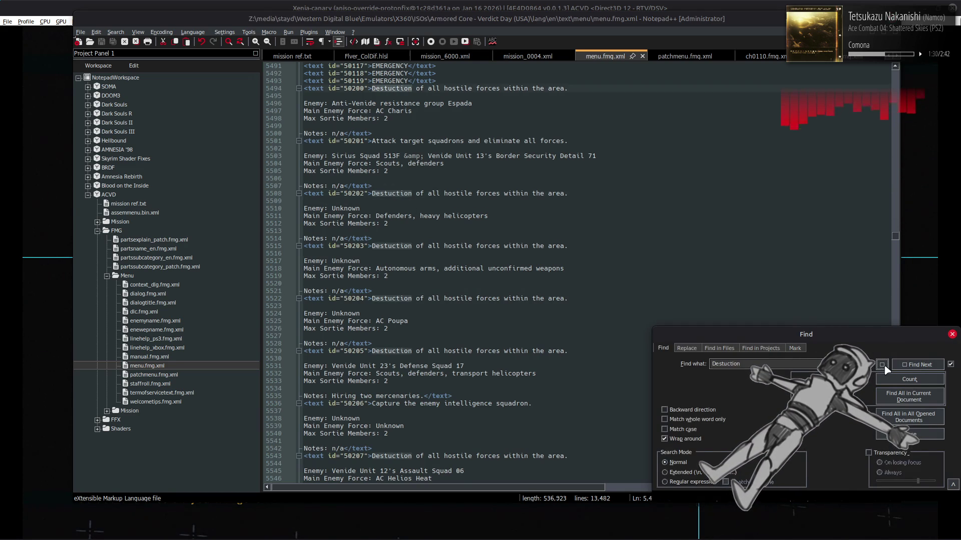
click(882, 365)
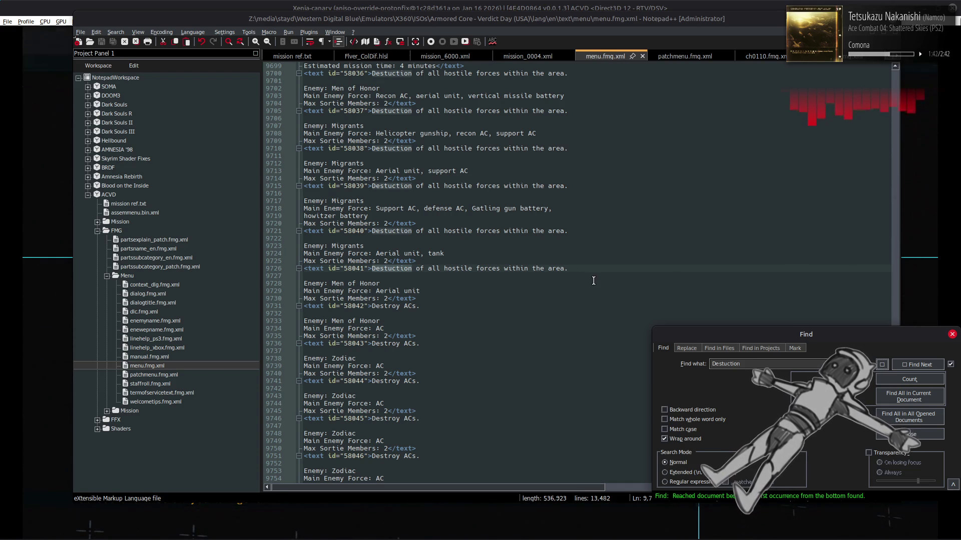
scroll(593, 281, up, 4)
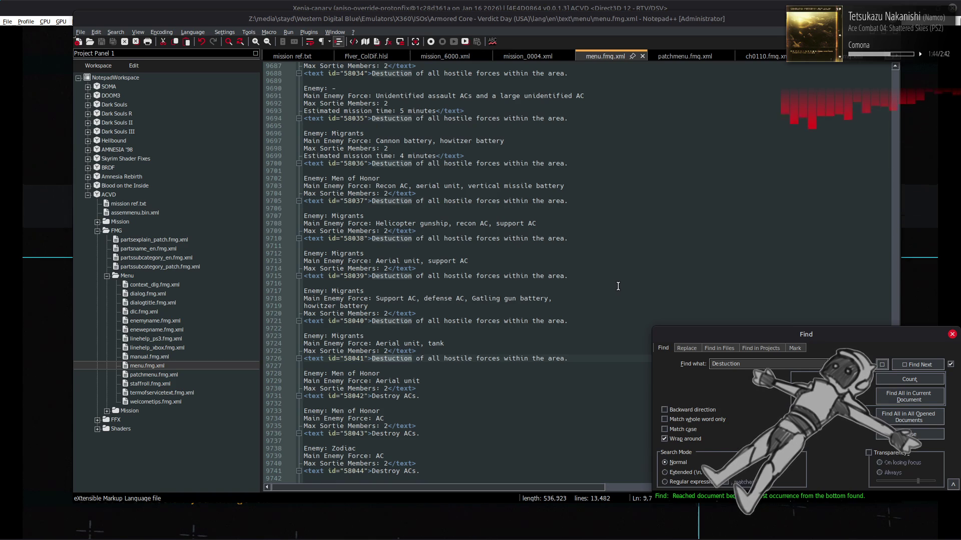
scroll(612, 285, up, 3)
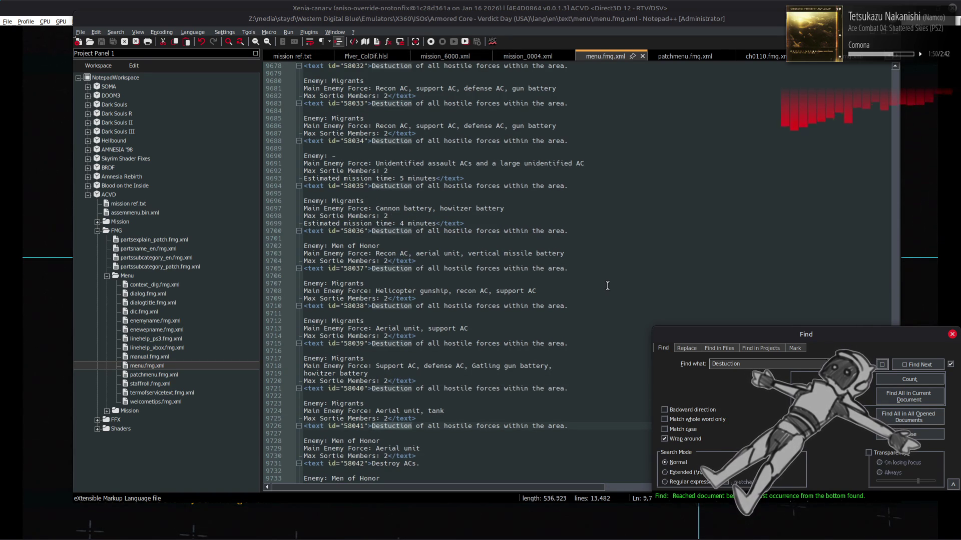
scroll(607, 286, up, 5)
scroll(608, 285, up, 4)
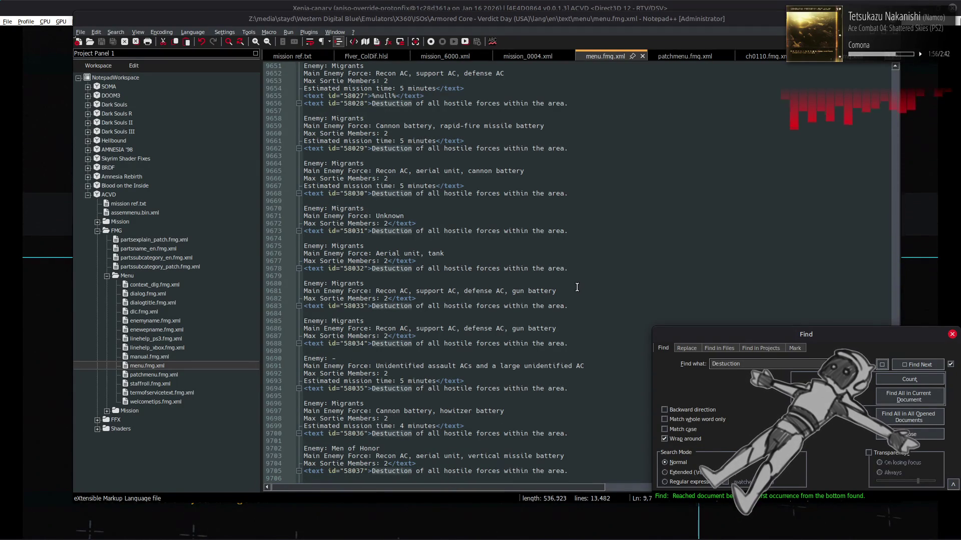
scroll(580, 288, up, 5)
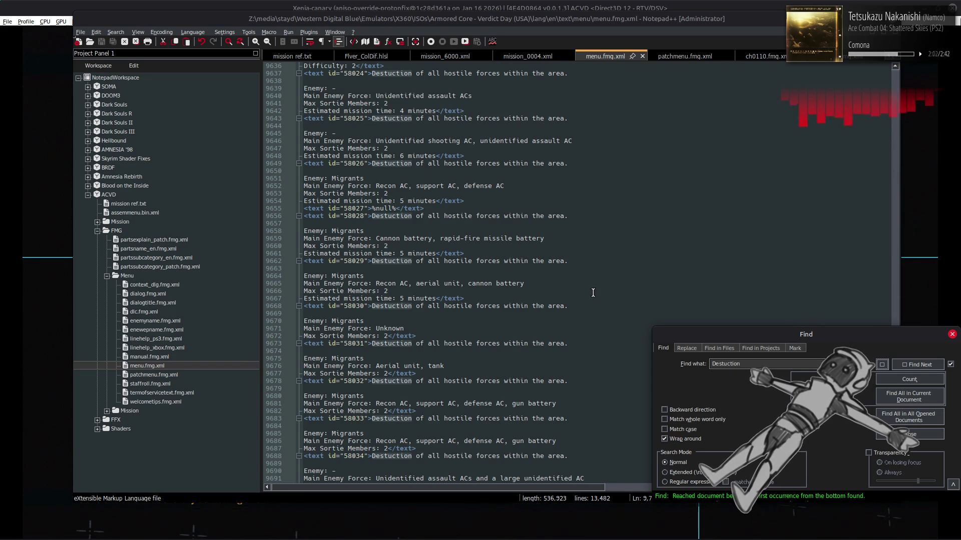
scroll(593, 293, up, 3)
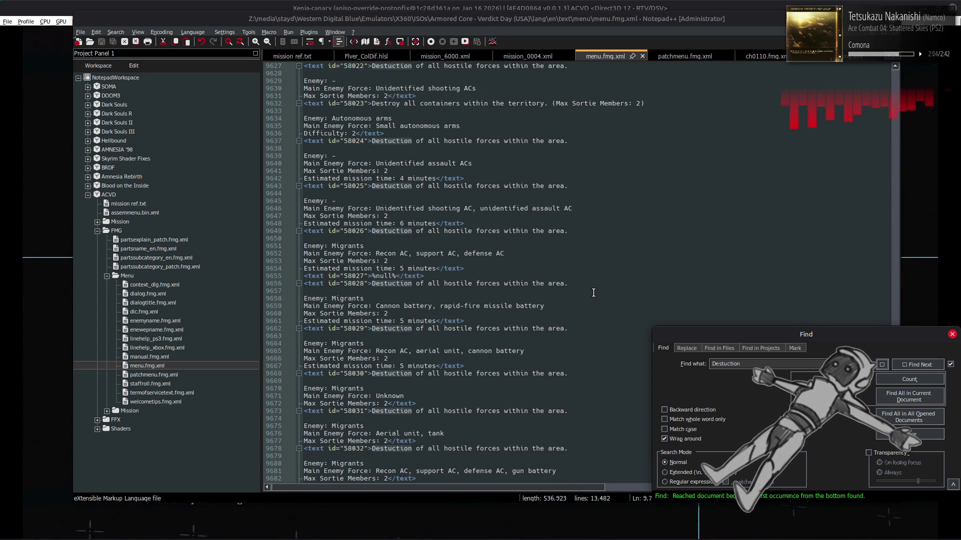
scroll(594, 293, up, 4)
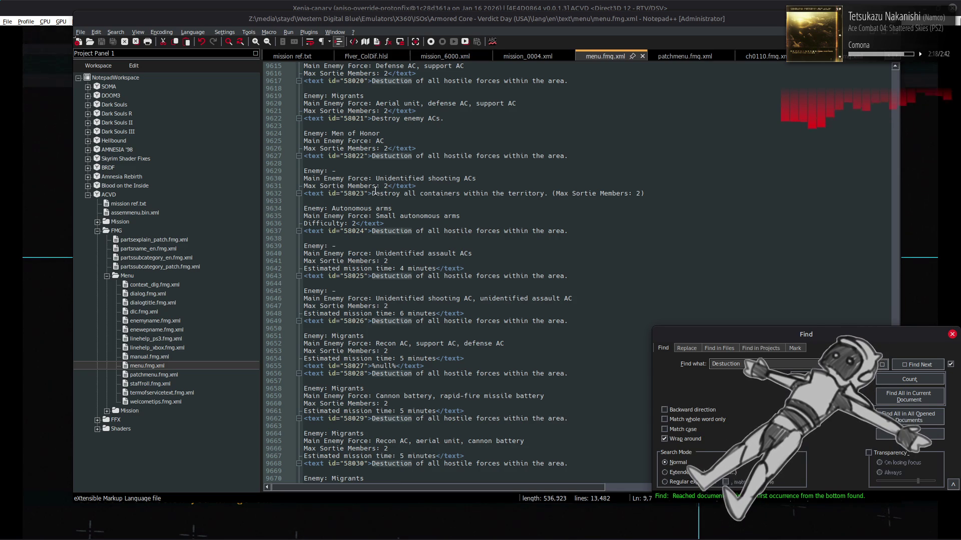
drag(378, 192, 421, 224)
click(420, 224)
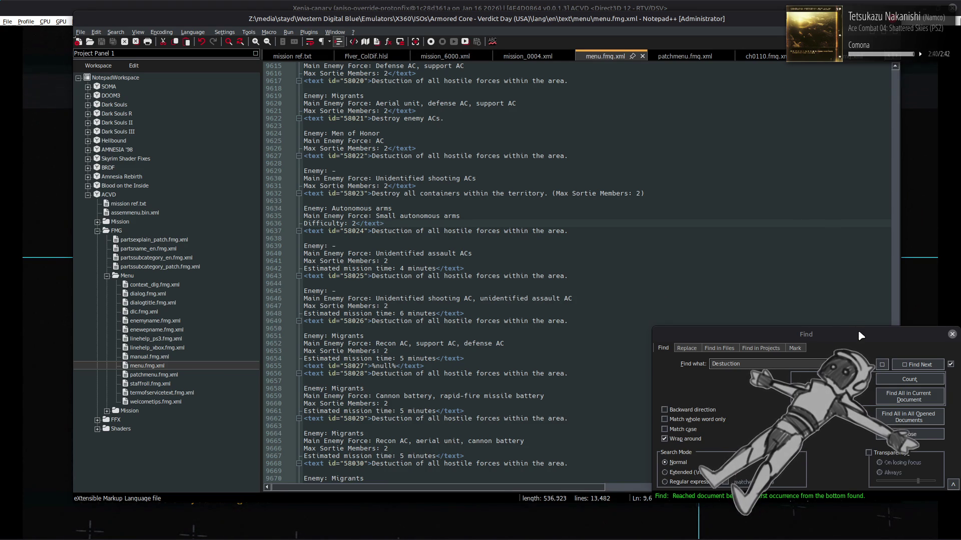
Step: Step through every 'Destuction' match past line 9726, wrapping to line 5494, then close Find
click(913, 365)
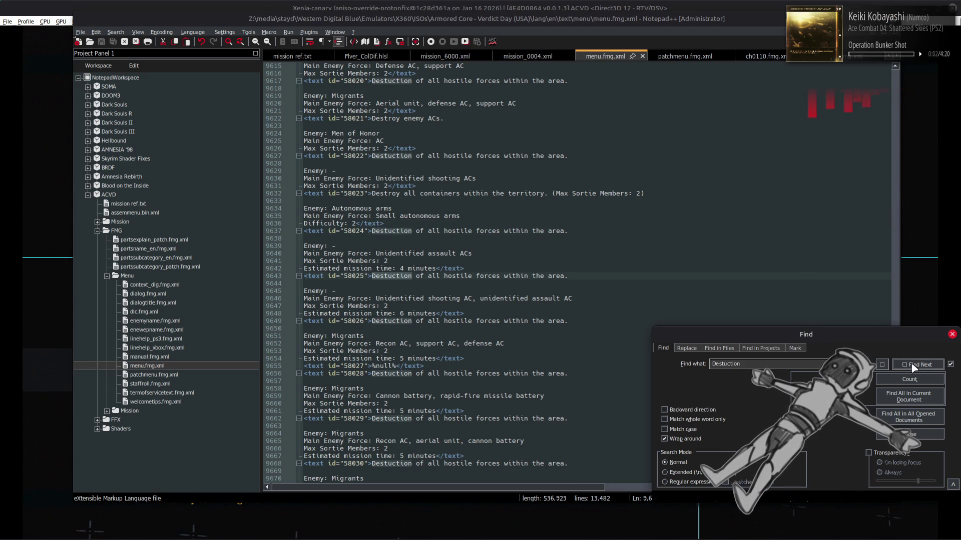
click(913, 365)
click(913, 365)
click(913, 364)
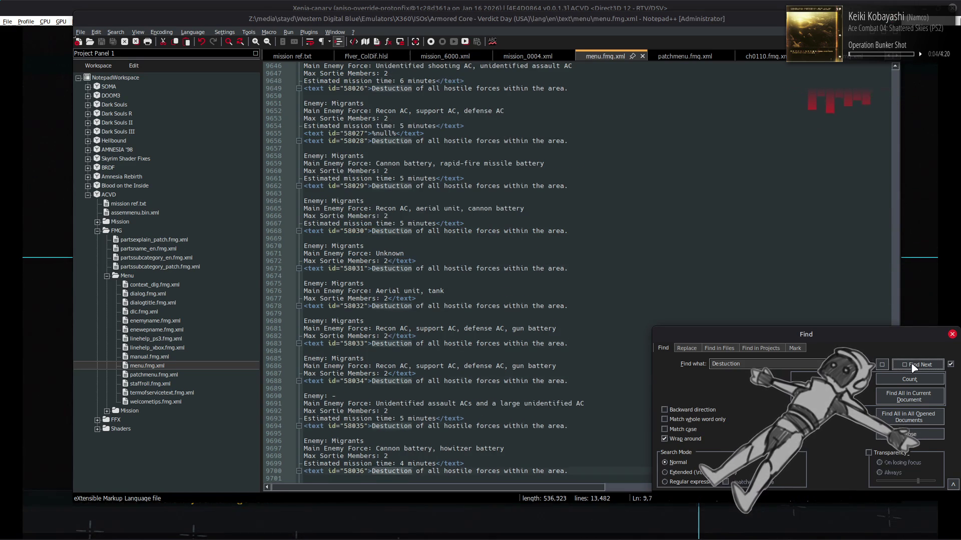
click(914, 365)
click(913, 365)
click(914, 365)
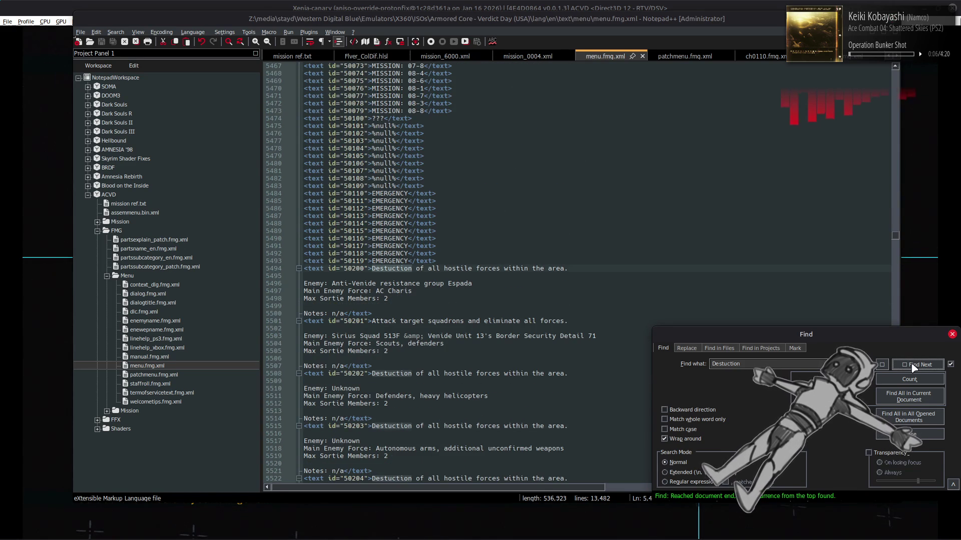
click(886, 364)
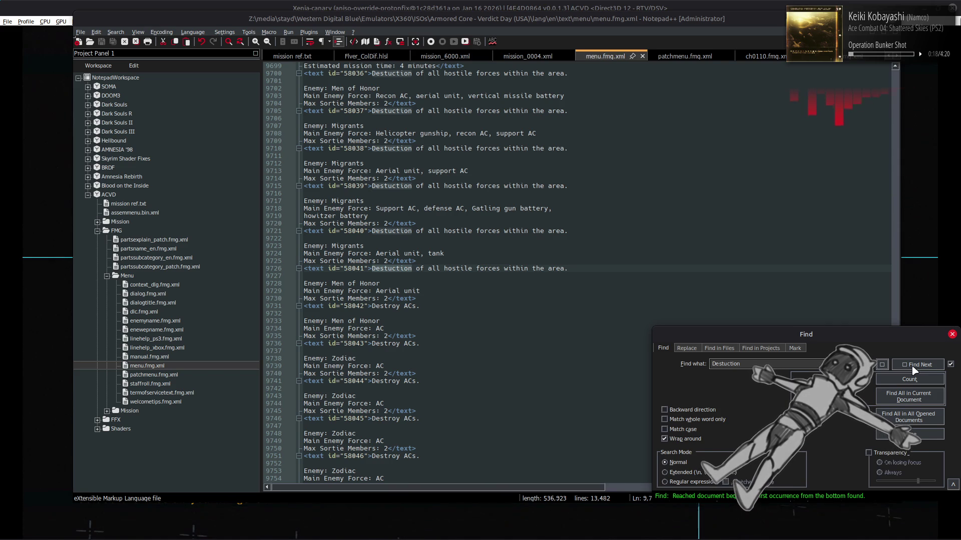
click(913, 369)
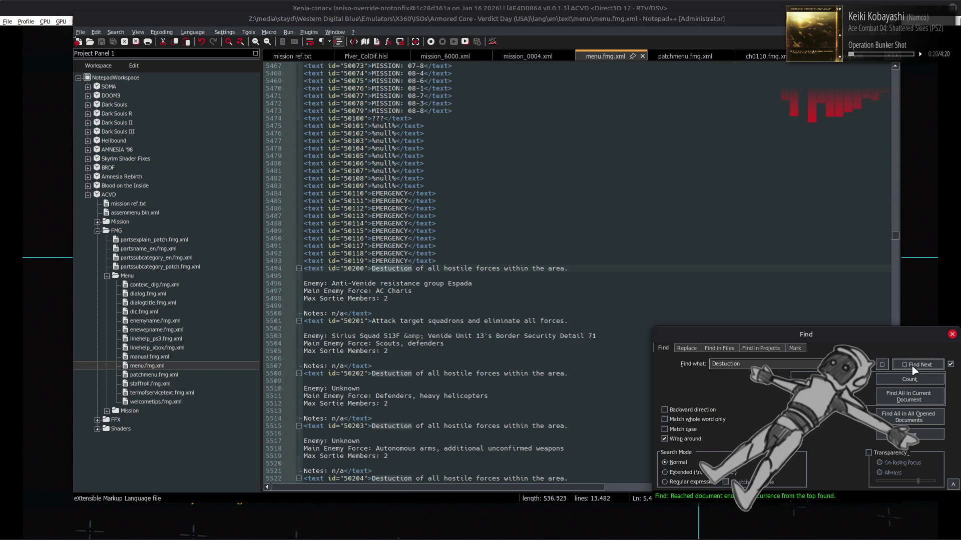
key(Escape)
scroll(642, 305, up, 12)
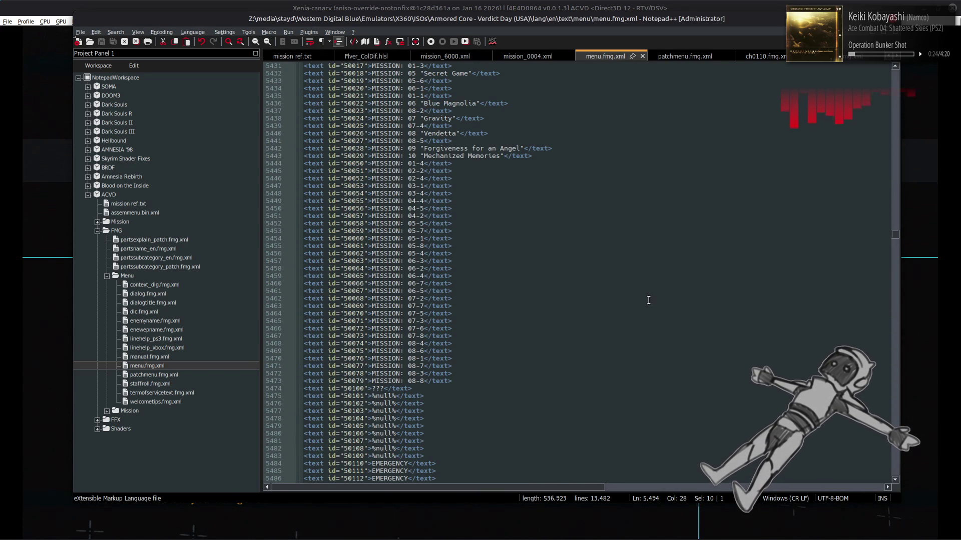
scroll(668, 305, up, 7)
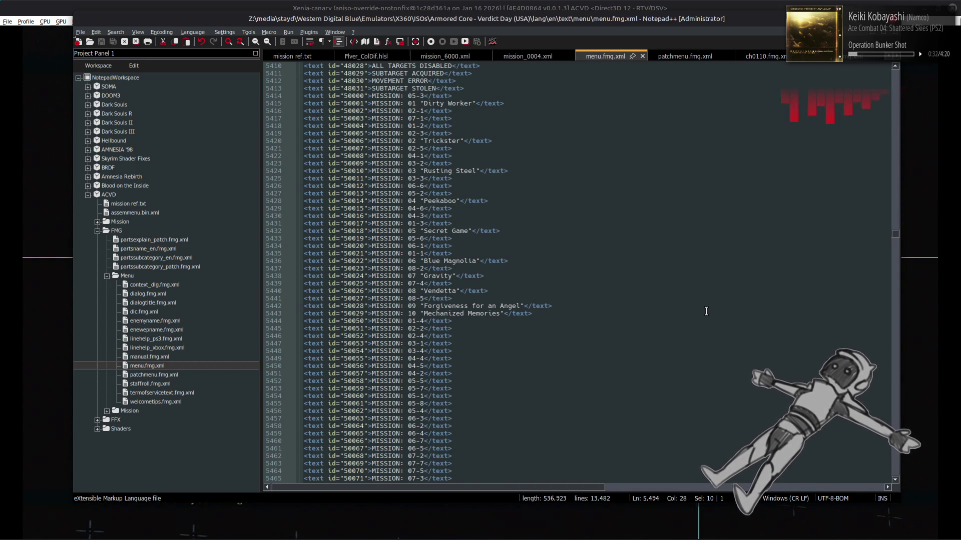
scroll(706, 312, up, 4)
scroll(706, 311, up, 5)
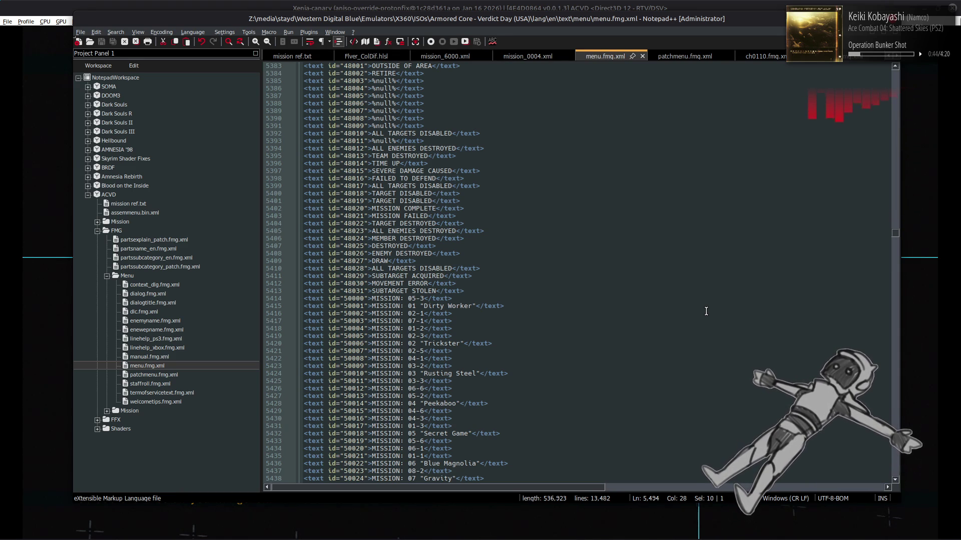
scroll(706, 311, up, 4)
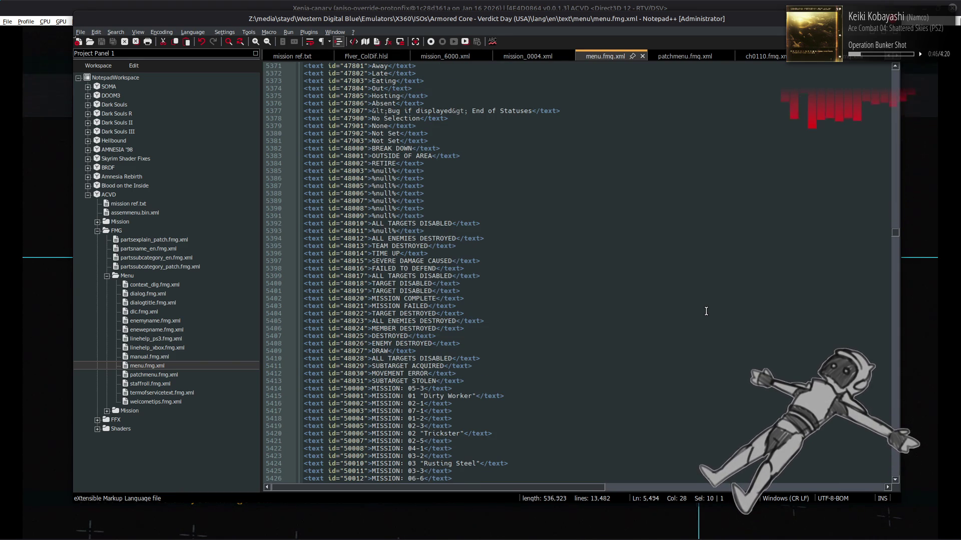
scroll(706, 311, up, 5)
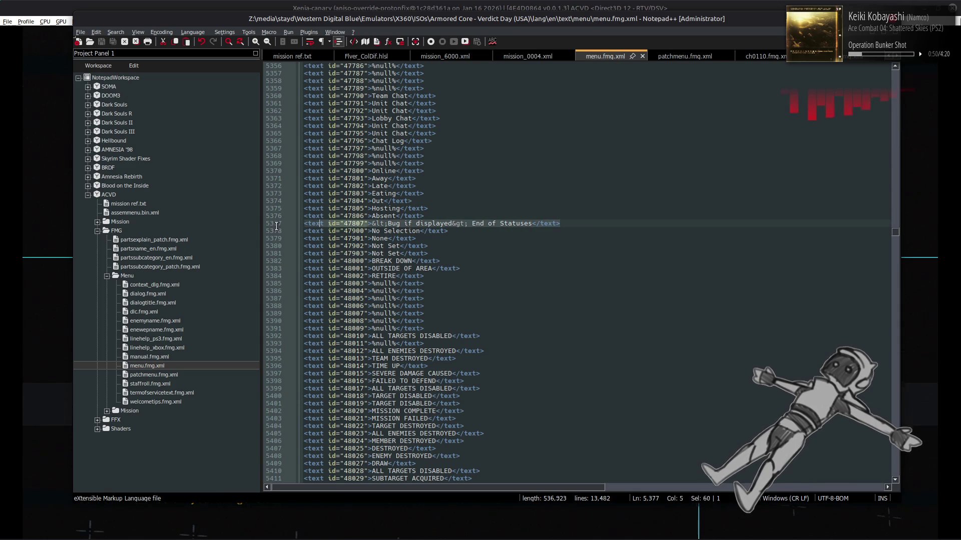
click(549, 247)
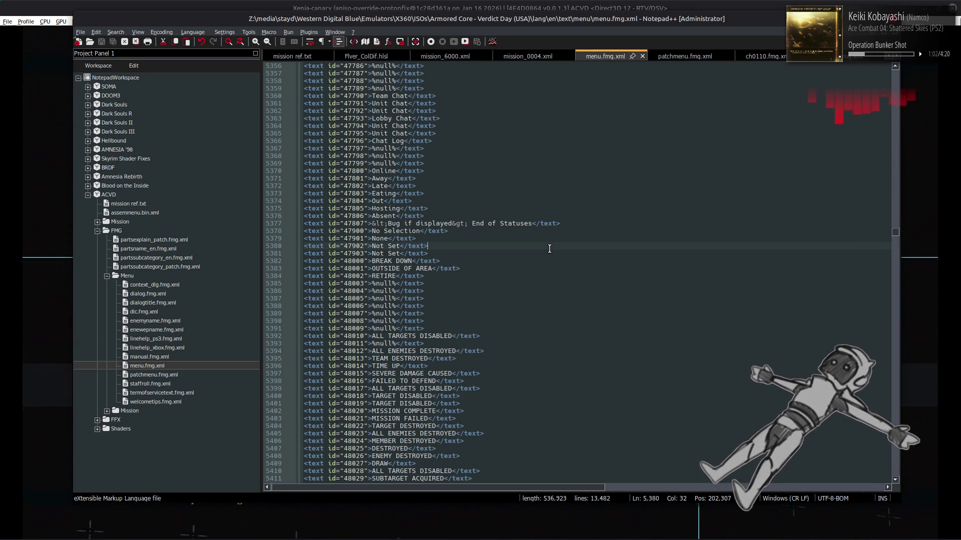
scroll(549, 248, down, 1)
scroll(549, 249, down, 1)
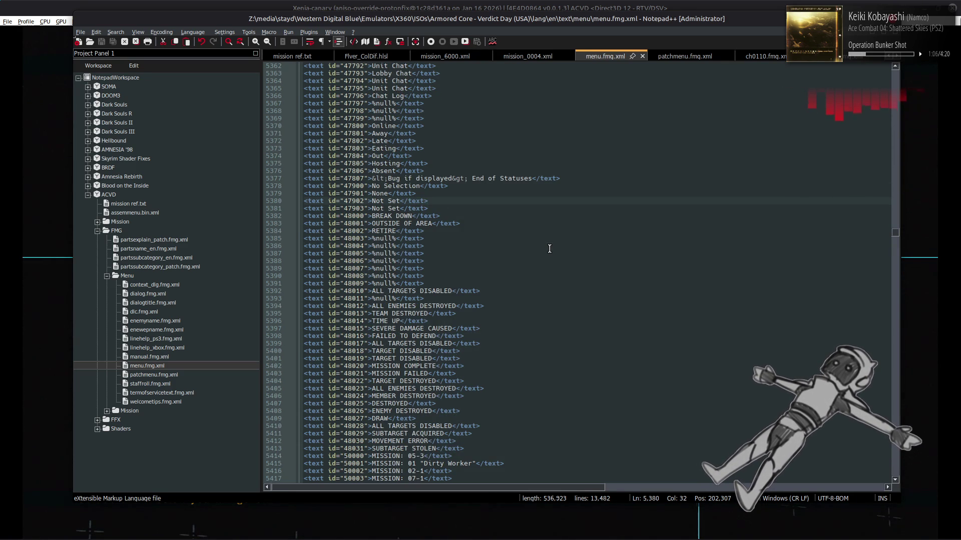
scroll(550, 248, up, 4)
scroll(550, 249, up, 5)
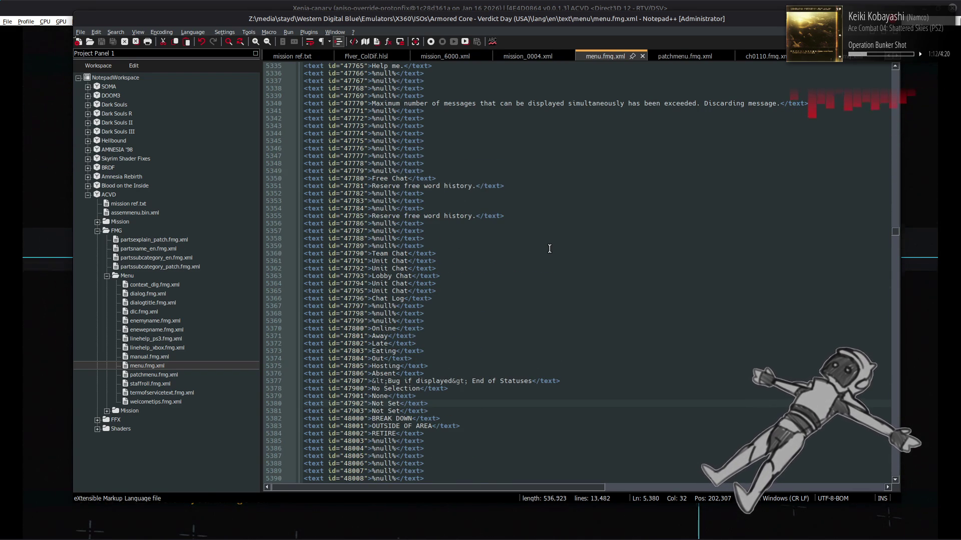
scroll(596, 268, up, 7)
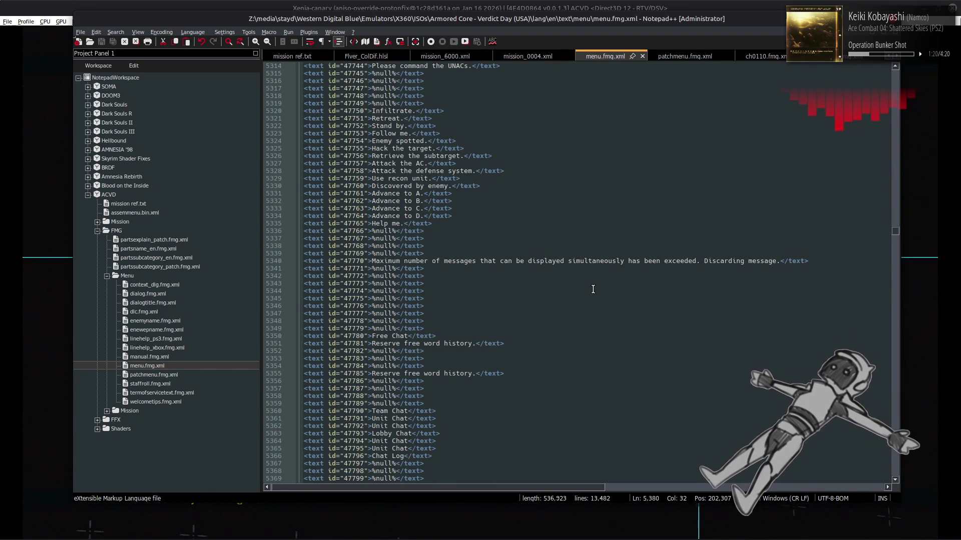
scroll(593, 289, up, 6)
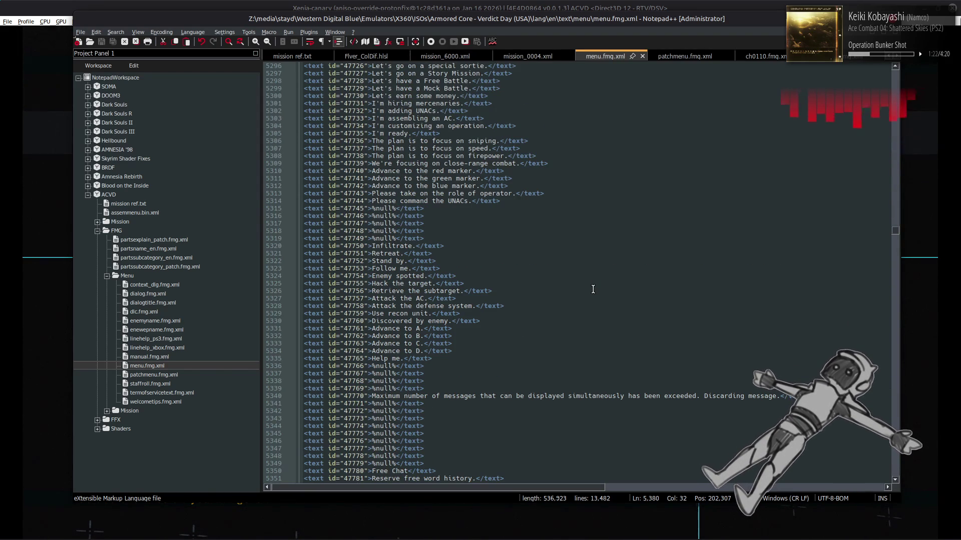
scroll(593, 290, up, 5)
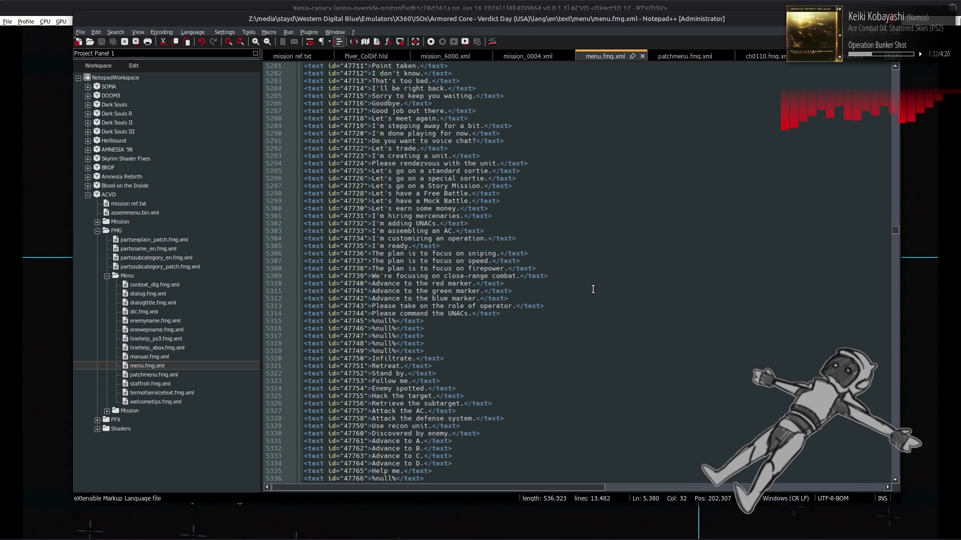
scroll(593, 289, up, 5)
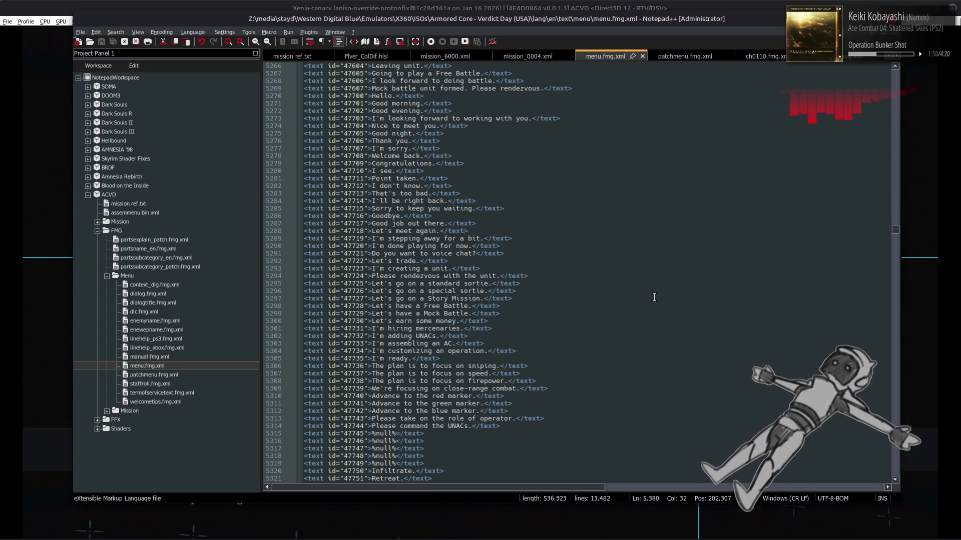
scroll(654, 298, up, 3)
scroll(653, 297, up, 1)
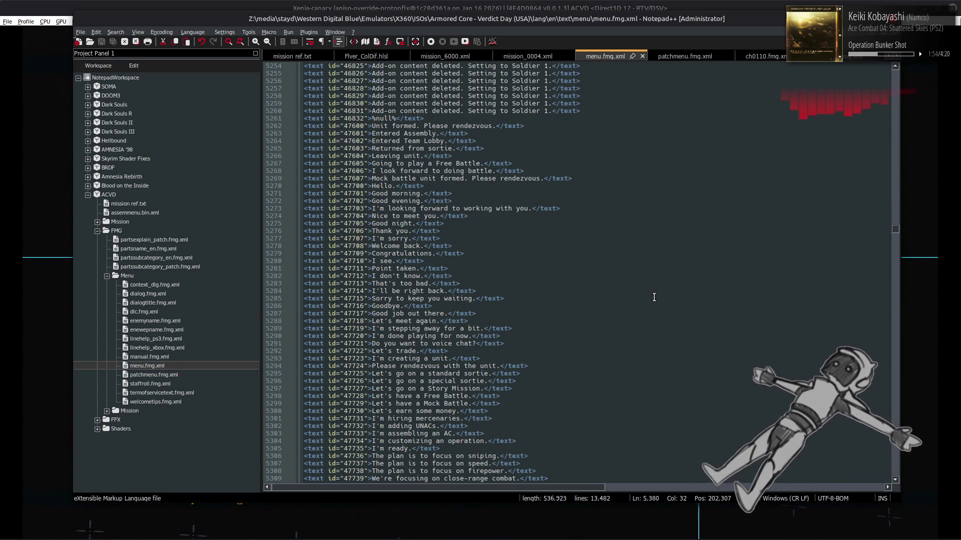
scroll(654, 297, up, 12)
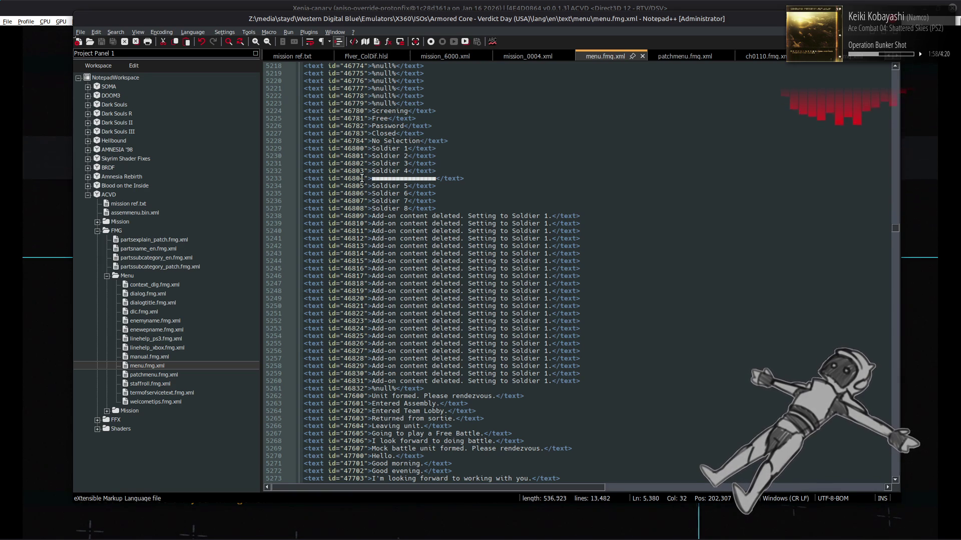
click(545, 186)
click(536, 178)
click(578, 209)
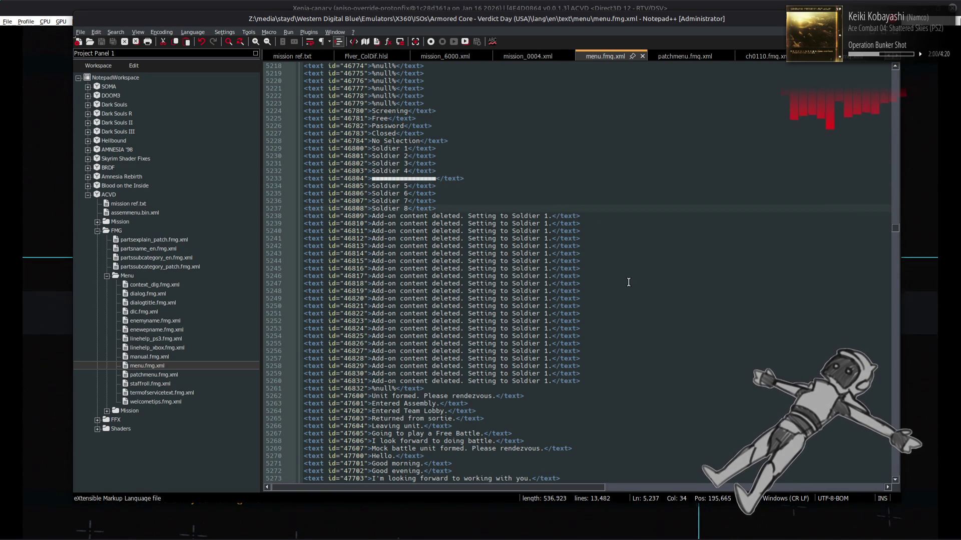
scroll(629, 281, up, 6)
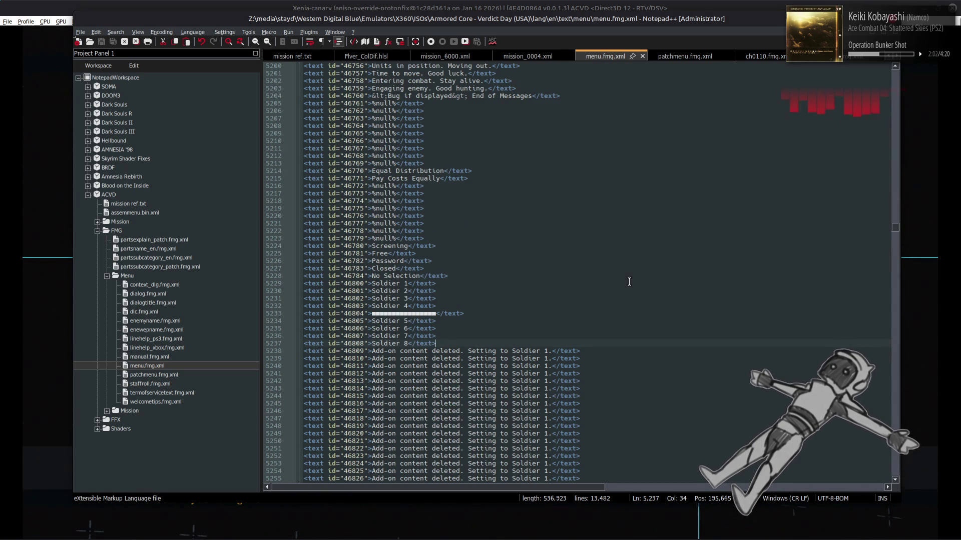
scroll(629, 282, up, 6)
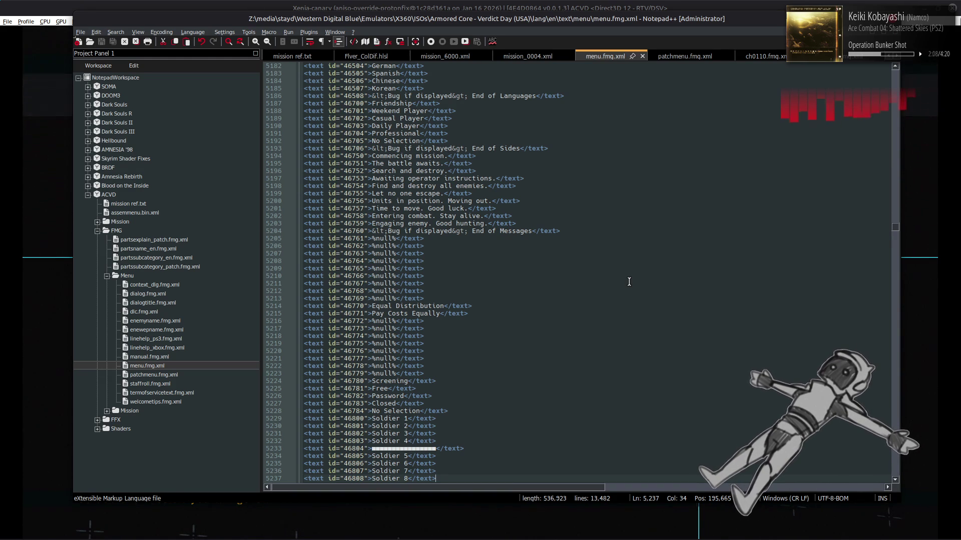
scroll(629, 282, up, 4)
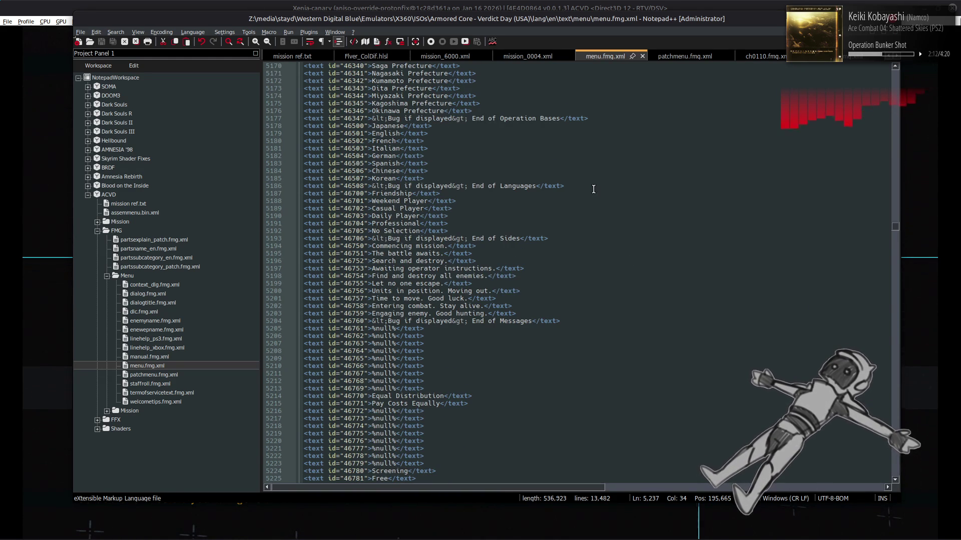
scroll(543, 123, up, 4)
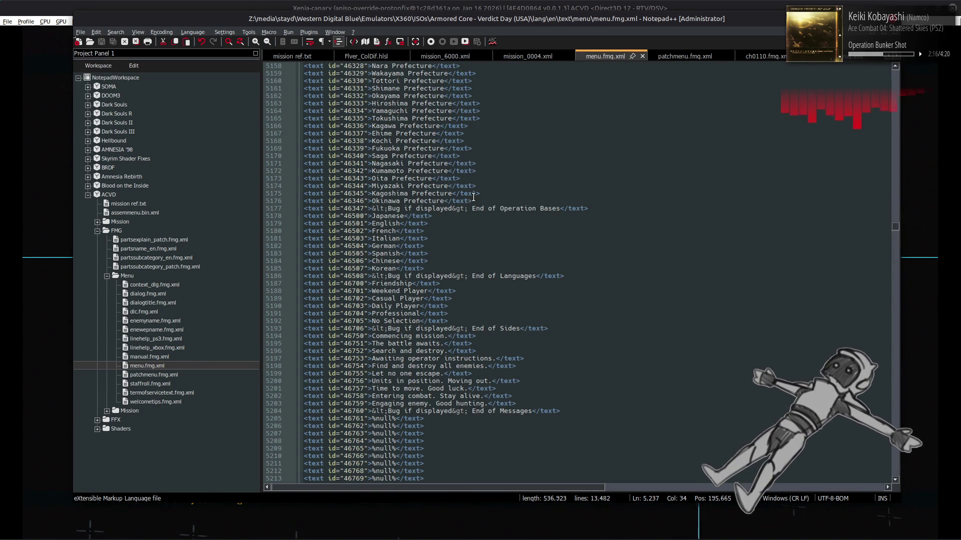
scroll(578, 262, down, 2)
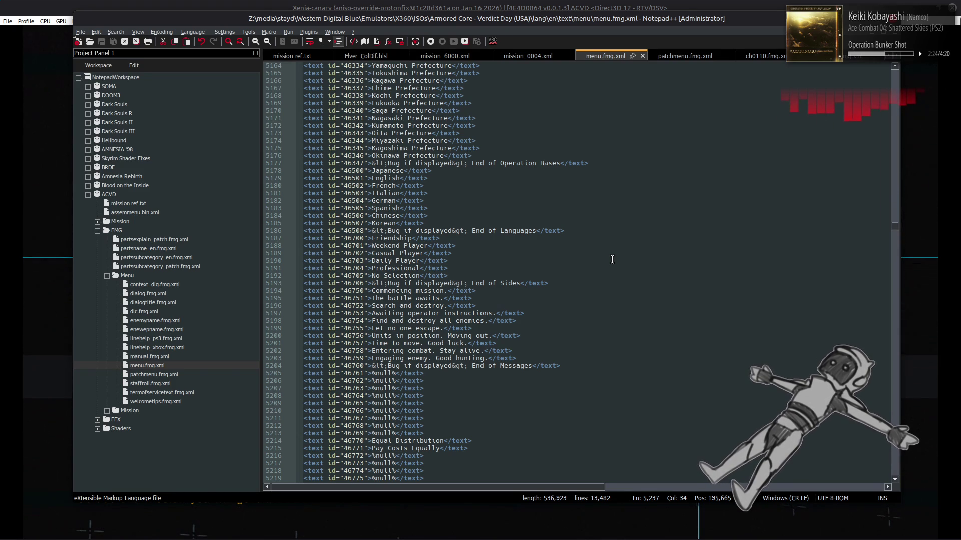
scroll(613, 261, up, 13)
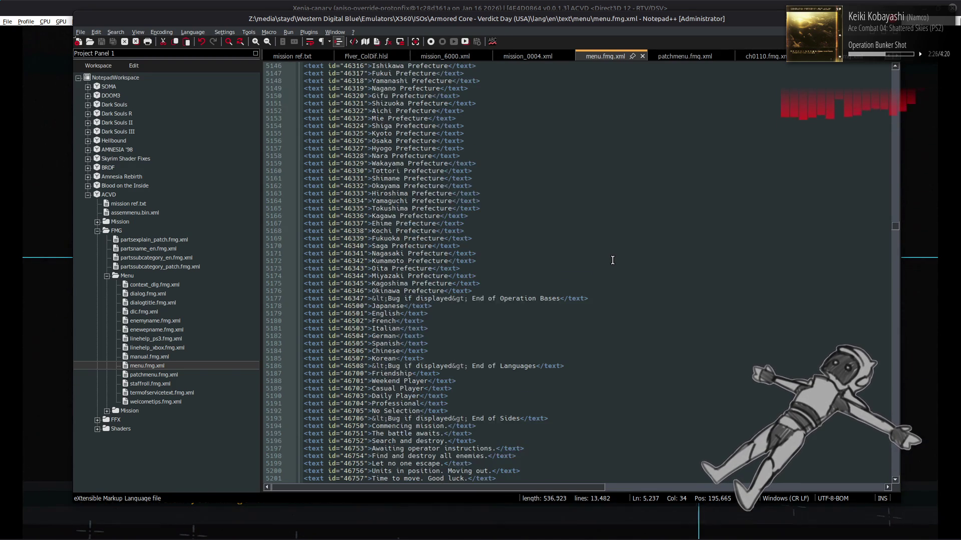
scroll(613, 260, up, 8)
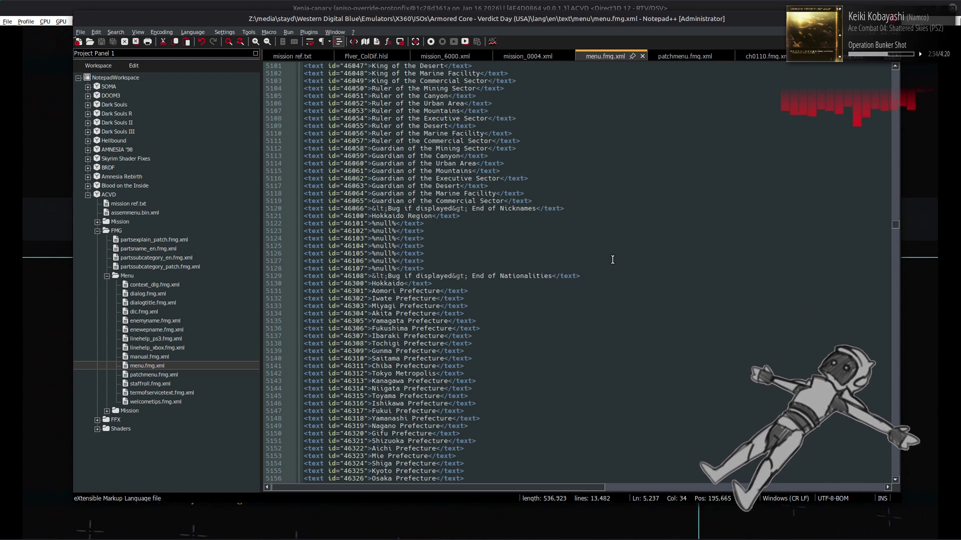
scroll(612, 260, up, 20)
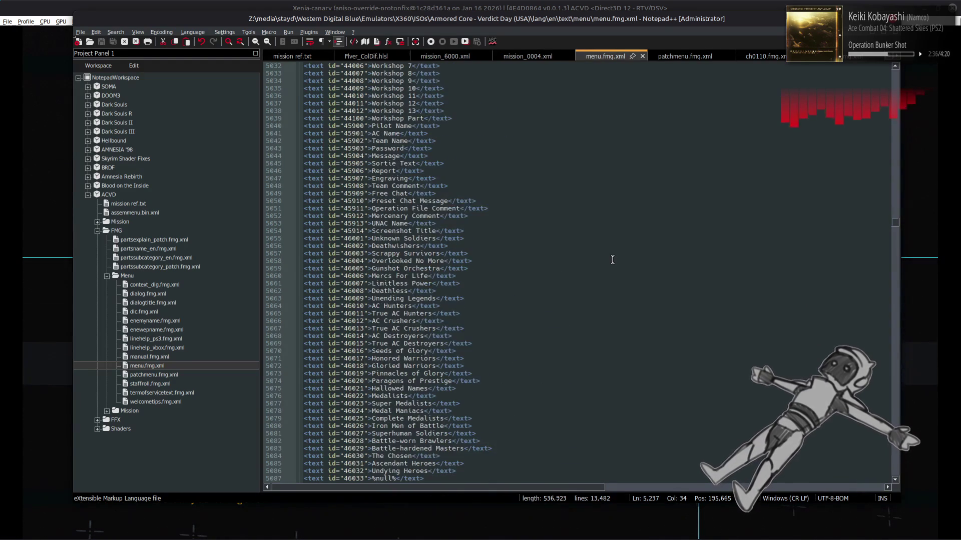
scroll(613, 260, down, 3)
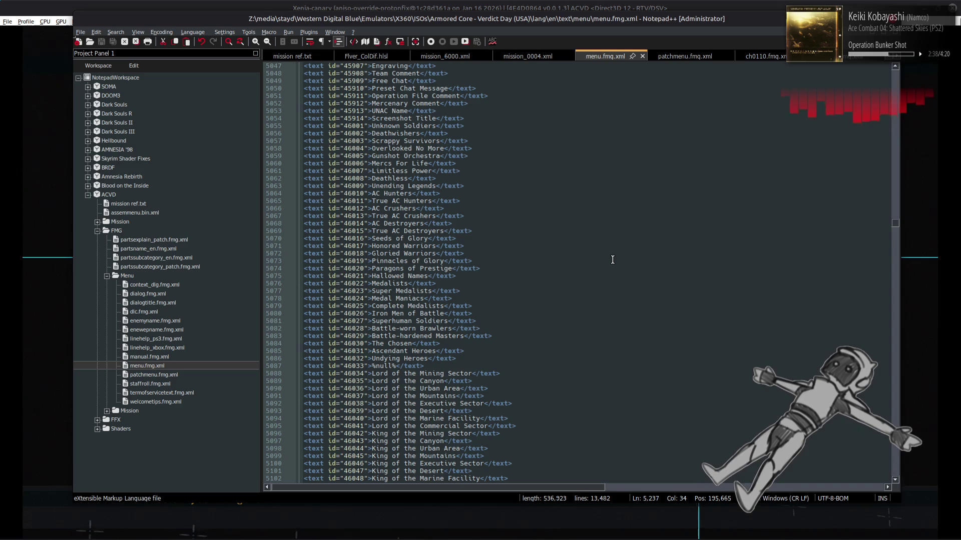
scroll(613, 259, up, 16)
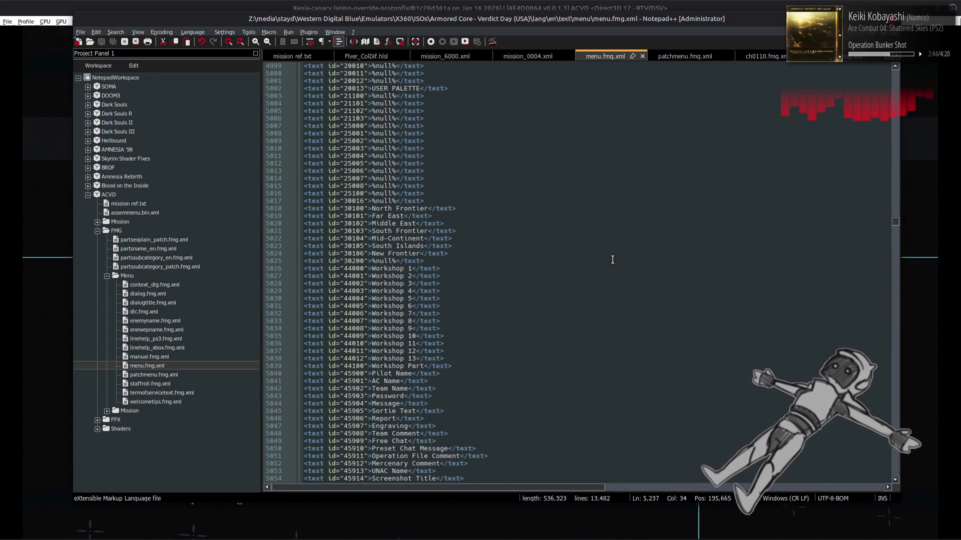
scroll(613, 260, up, 7)
scroll(612, 260, up, 1)
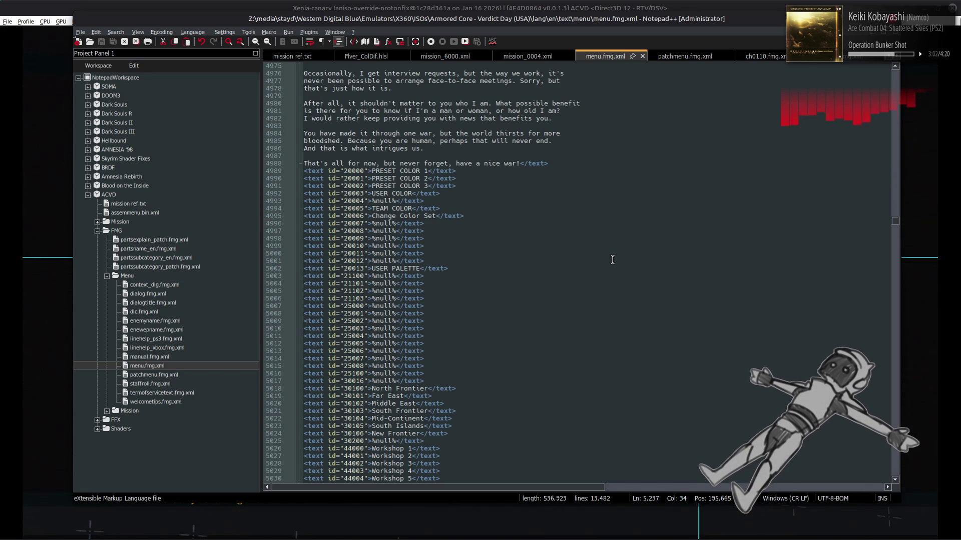
scroll(612, 260, down, 20)
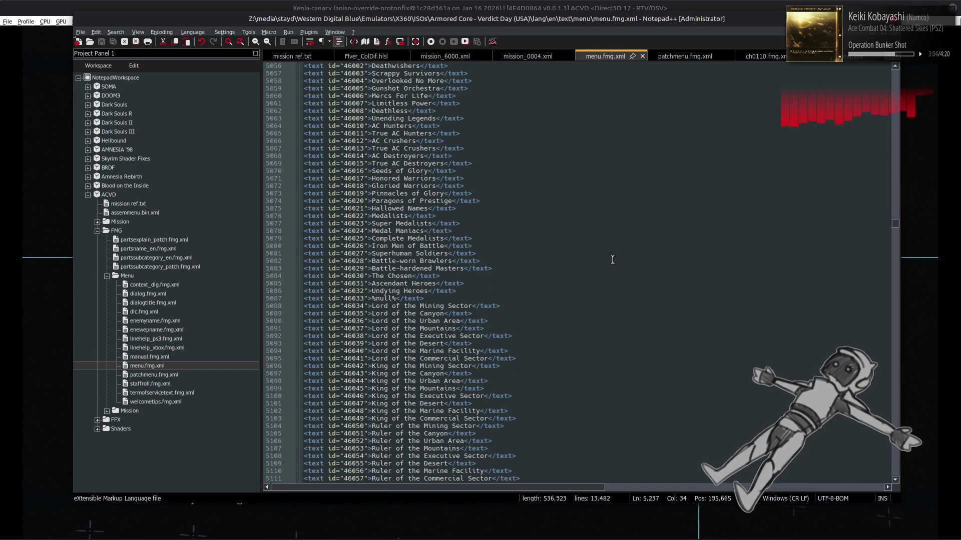
scroll(611, 259, down, 13)
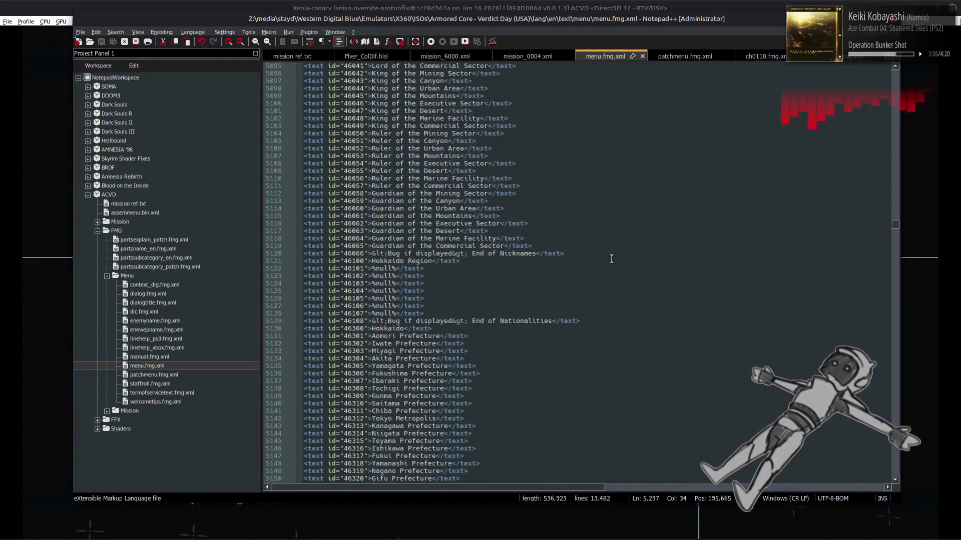
scroll(612, 259, up, 1)
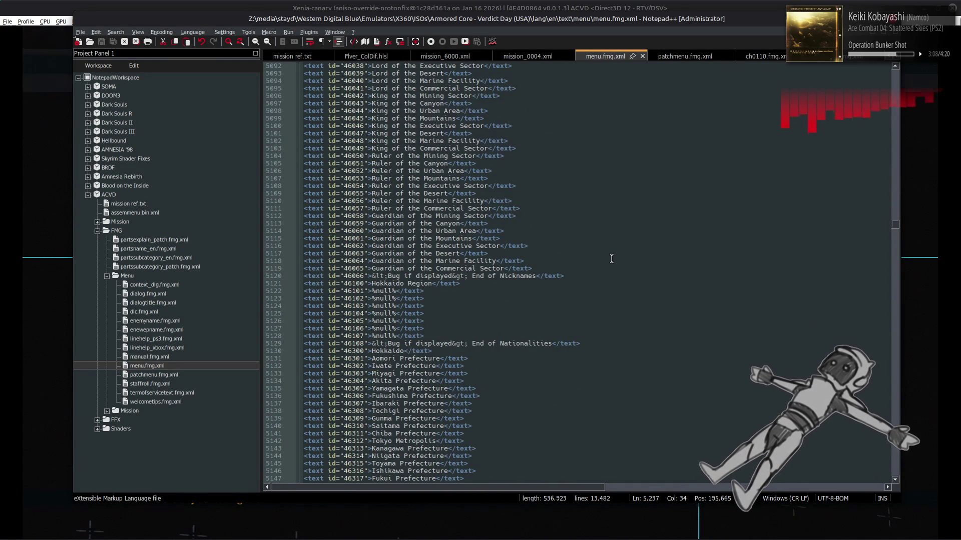
scroll(612, 259, up, 6)
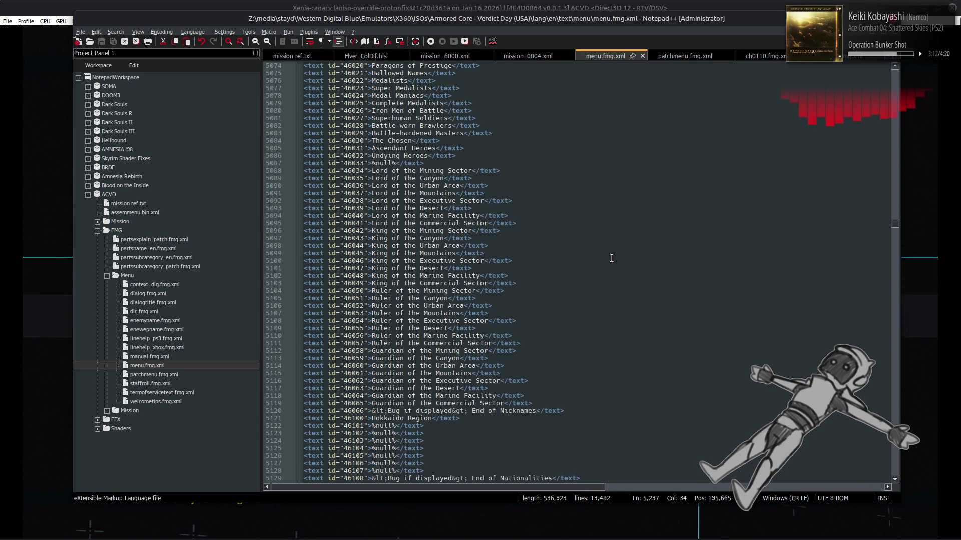
scroll(611, 258, down, 20)
scroll(611, 258, down, 9)
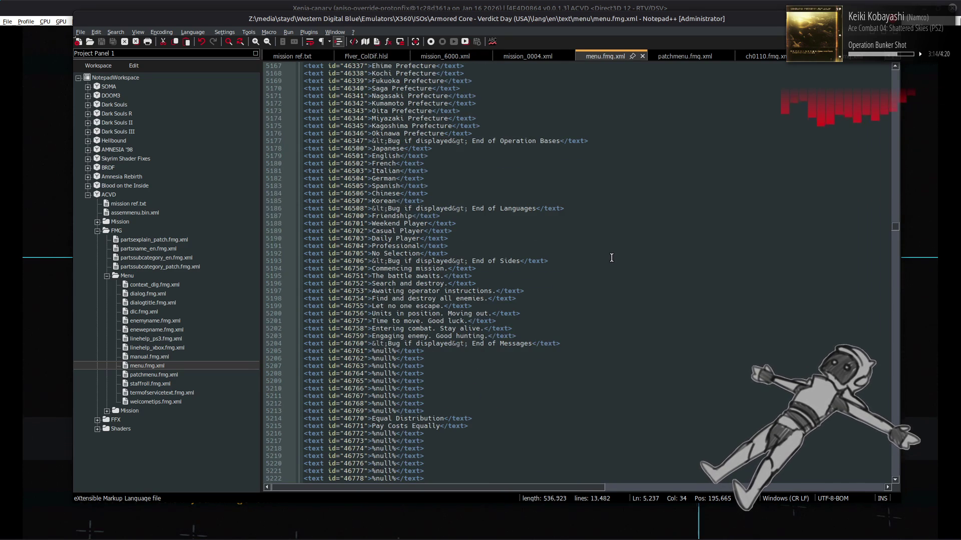
scroll(612, 257, down, 20)
scroll(612, 258, up, 17)
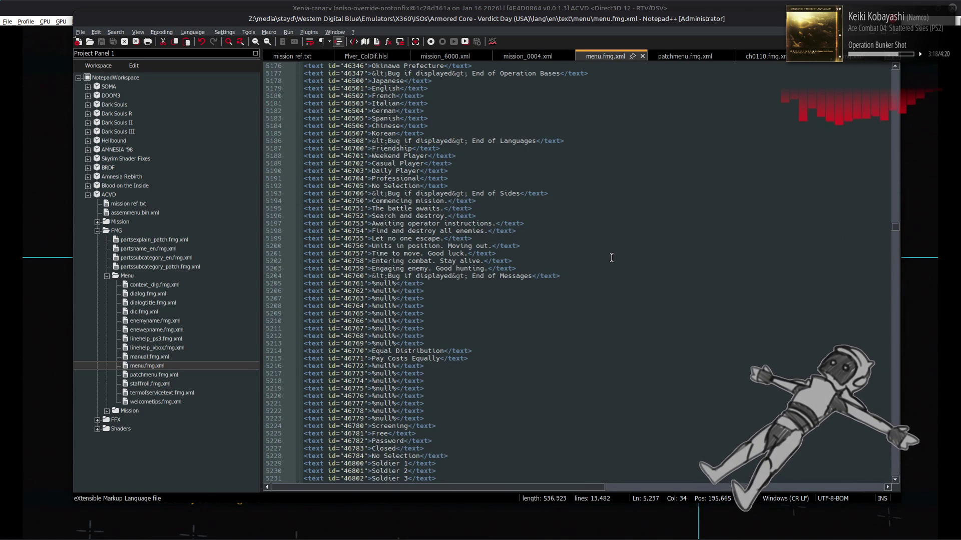
scroll(612, 257, down, 16)
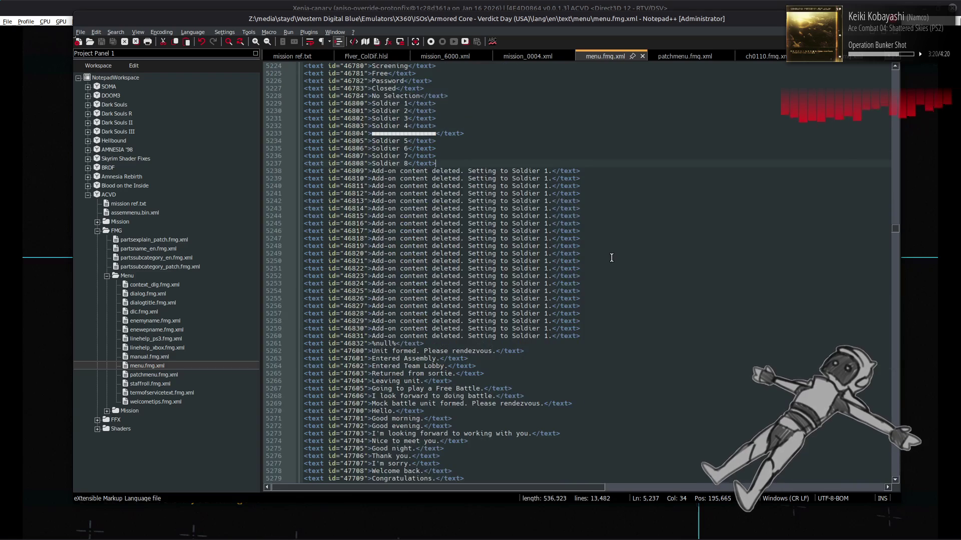
scroll(611, 258, down, 20)
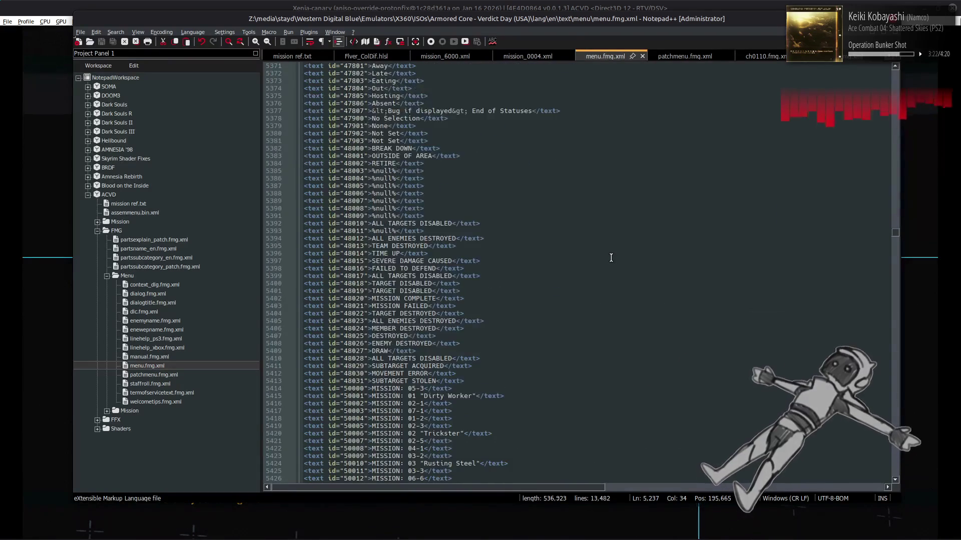
scroll(610, 258, down, 18)
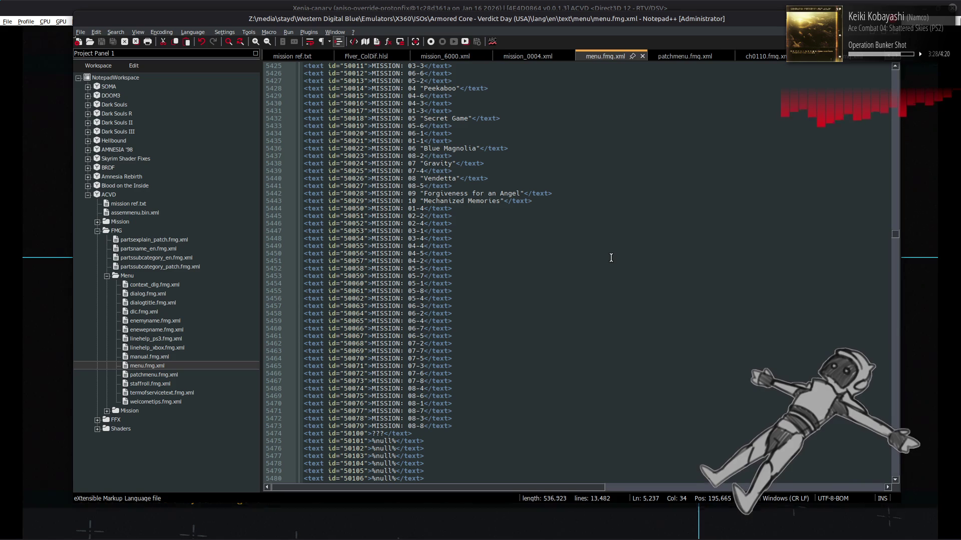
scroll(611, 257, up, 6)
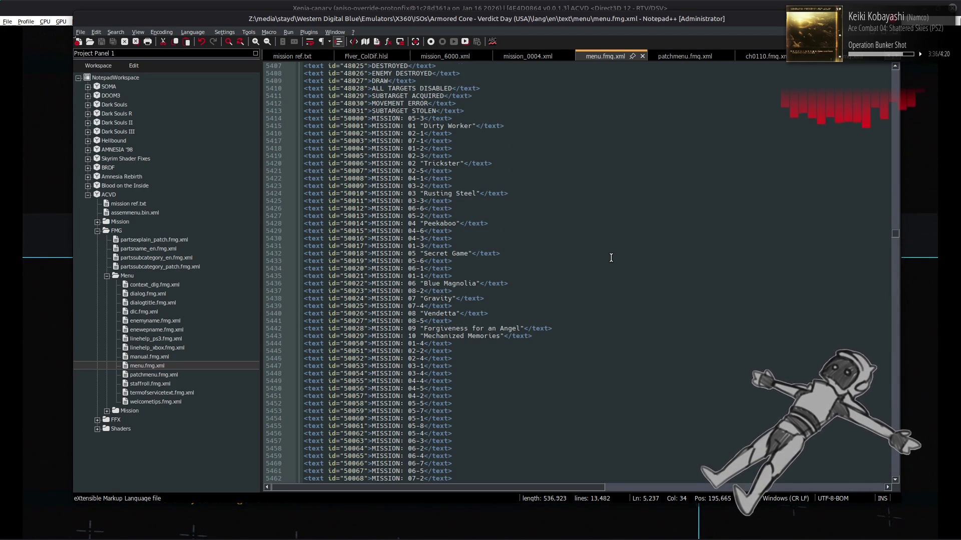
scroll(611, 258, down, 10)
scroll(610, 258, down, 5)
scroll(611, 258, down, 5)
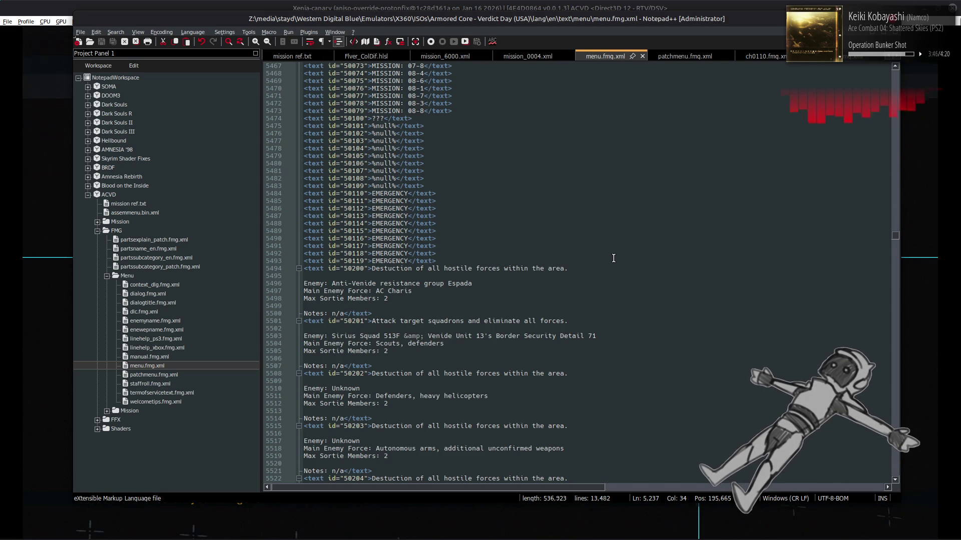
scroll(620, 271, down, 3)
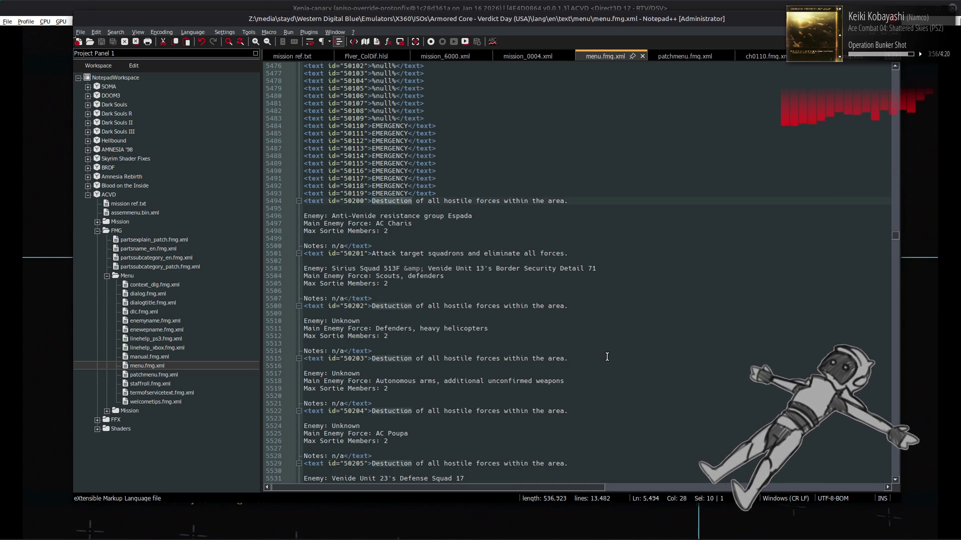
scroll(608, 357, down, 20)
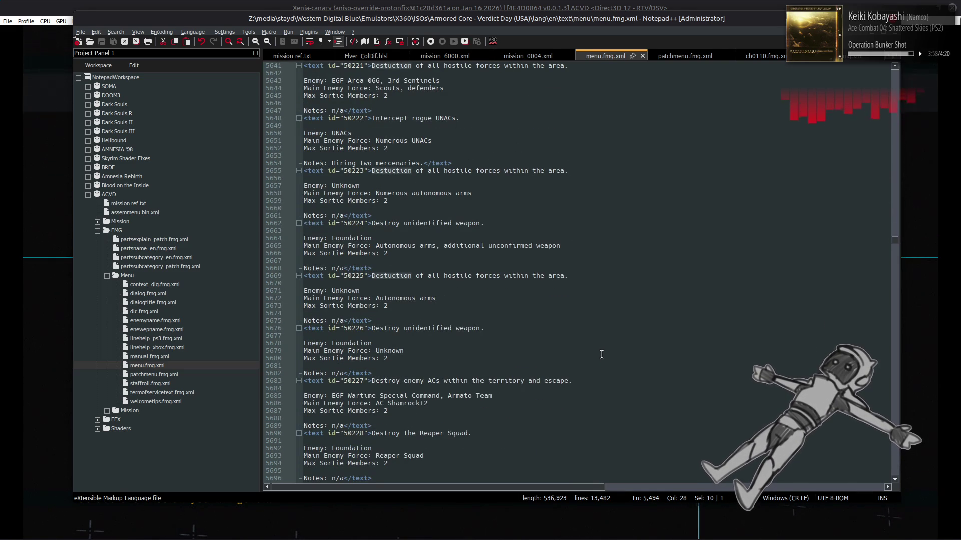
Step: Search for 'Destuction' to locate the next misspelled objective line
double_click(391, 276)
key(ctrl+f)
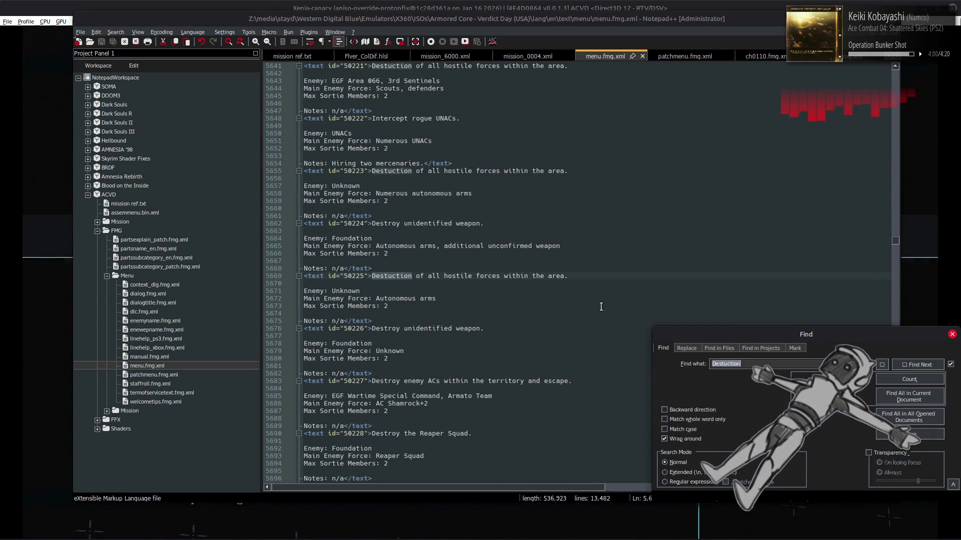
click(905, 364)
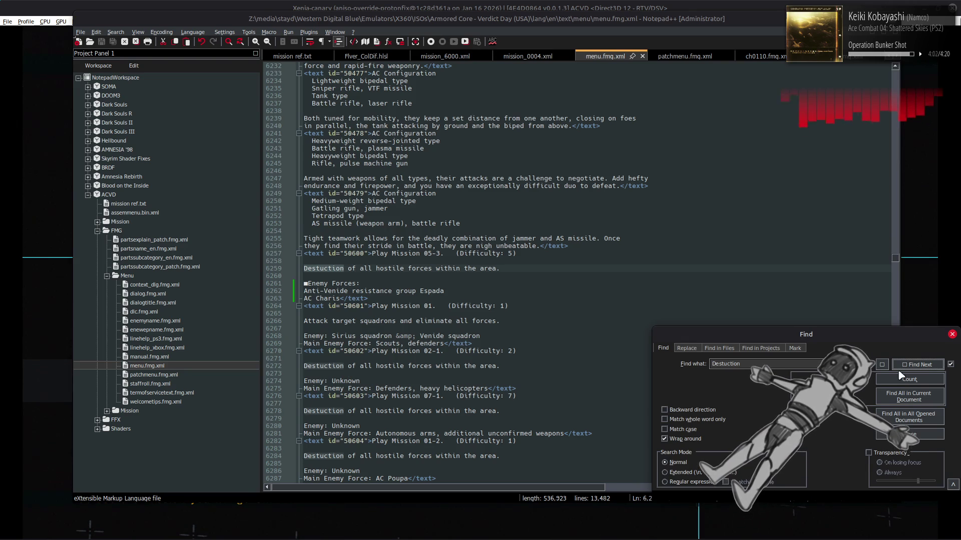
key(Escape)
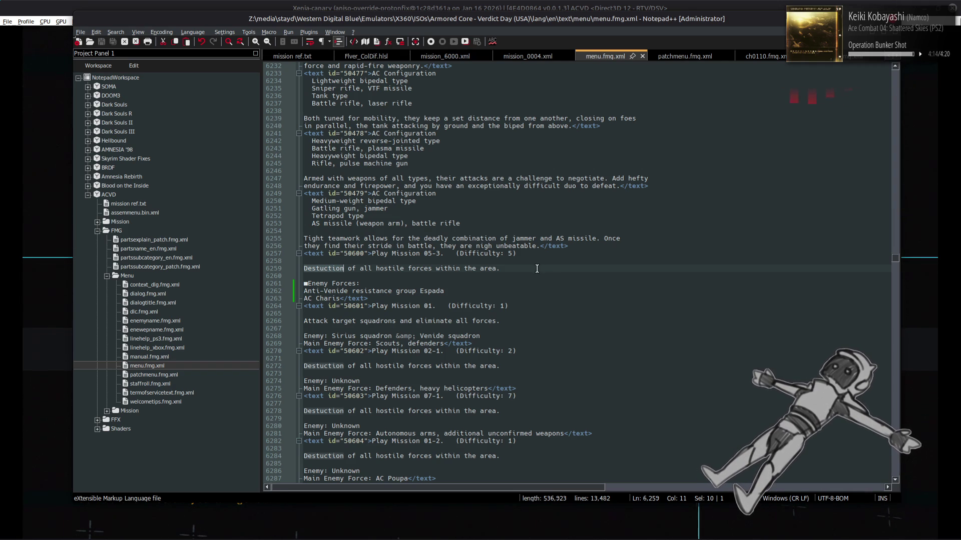
Step: Replace all 74 'Destuction of all hostile forces' sentences with 'Destroy all hostile forces…' and save
drag(567, 269, 249, 266)
key(ctrl+h)
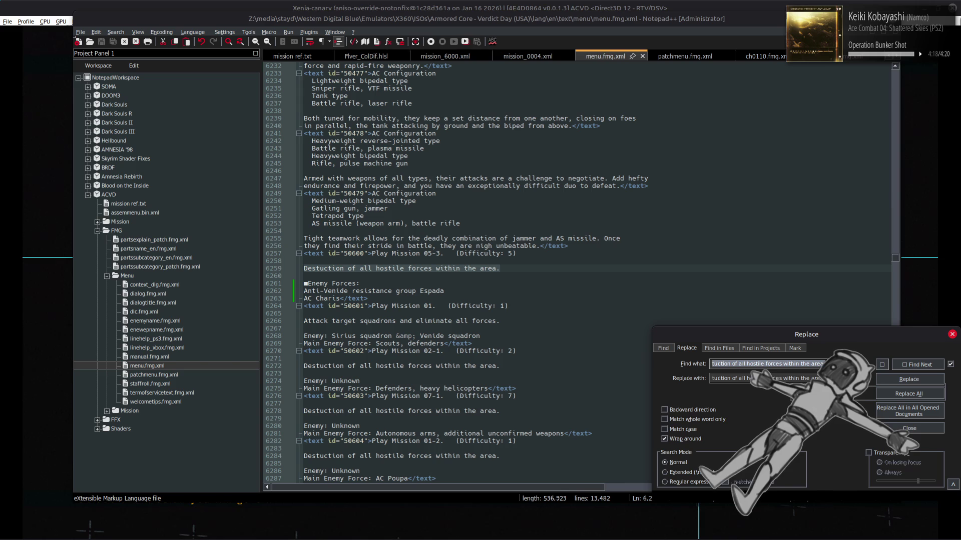
double_click(729, 379)
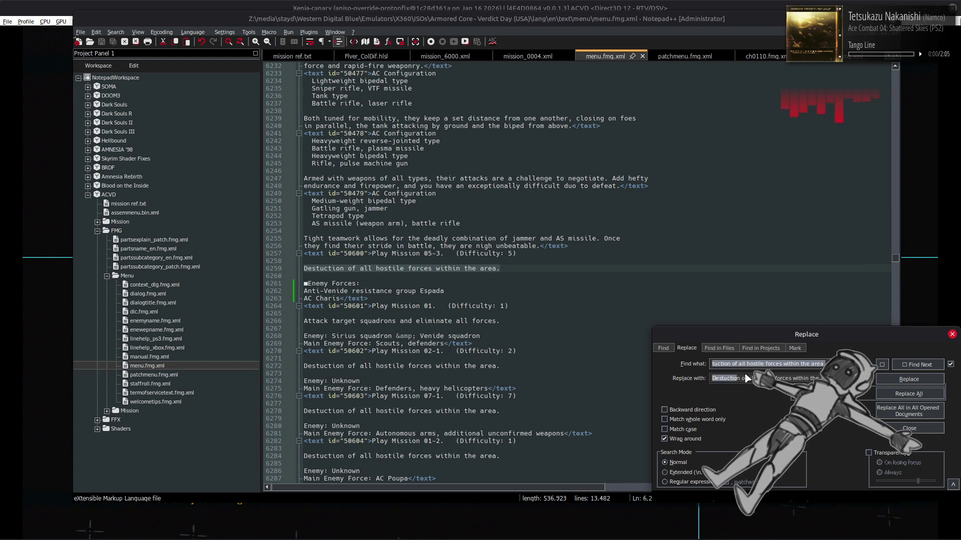
key(BackSpace)
key(BackSpace)
key(BackSpace)
text(roy)
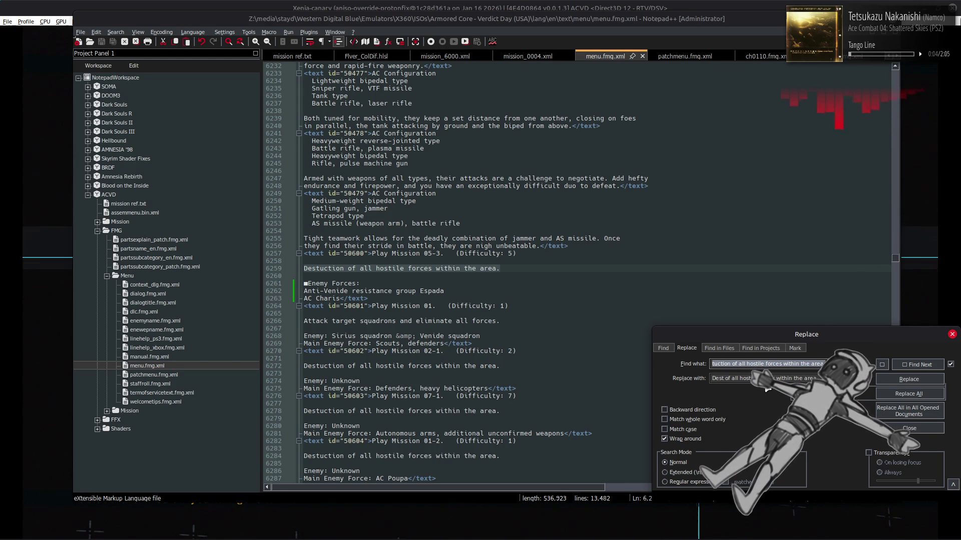
key(Delete)
key(Delete)
key(Delete)
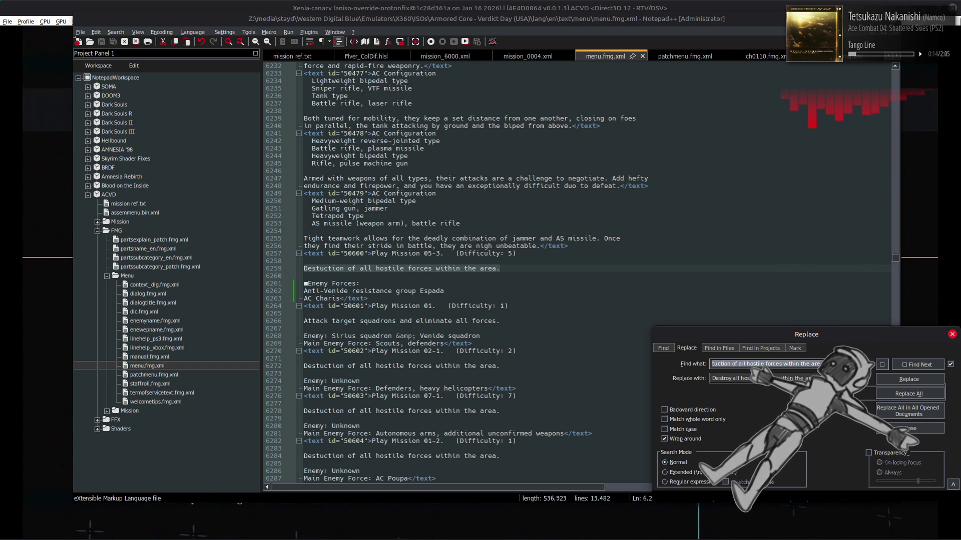
click(682, 428)
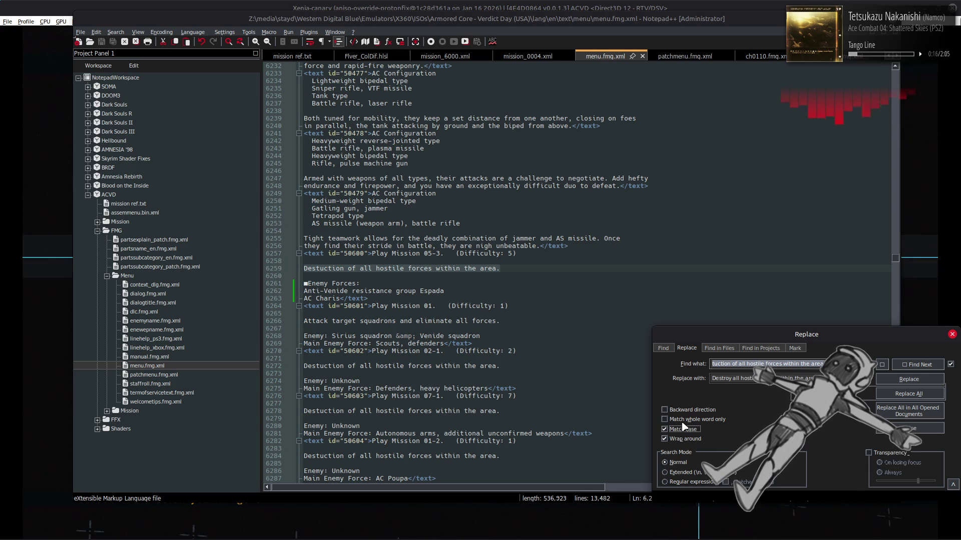
click(684, 420)
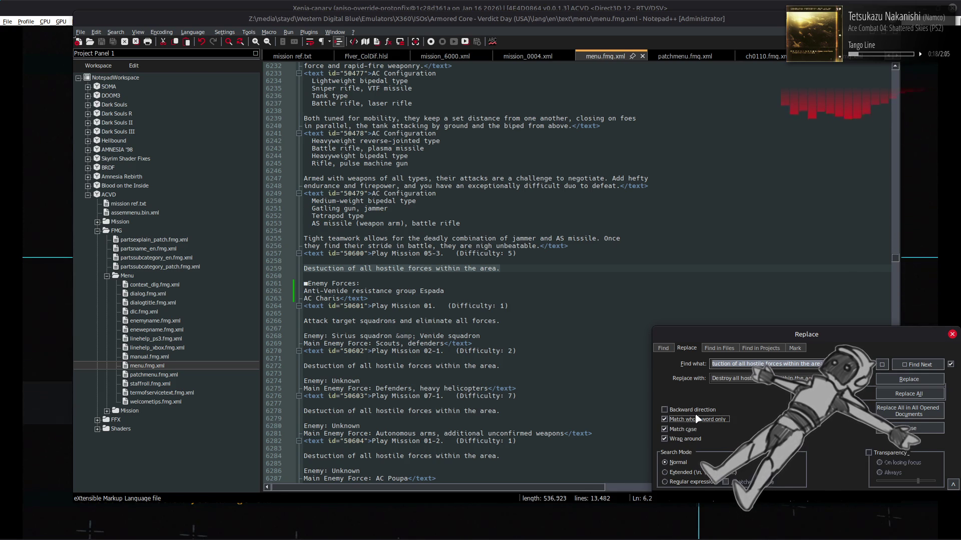
click(893, 394)
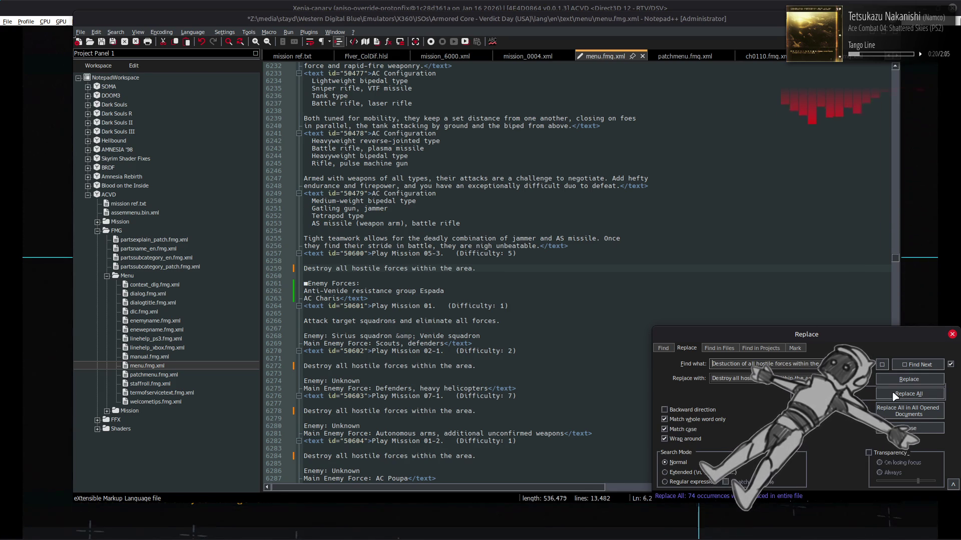
key(Escape)
key(ctrl+s)
scroll(617, 360, up, 4)
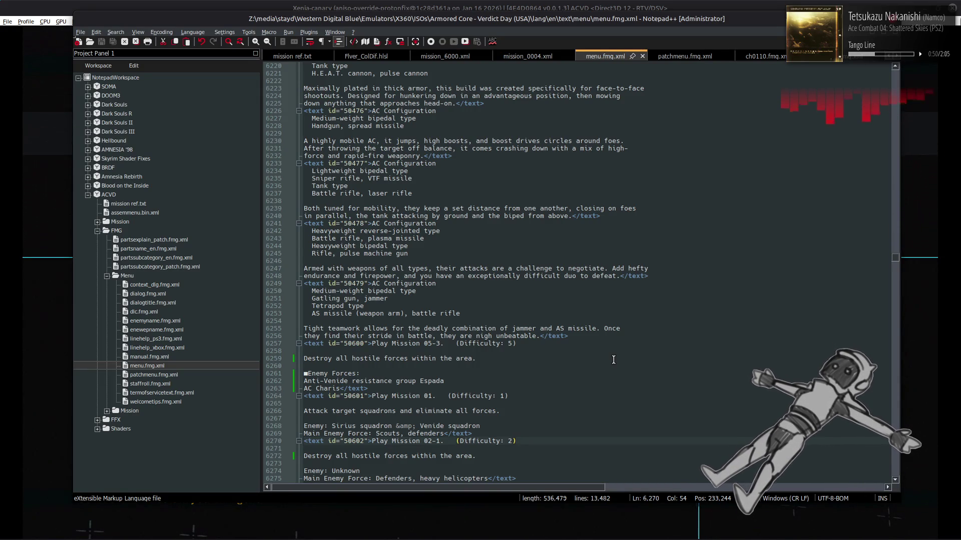
scroll(613, 360, down, 13)
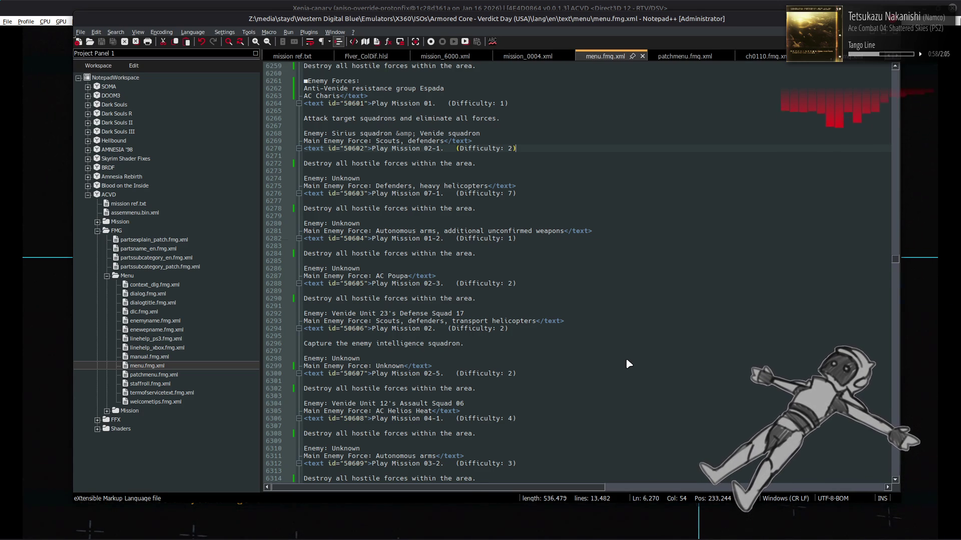
key(alt+Tab)
key(alt+Tab)
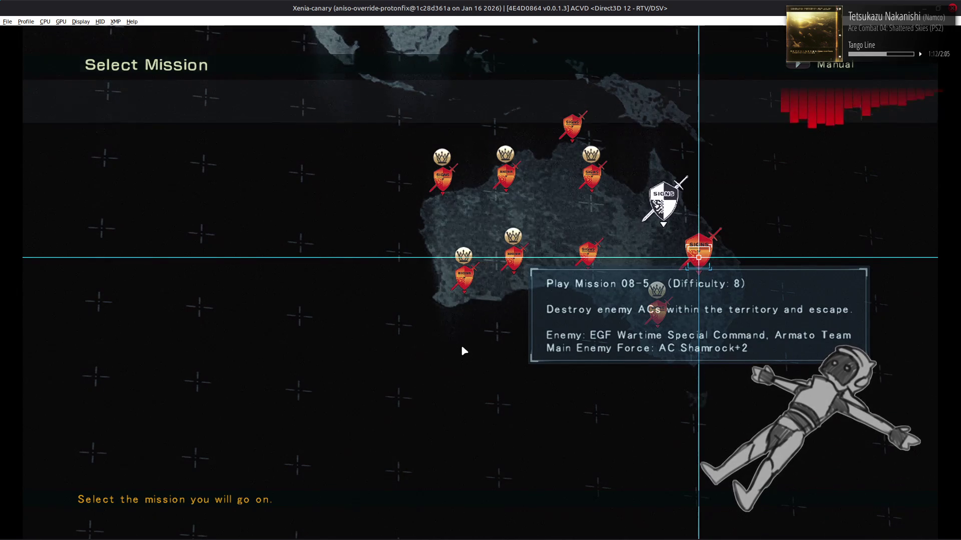
key(alt+Tab)
scroll(459, 340, up, 2)
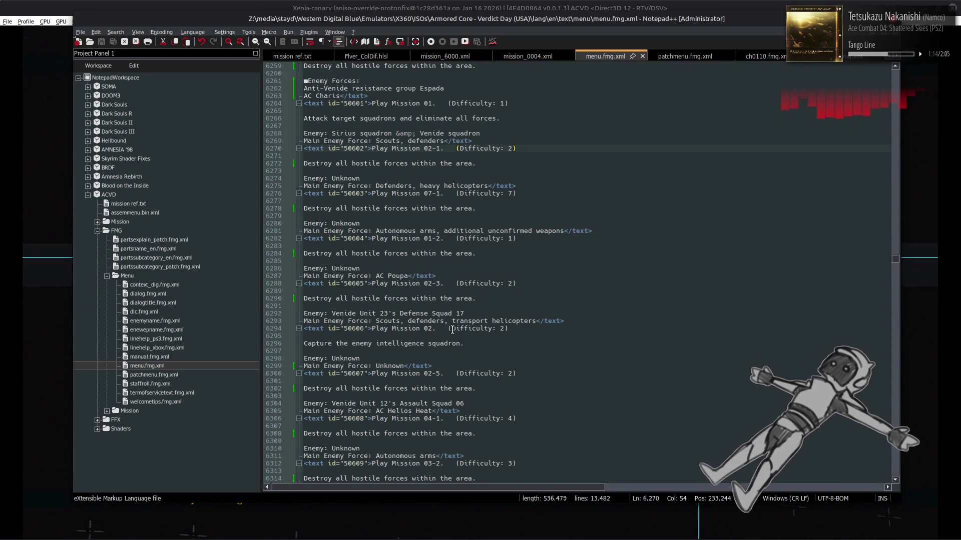
scroll(453, 326, up, 4)
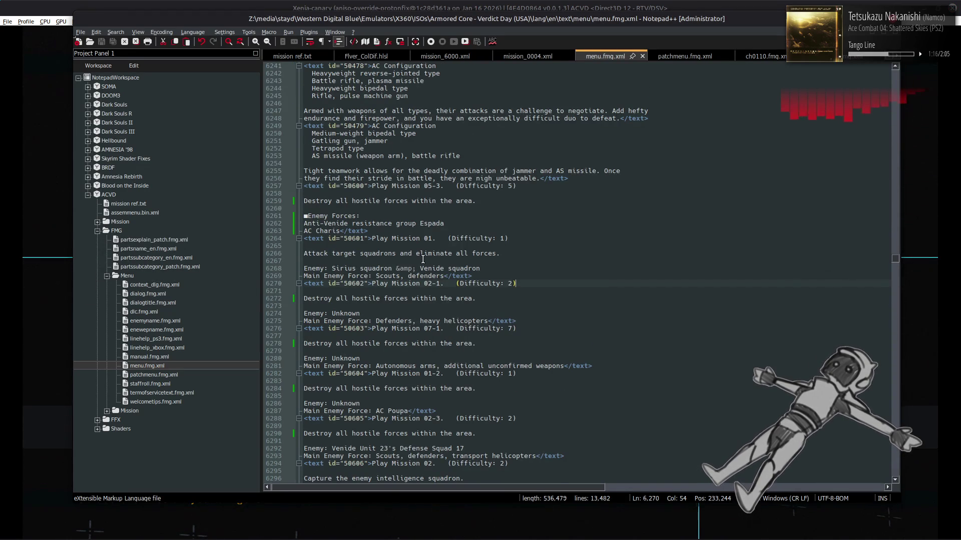
Step: Delete the trailing 's' so line 6261 reads 'Enemy Force:' and save
scroll(423, 259, up, 1)
click(423, 240)
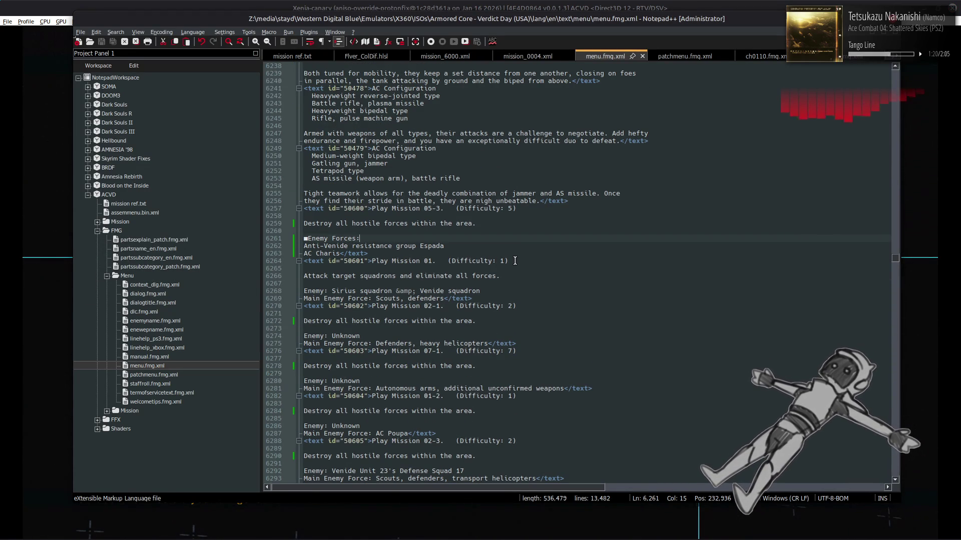
key(BackSpace)
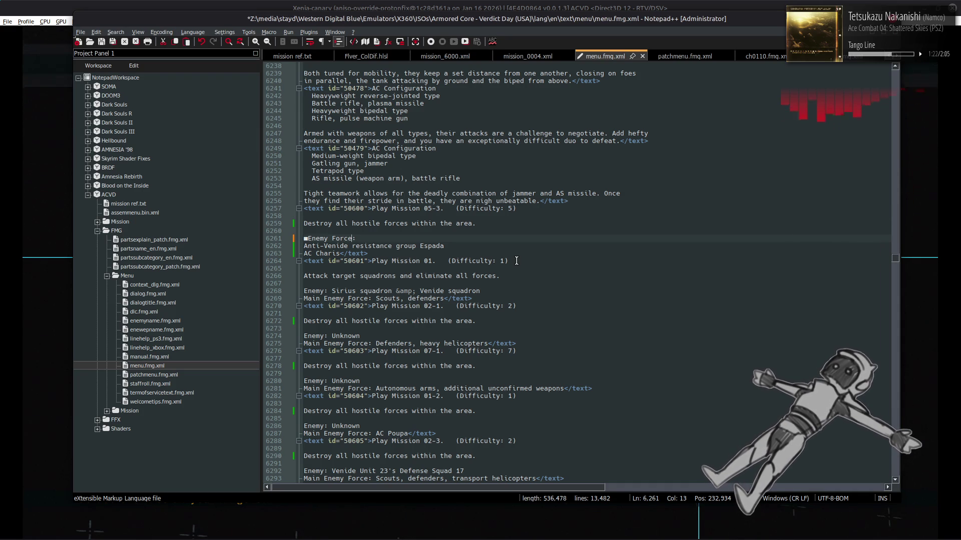
key(ctrl+s)
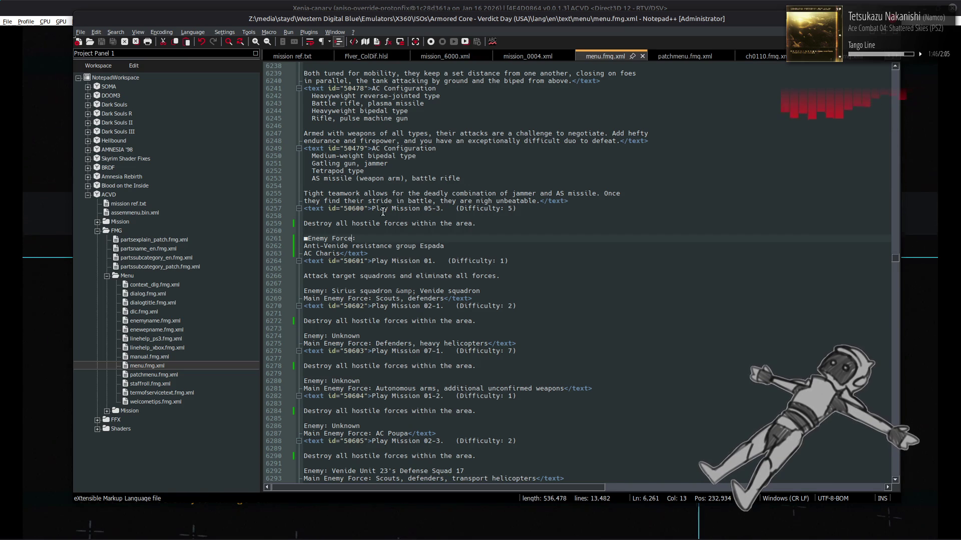
Step: Select 'Play Mission' on line 6257 and search through its occurrences
drag(372, 210, 420, 210)
key(ctrl+c)
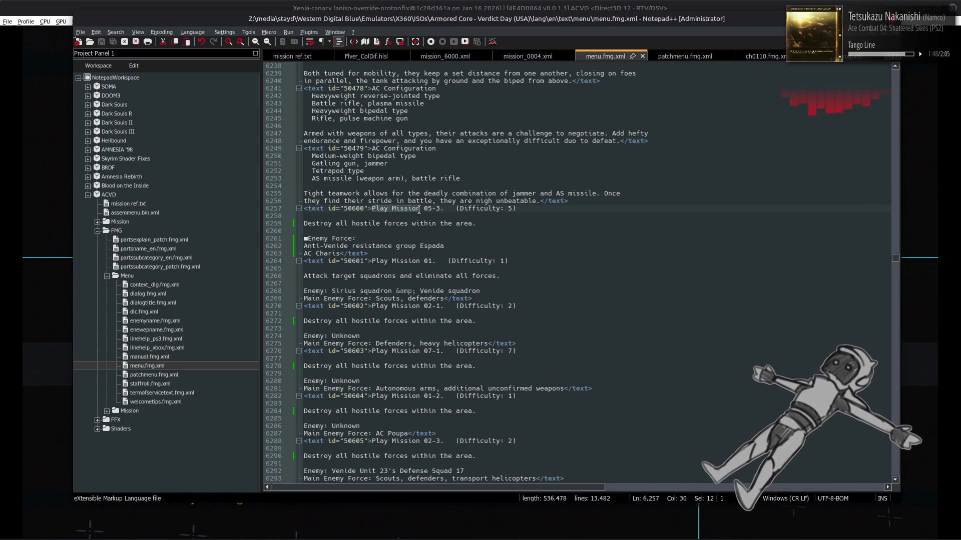
key(ctrl+f)
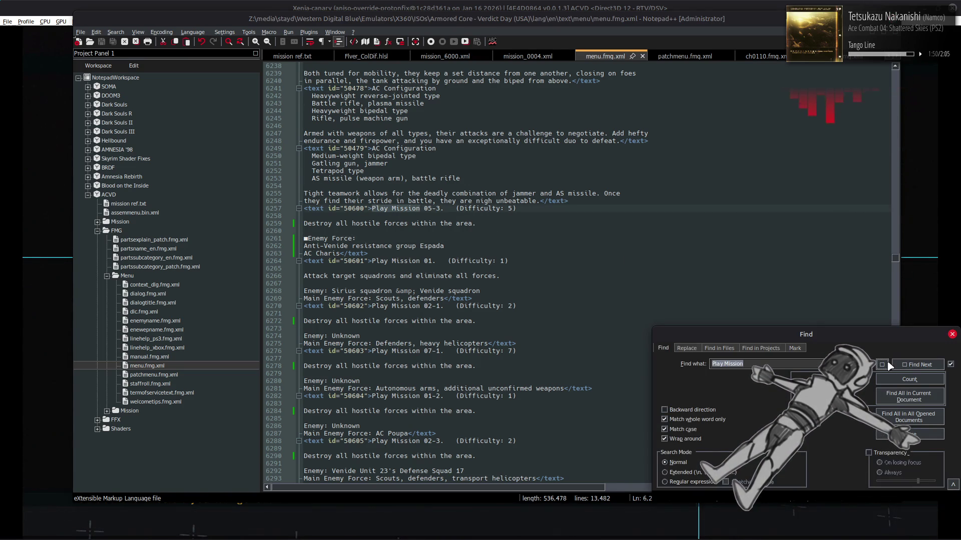
click(905, 365)
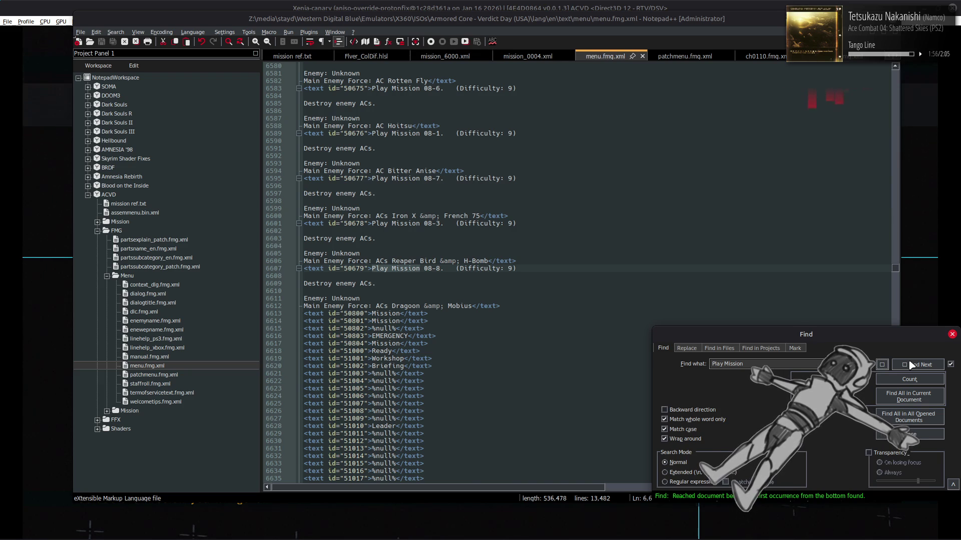
click(911, 364)
Step: Replace all 60 'Play Mission' labels with 'Mission' using Replace All
key(ctrl+h)
click(742, 379)
key(ctrl+v)
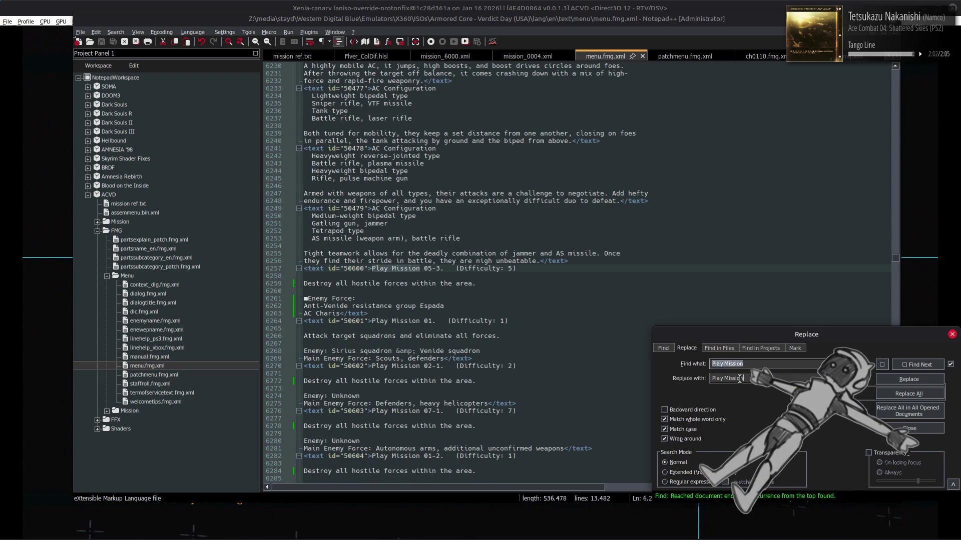
click(740, 377)
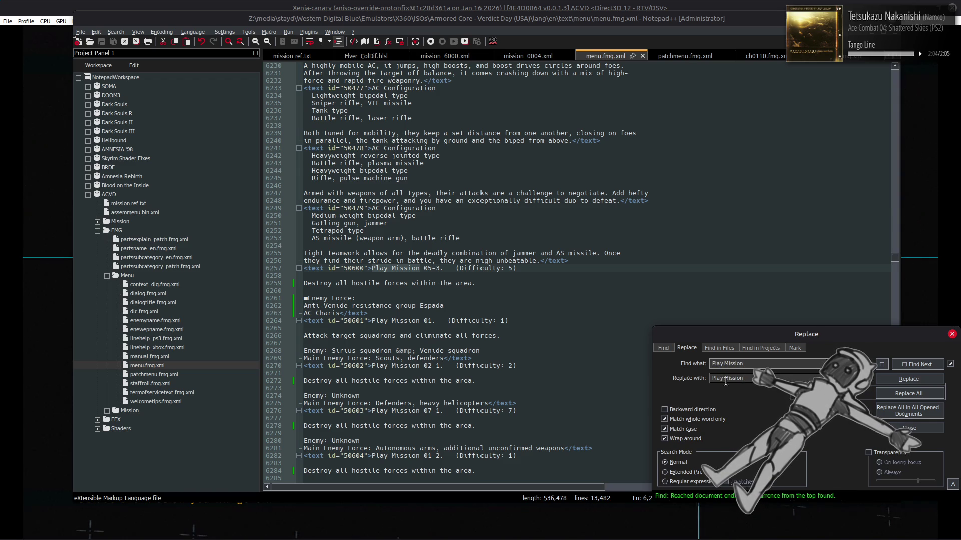
key(BackSpace)
key(BackSpace)
key(BackSpace)
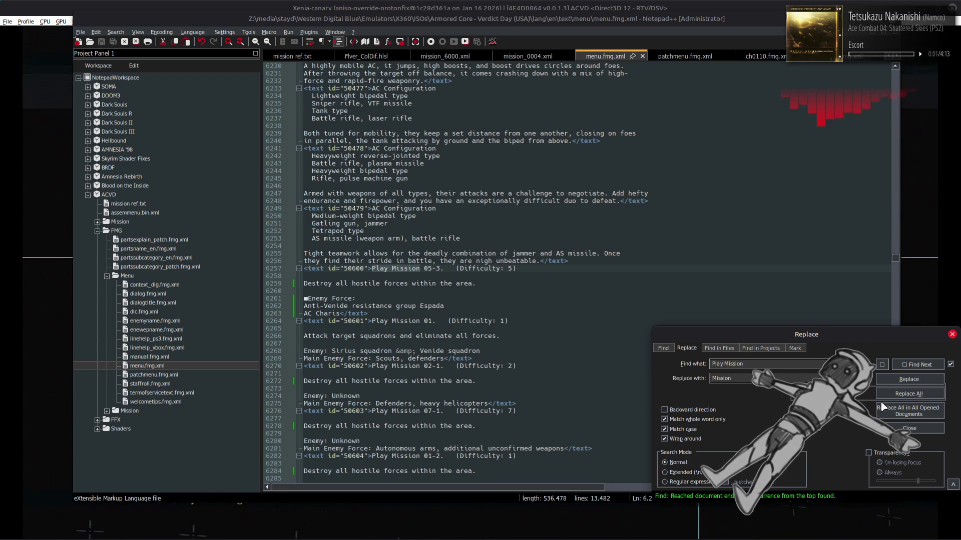
click(897, 395)
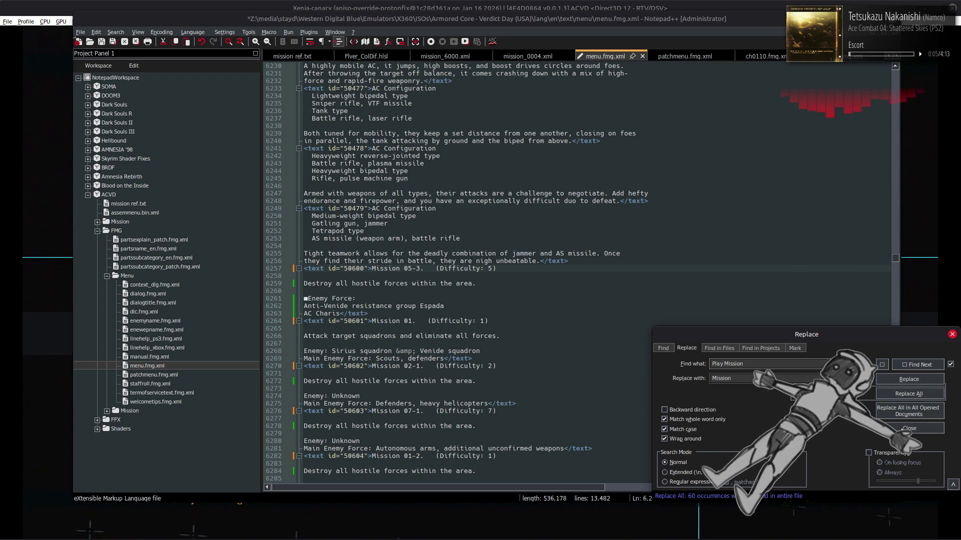
click(908, 429)
key(shift+Left)
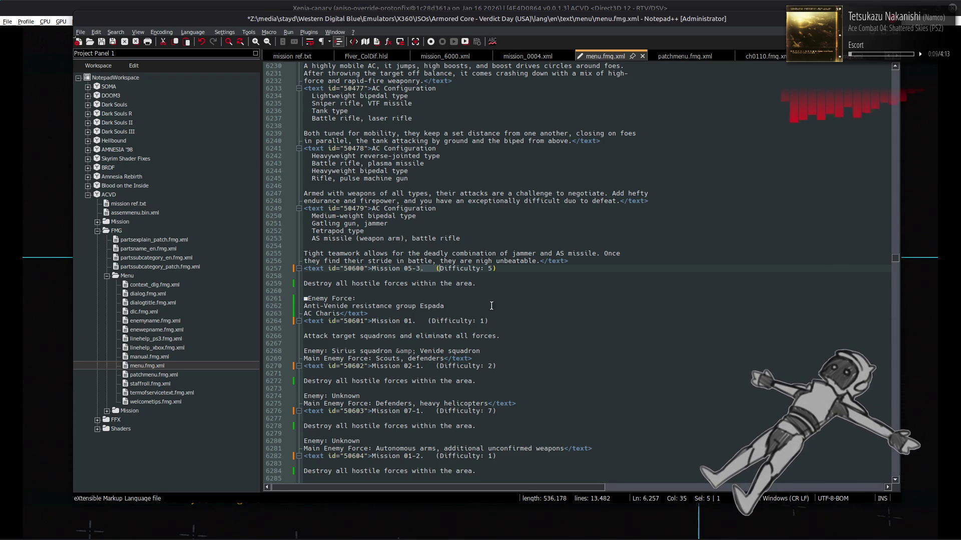
key(ctrl+h)
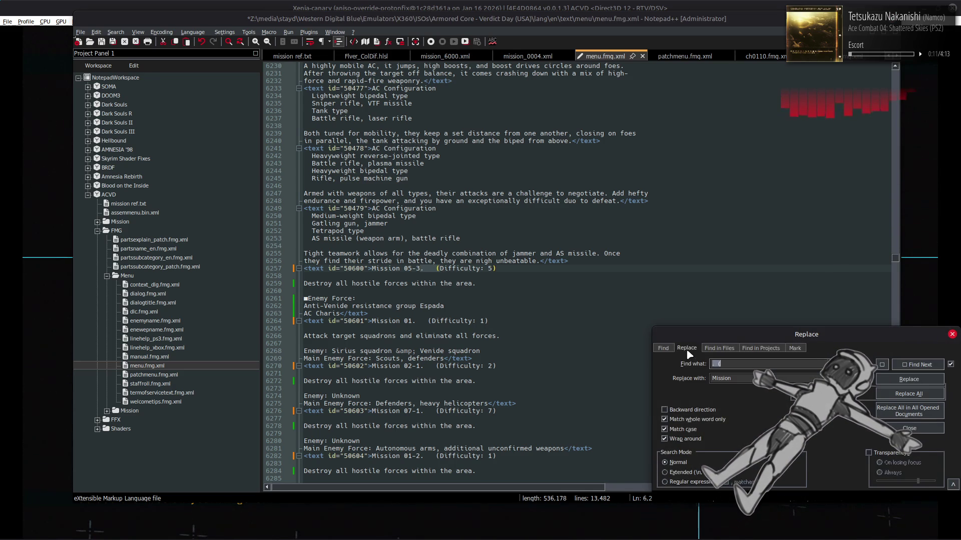
Step: Replace every '. (' with ' (' to drop the period before Difficulty notes, and save
triple_click(743, 379)
text(. ()
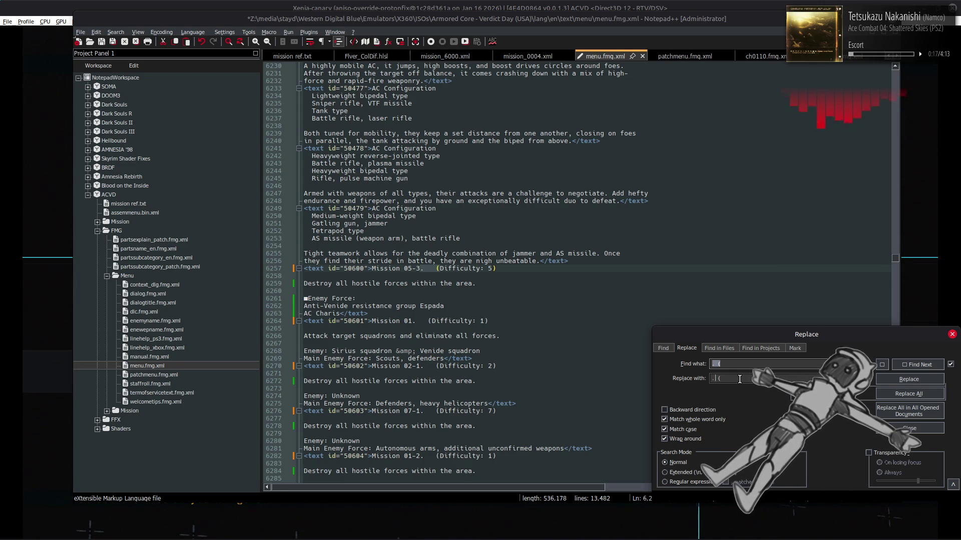
click(909, 394)
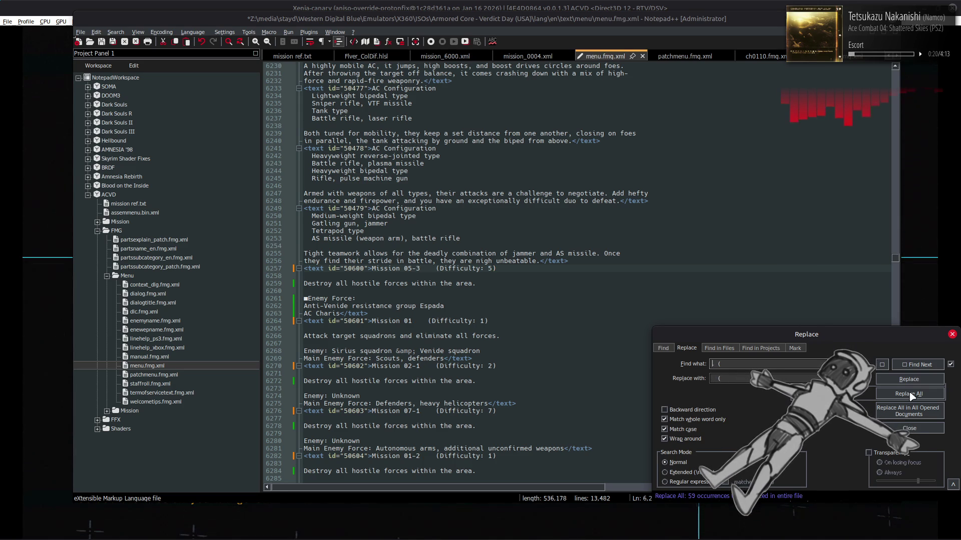
click(914, 430)
click(622, 335)
key(ctrl+s)
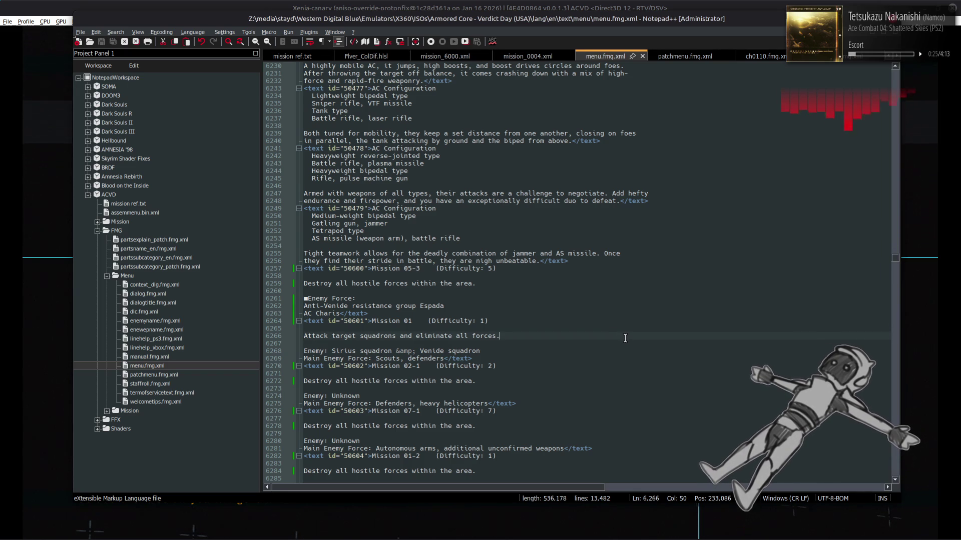
key(ctrl+z)
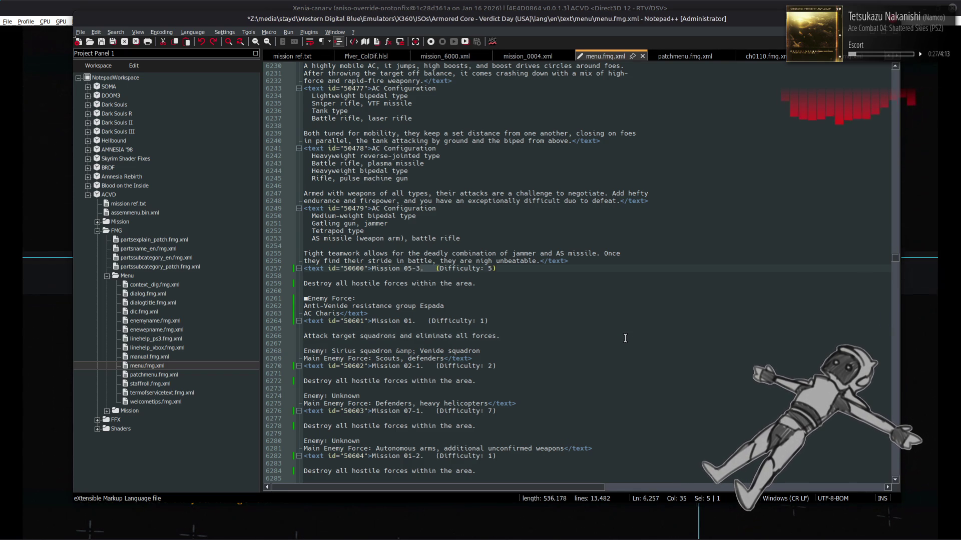
key(ctrl+y)
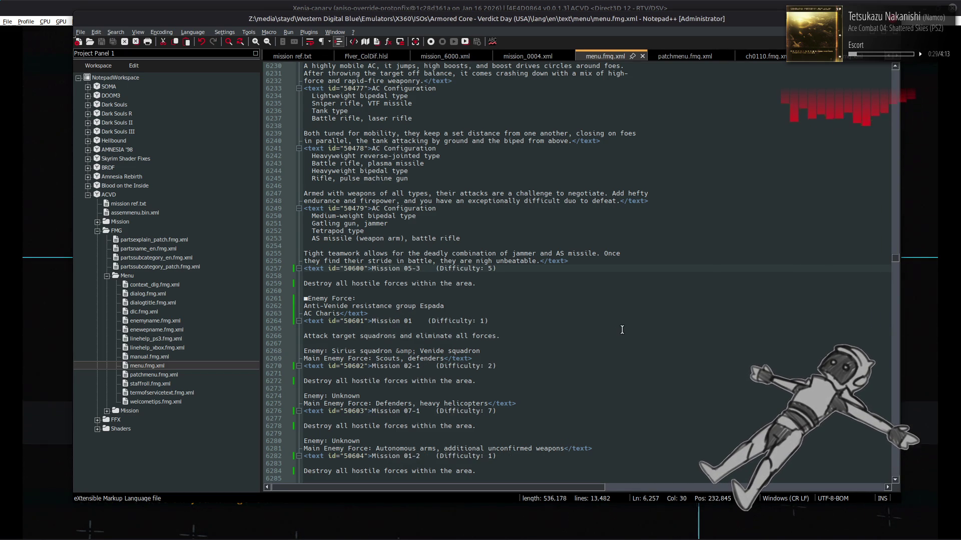
scroll(896, 251, up, 10)
mouse_move(896, 251)
mouse_down()
mouse_move(879, 101)
mouse_move(882, 364)
mouse_move(880, 188)
mouse_move(881, 273)
mouse_move(879, 263)
mouse_move(911, 483)
mouse_move(903, 443)
mouse_move(914, 450)
mouse_up()
scroll(882, 246, up, 11)
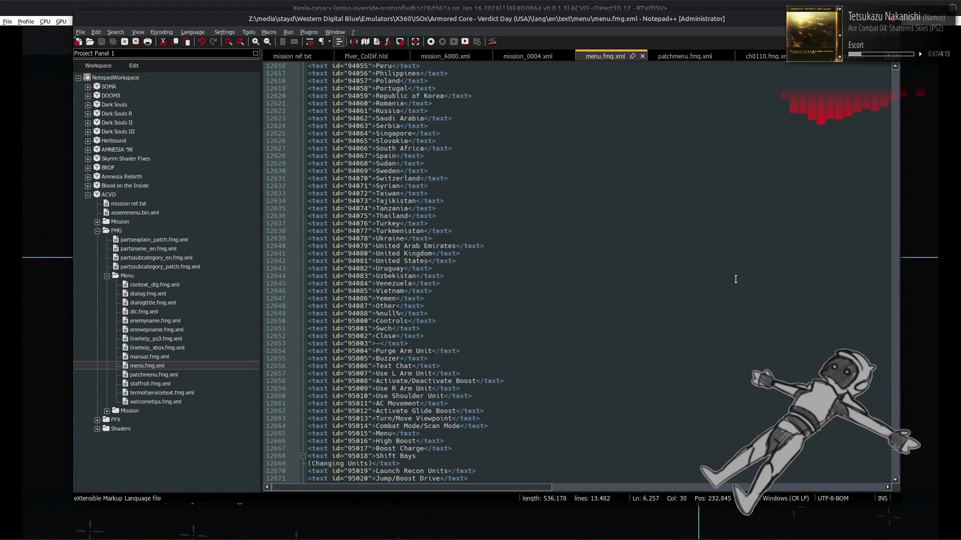
scroll(728, 276, down, 3)
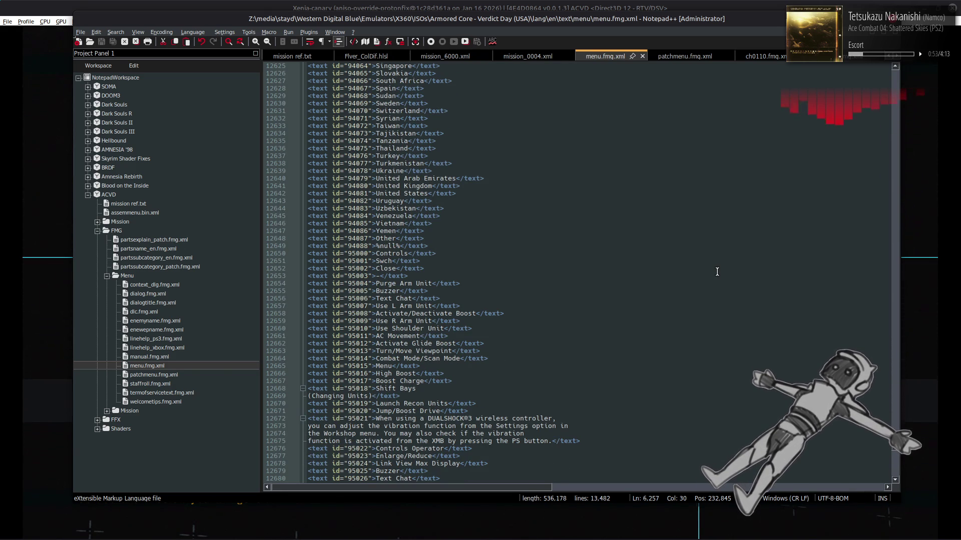
click(709, 262)
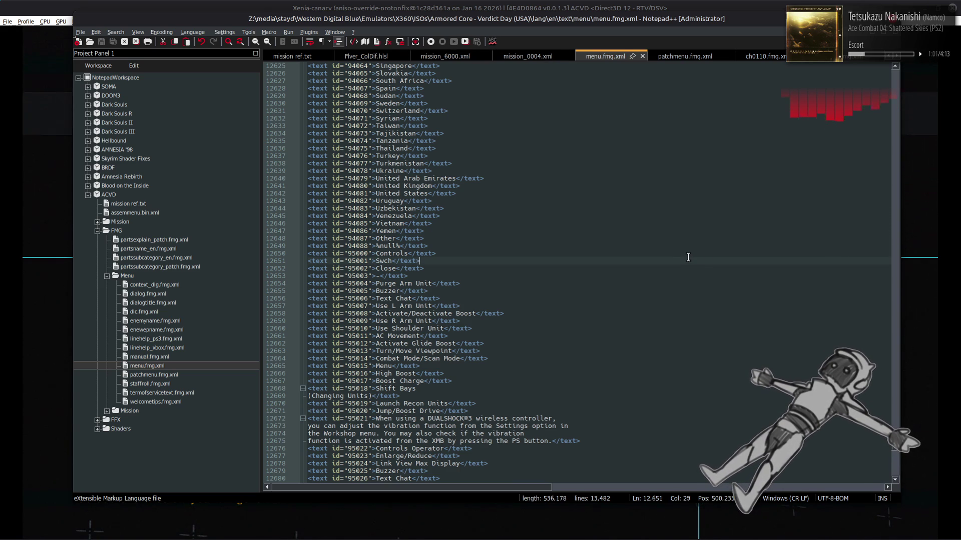
key(ctrl+z)
key(ctrl+y)
scroll(677, 263, up, 5)
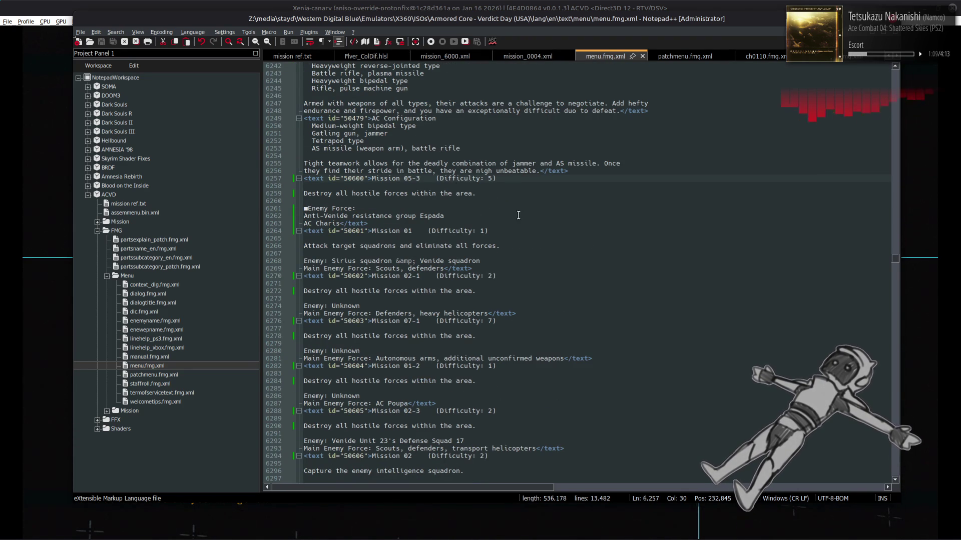
Step: Search for 'Mission' matches, landing at line 6257
key(ctrl+f)
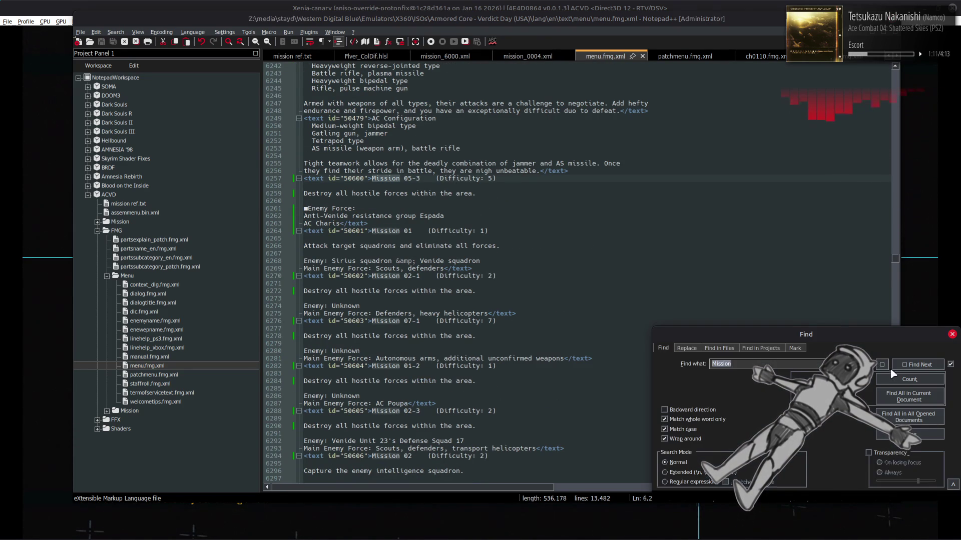
click(883, 368)
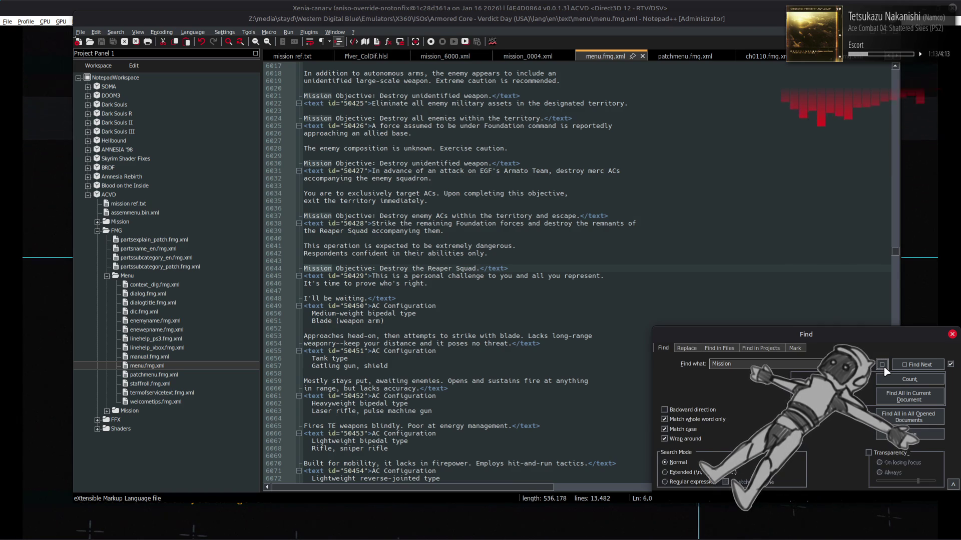
click(917, 365)
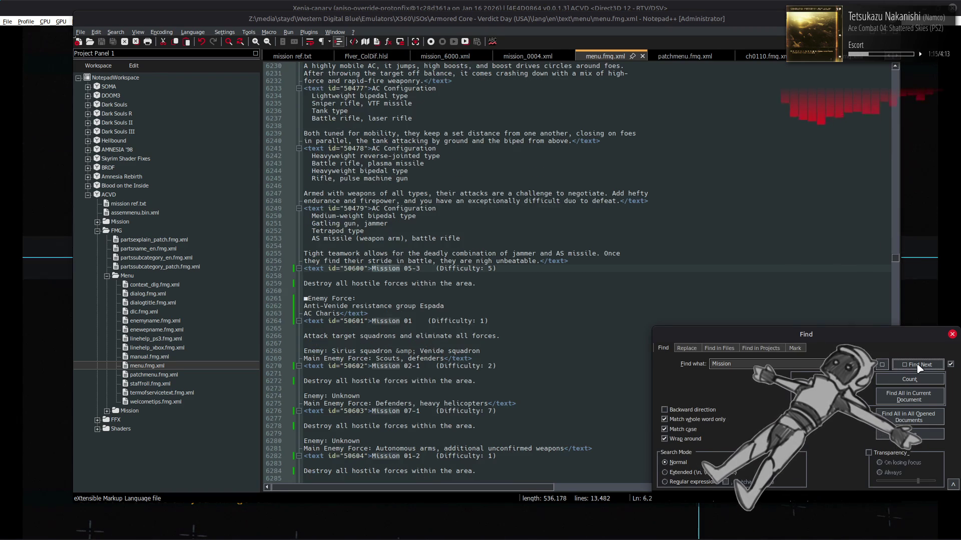
key(Escape)
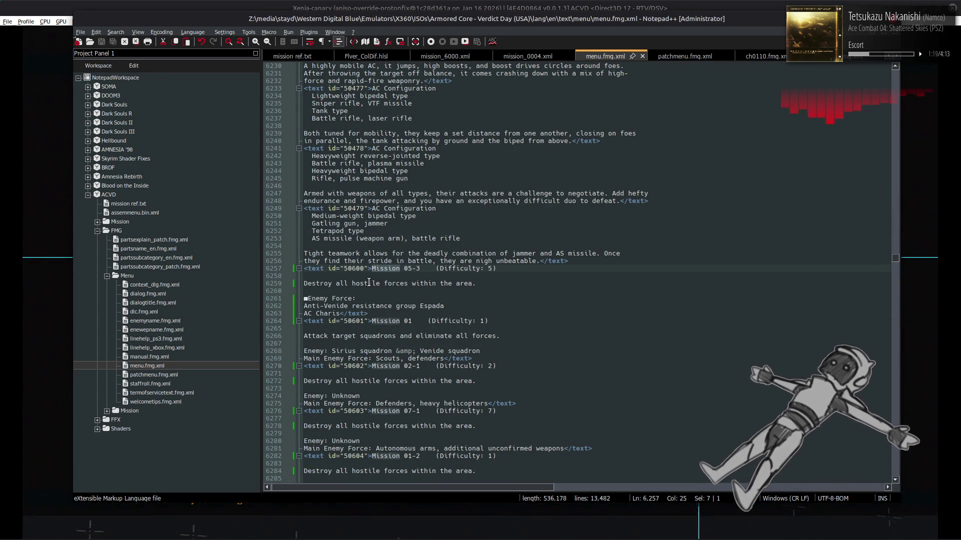
Step: Step through lines matching 'Destroy all hostile forces within the area.' and switch back to Xenia
key(ctrl+f)
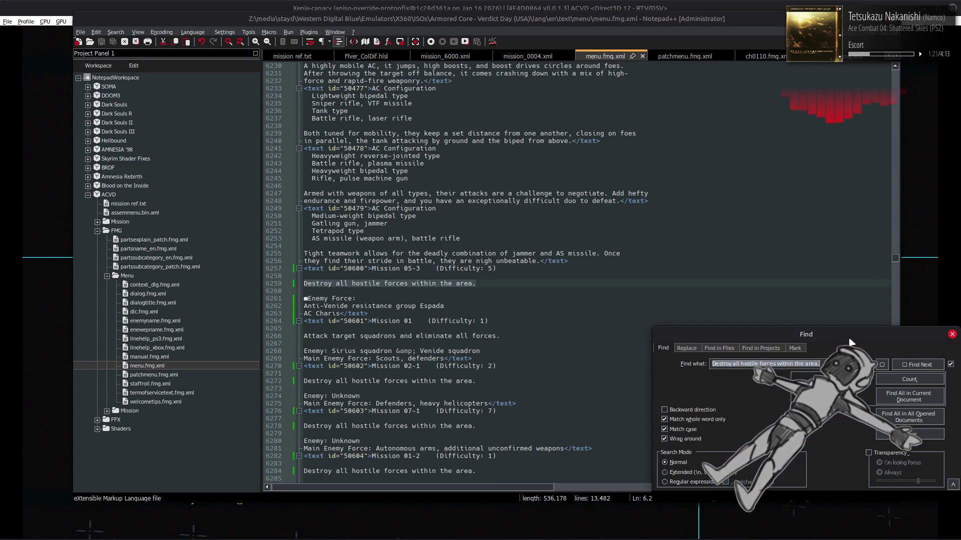
click(886, 367)
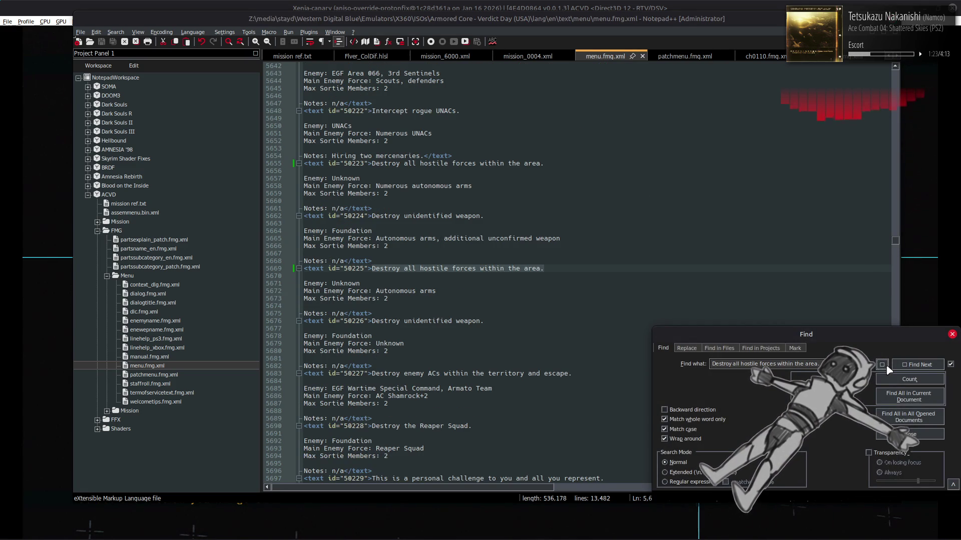
click(915, 363)
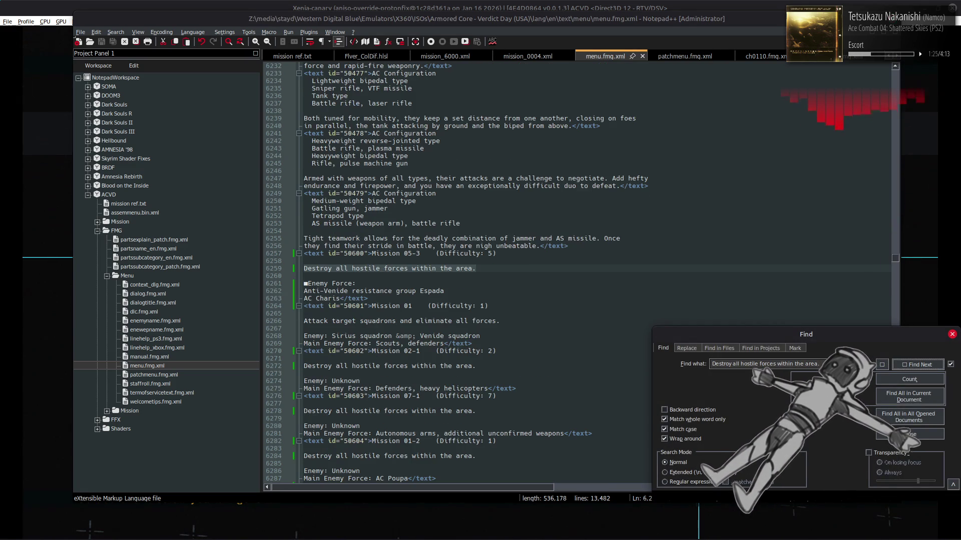
key(Escape)
click(645, 5)
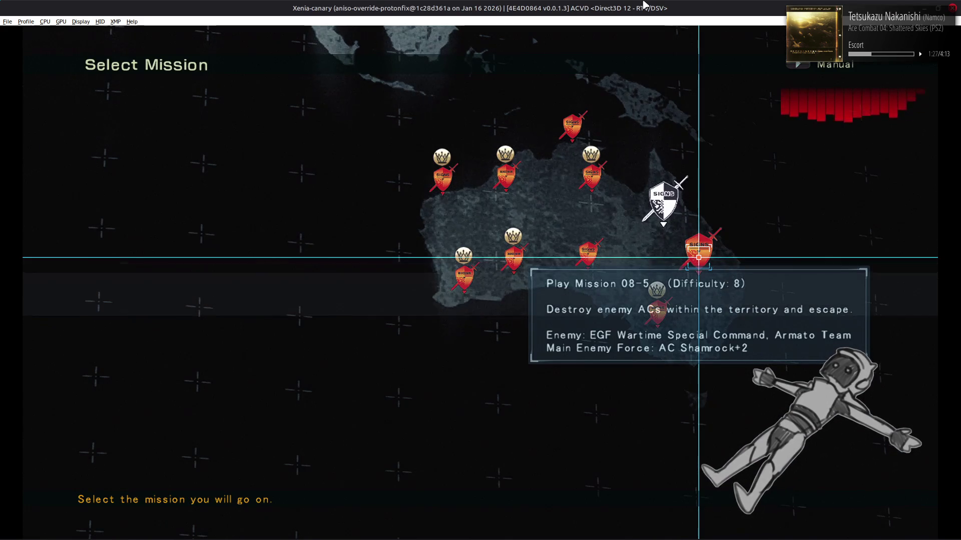
key(Return)
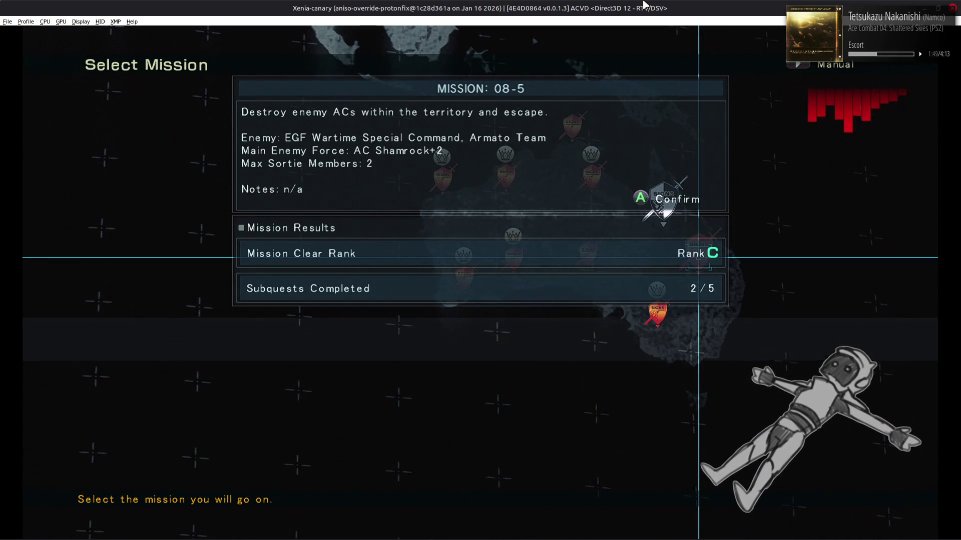
key(Escape)
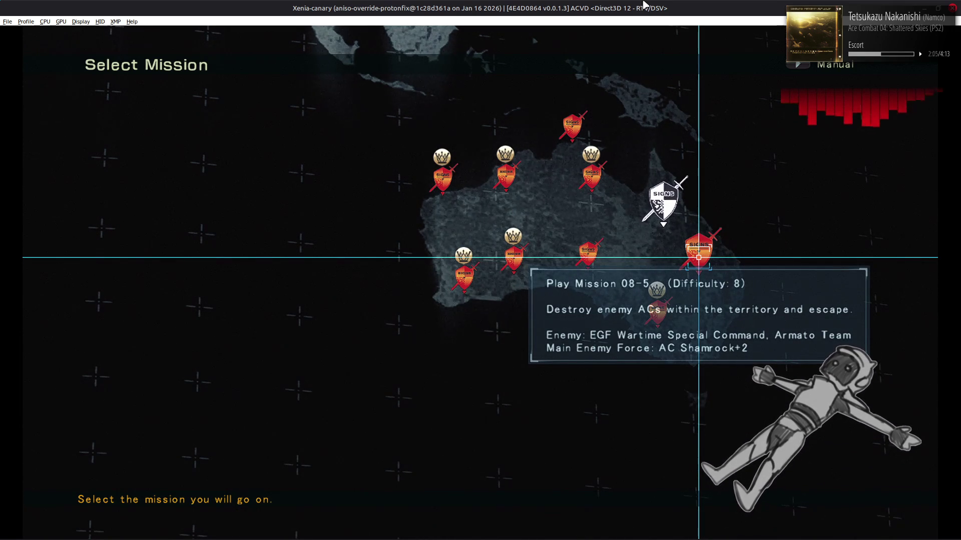
key(alt+Tab)
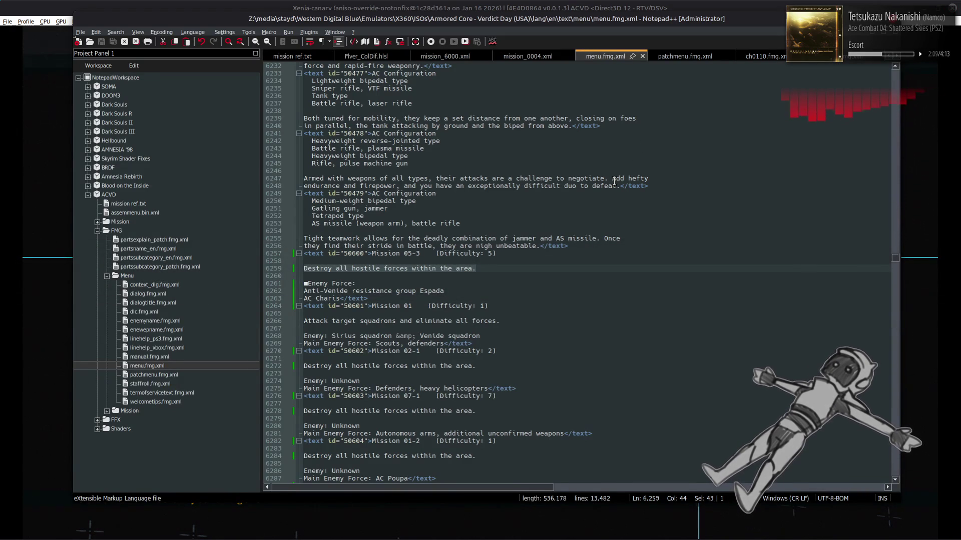
Step: Remove '(Difficulty: 5)' from the Mission 05-3 title line and break the entry onto separate lines
key(Down)
key(Down)
key(Home)
key(Right)
key(shift+Left)
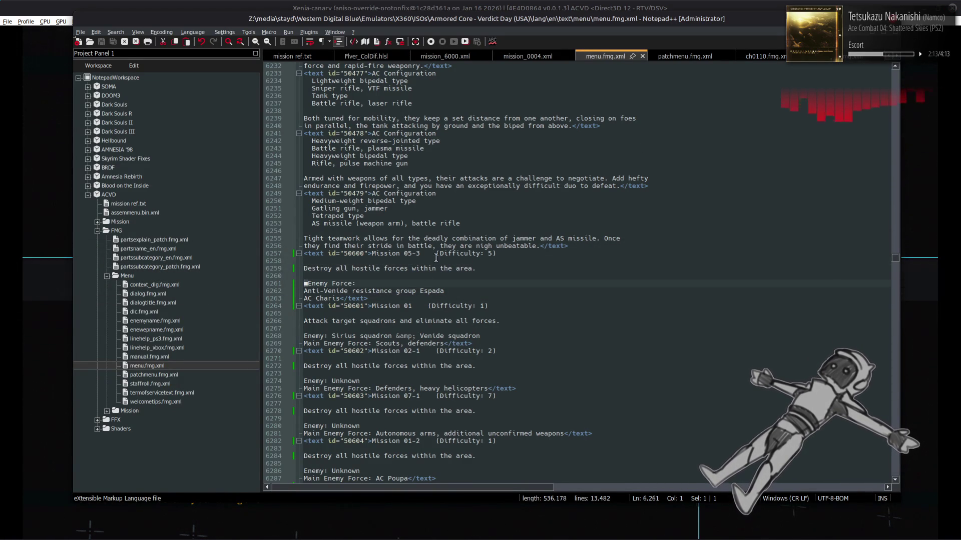
drag(437, 253, 491, 254)
key(Delete)
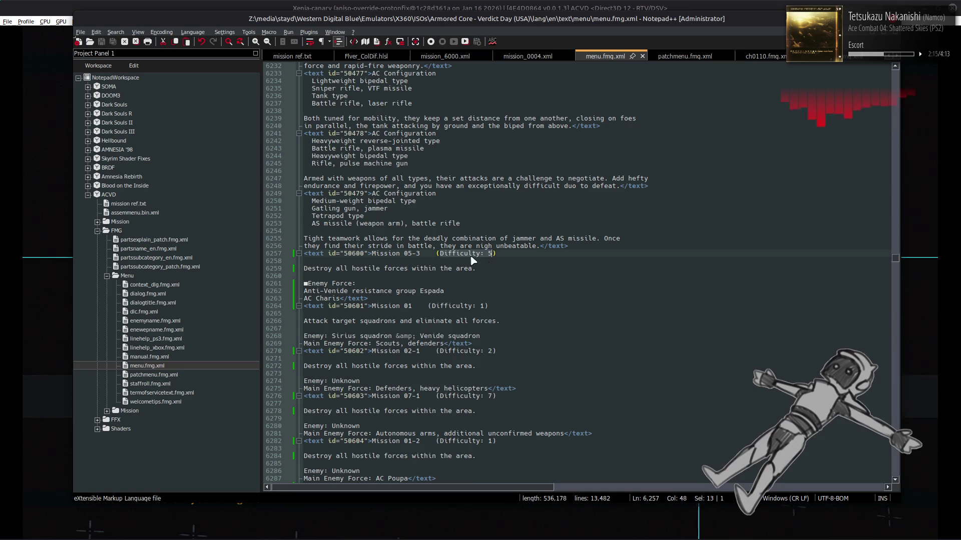
key(Delete)
key(Delete)
key(Delete)
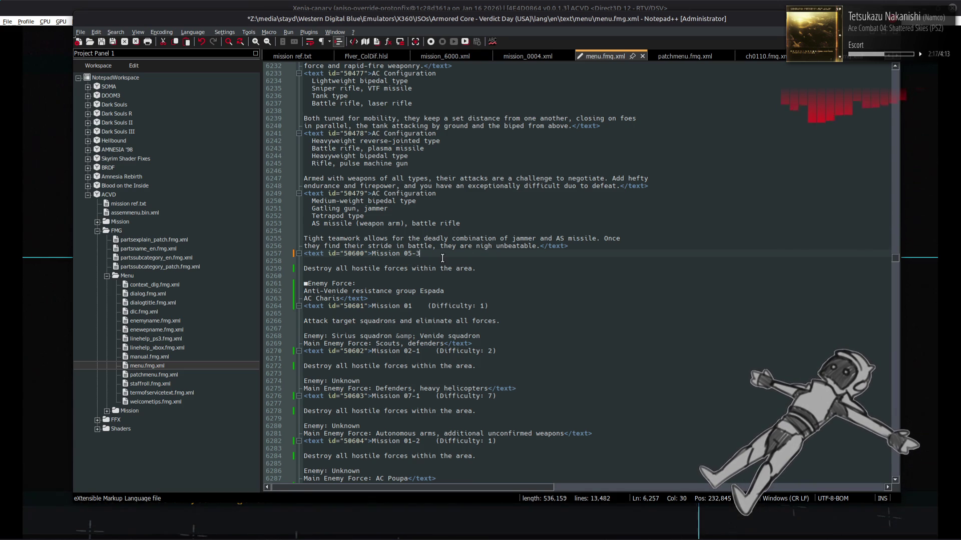
key(Return)
text(Difficulty: 5)
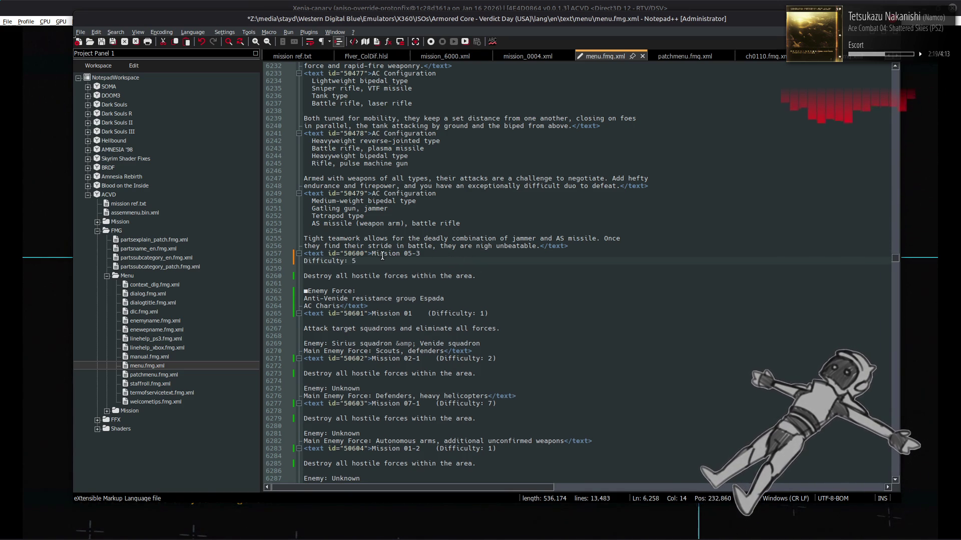
key(Return)
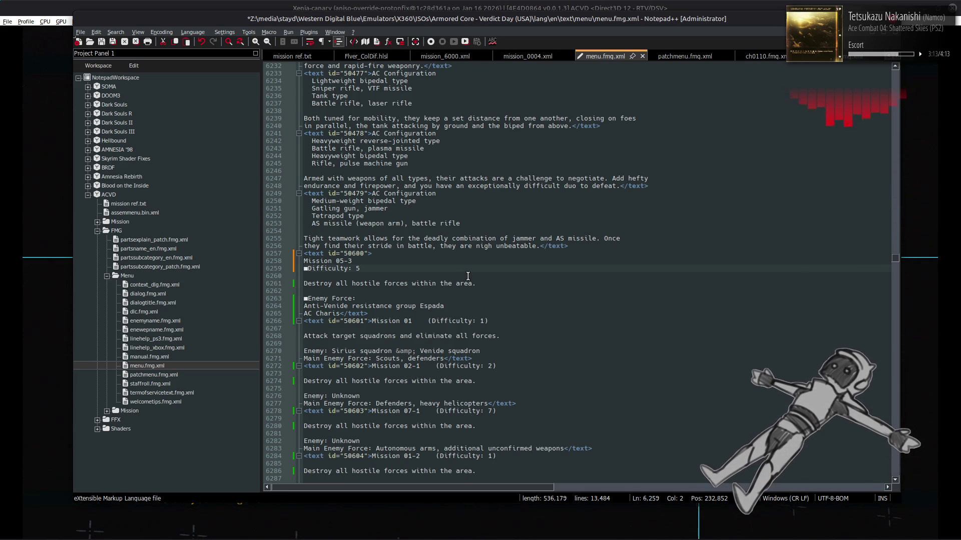
Step: Move 'Difficulty: 5' from under the Mission 05-3 title to the entry's end, after AC Charis, and save
key(shift+End)
key(BackSpace)
key(BackSpace)
key(Delete)
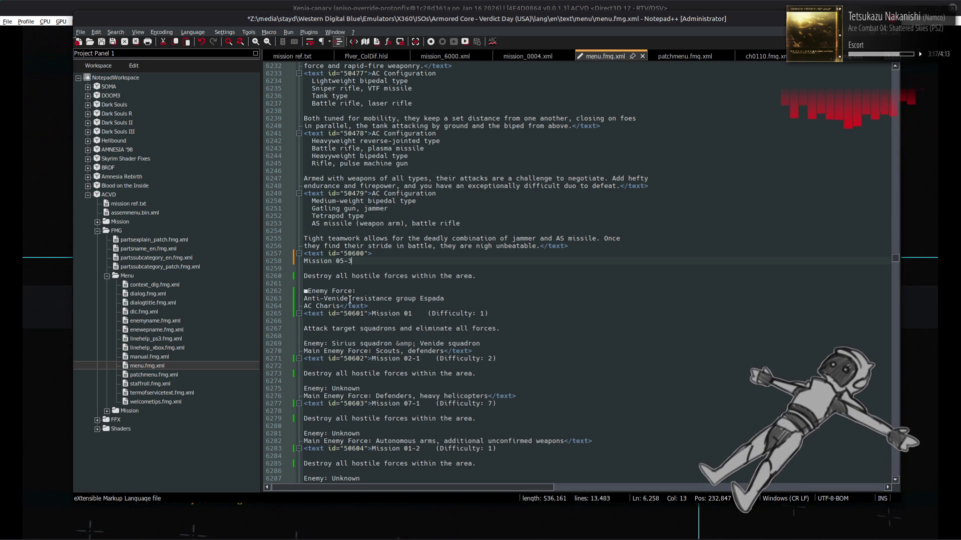
click(340, 306)
key(Return)
key(Return)
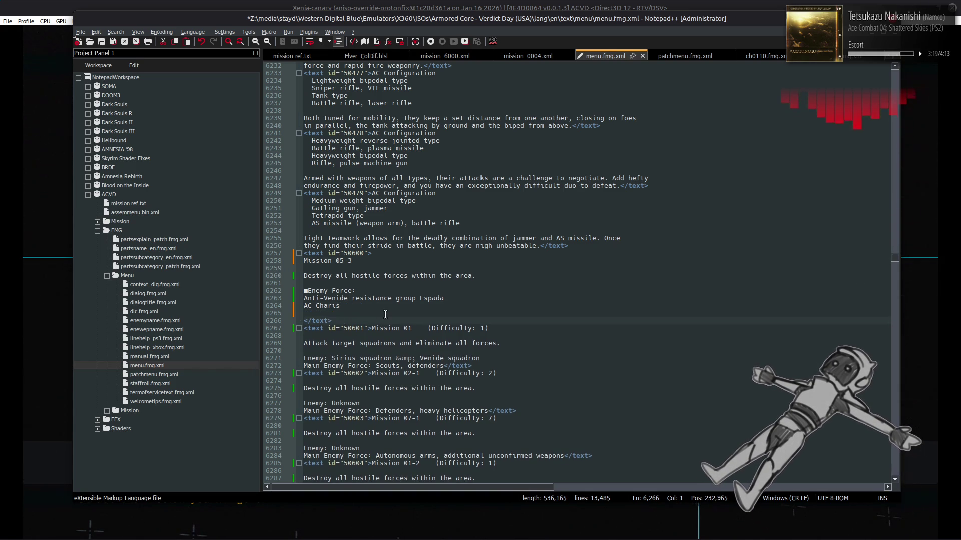
key(ctrl+v)
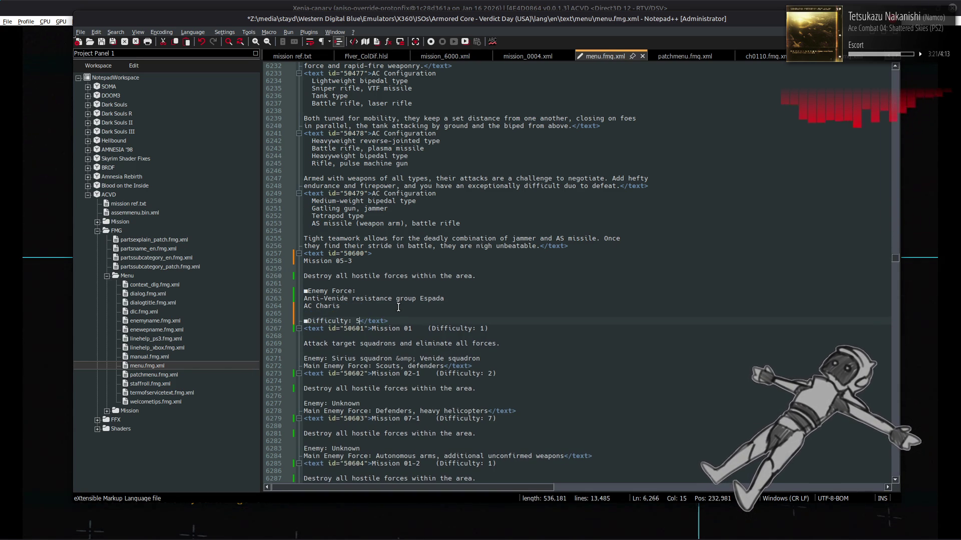
key(ctrl+s)
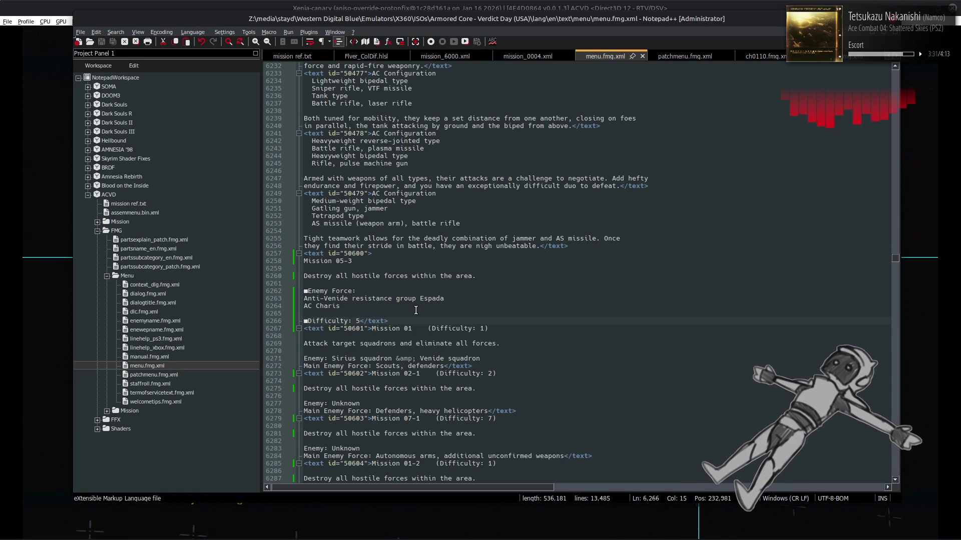
Step: Delete the blank line under the Mission 05-3 title and switch back to Xenia
click(466, 303)
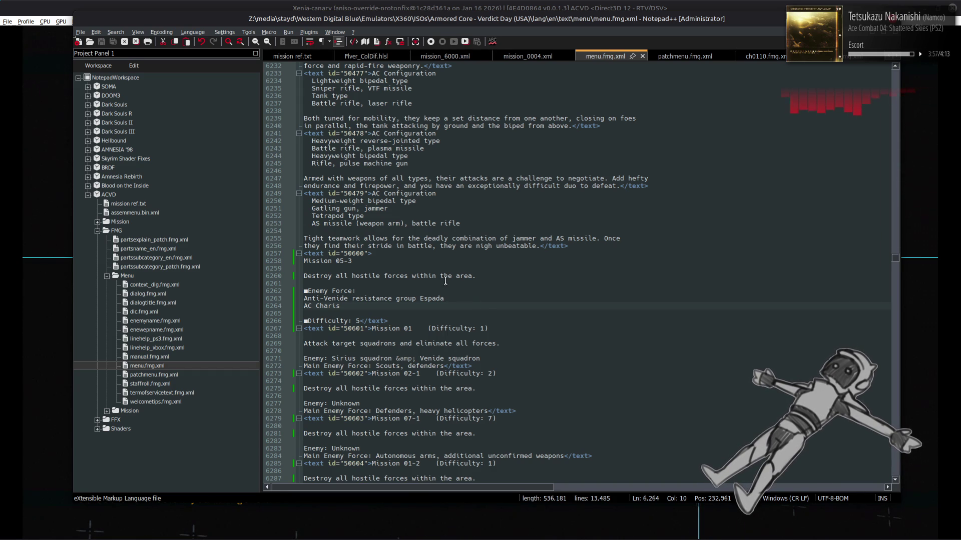
click(434, 266)
key(Delete)
click(522, 286)
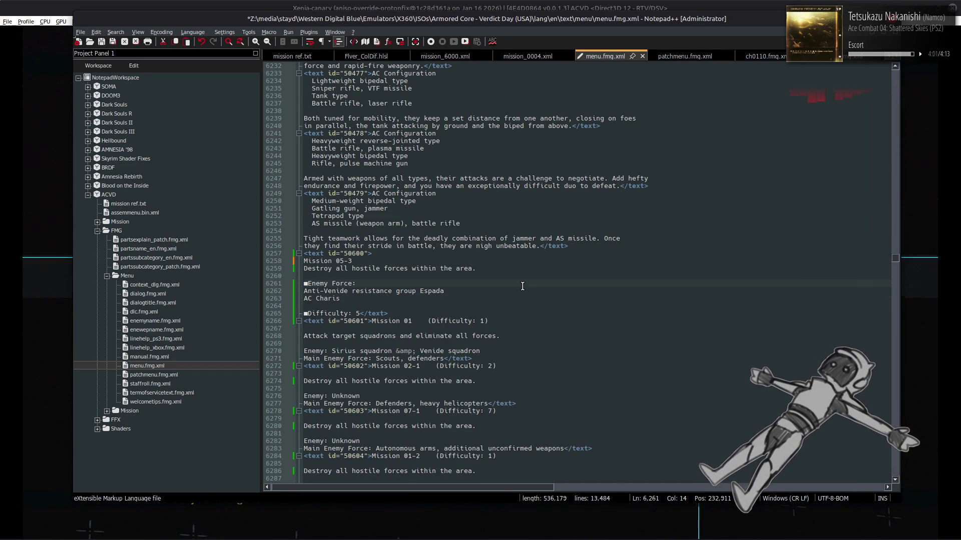
click(693, 5)
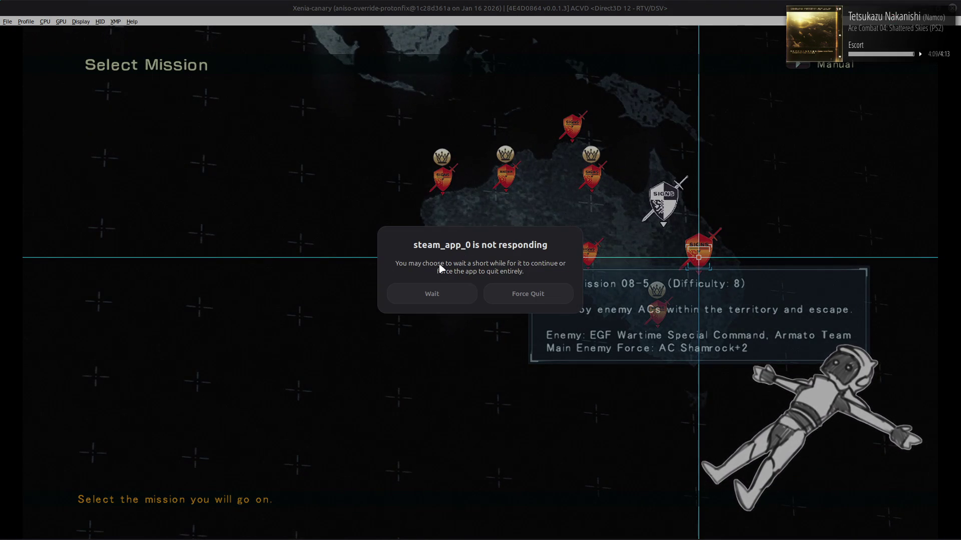
Step: Choose Wait on the 'steam_app_0 is not responding' prompt, then Alt+Tab back to Notepad++
click(436, 296)
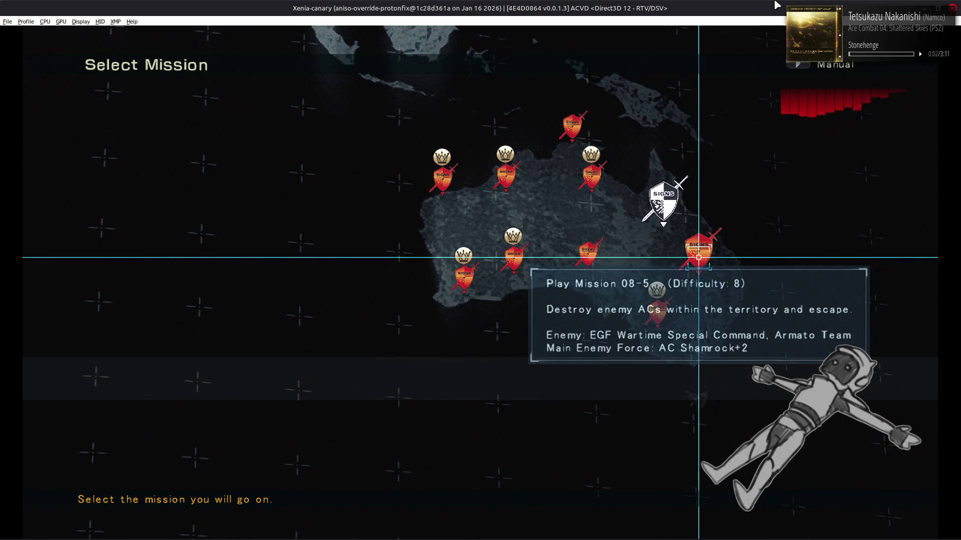
key(alt+Tab)
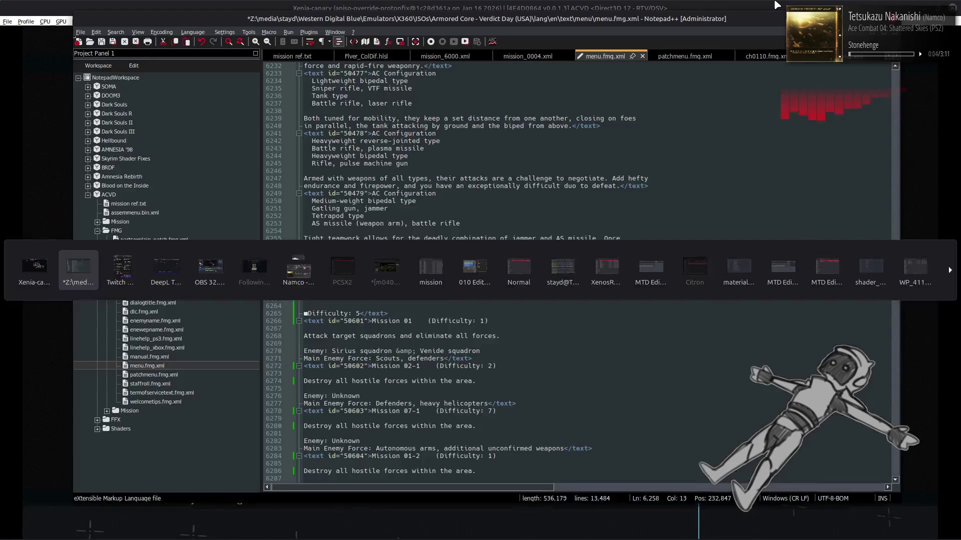
Step: In menu.fmg.xml, add a blank line after the Mission 05-3 title and save
click(528, 174)
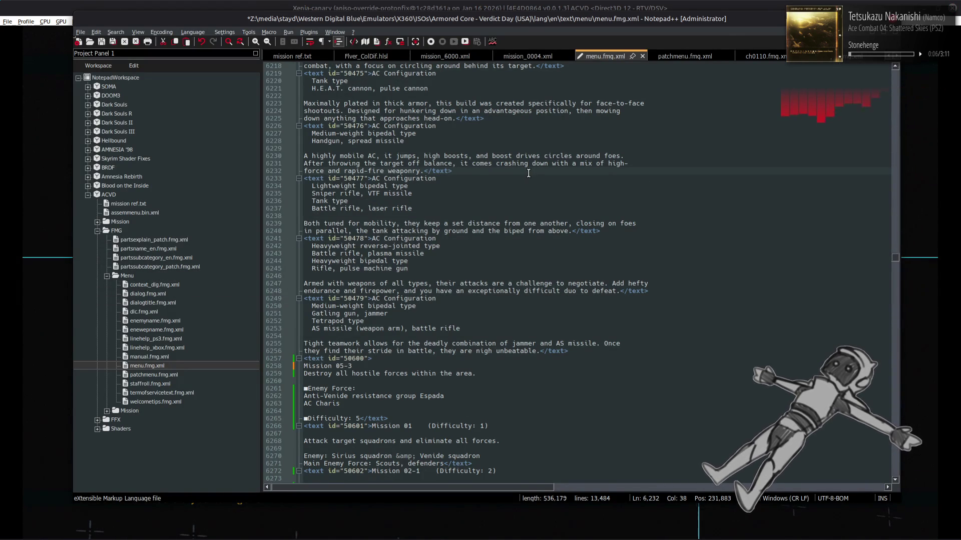
scroll(525, 211, down, 5)
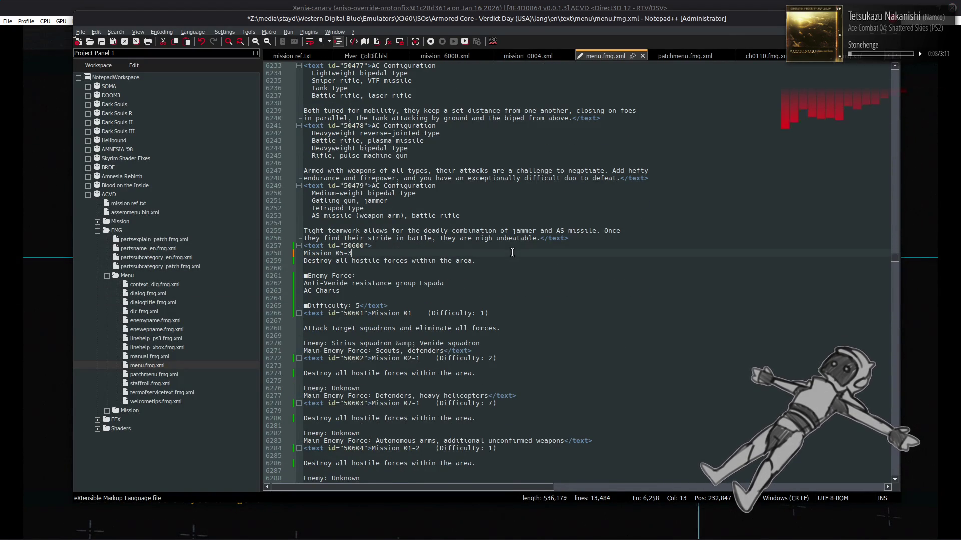
key(Return)
key(ctrl+s)
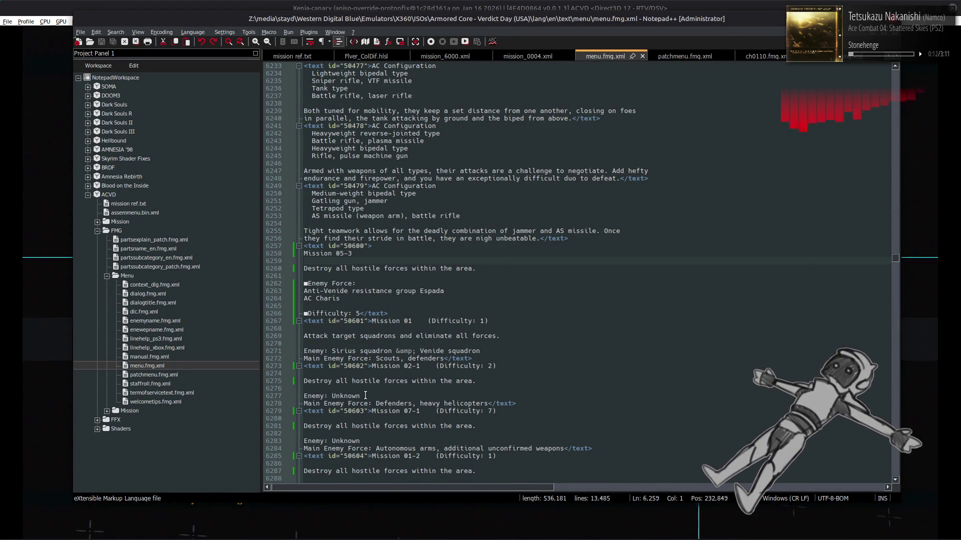
click(344, 392)
click(353, 375)
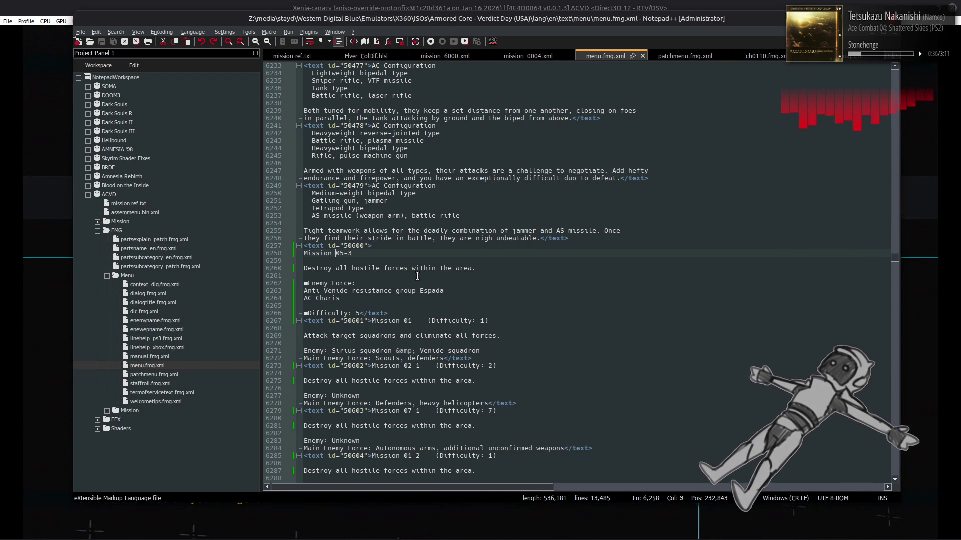
Step: Remove that blank line so the objective sits under the title, save, and check it in the game
click(408, 267)
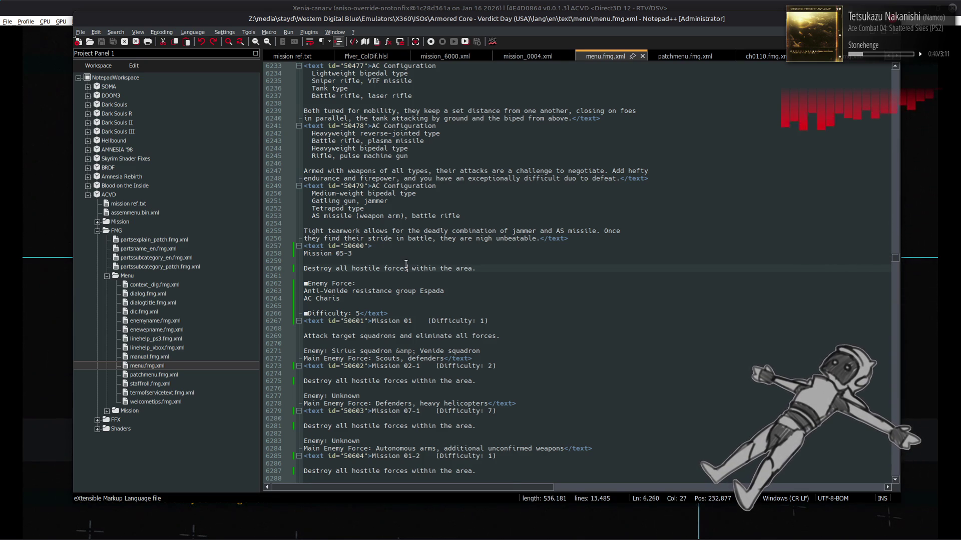
key(BackSpace)
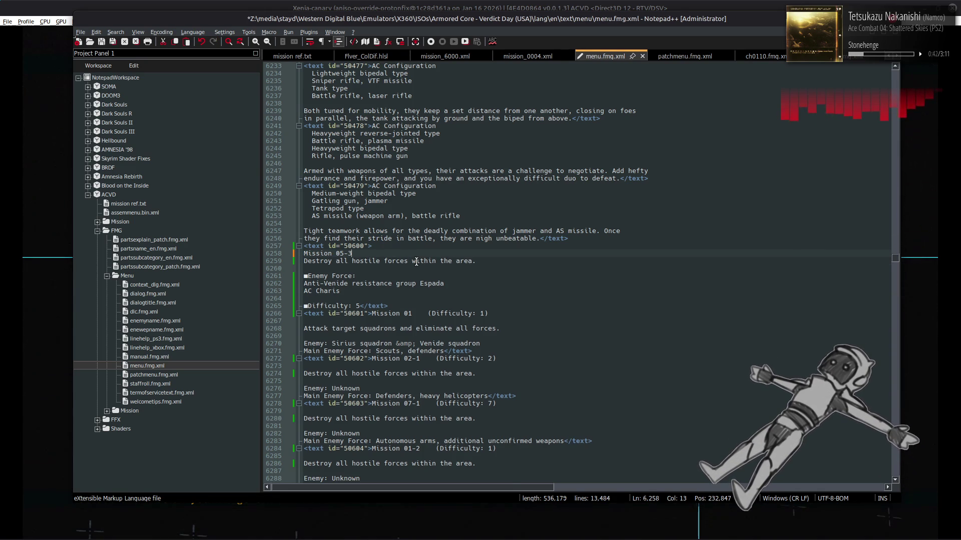
key(ctrl+s)
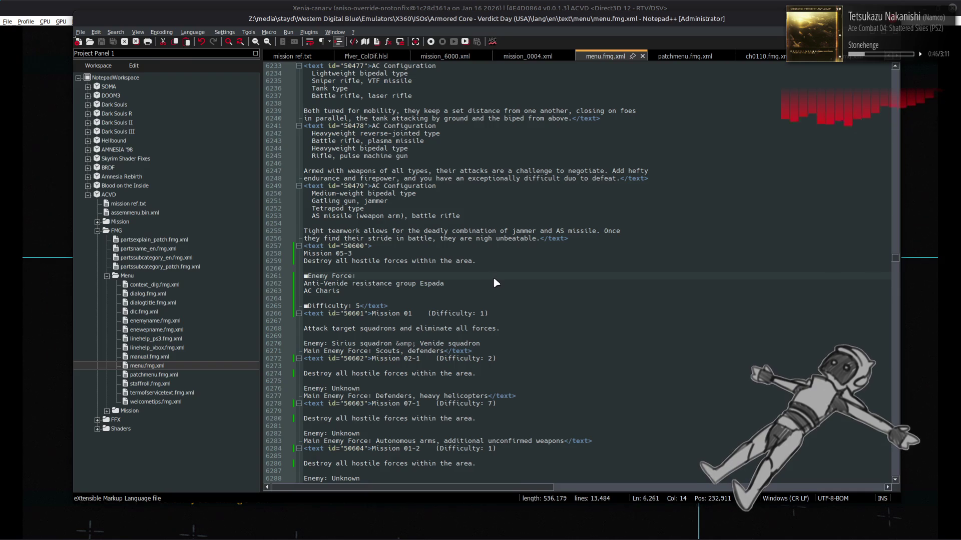
key(alt+Tab)
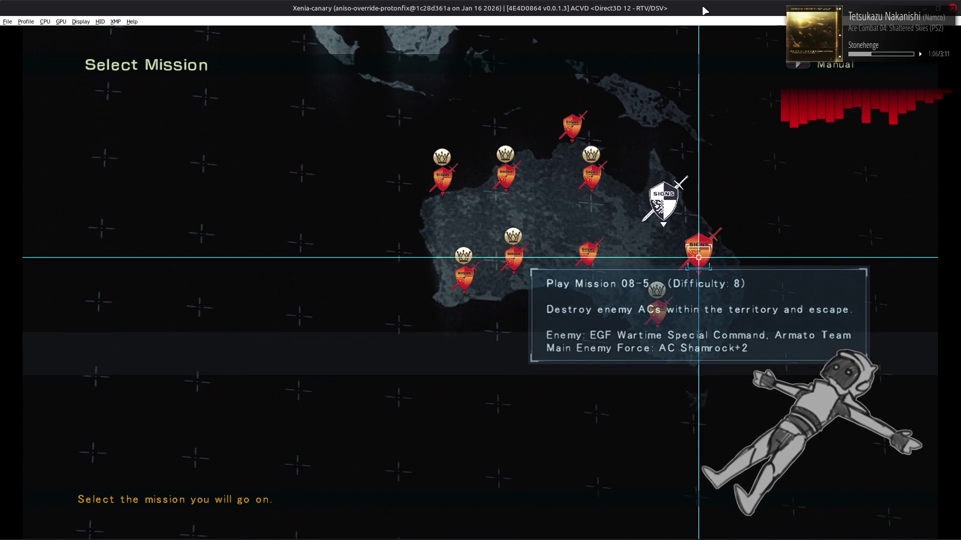
key(alt+Tab)
scroll(492, 207, up, 5)
scroll(493, 207, down, 5)
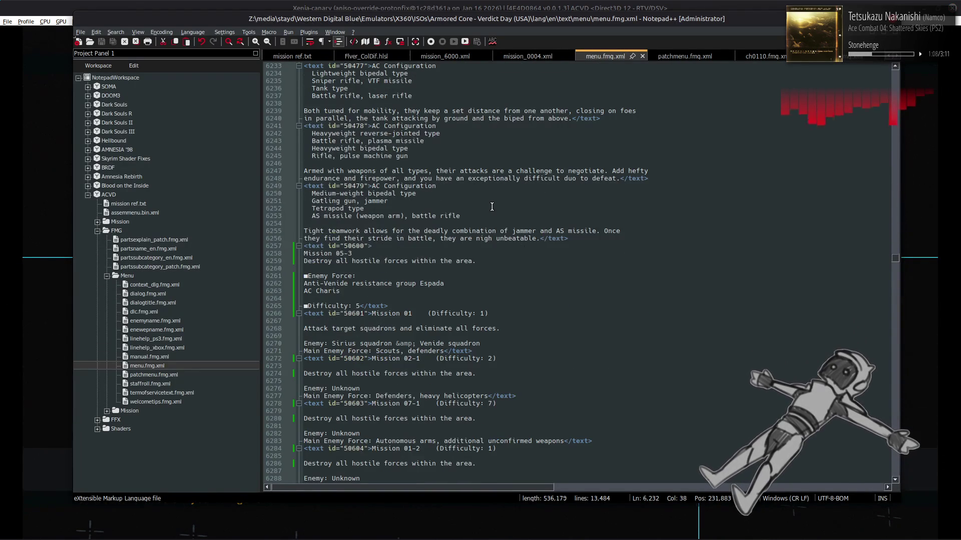
Step: Move '(Difficulty: 1)' out of the Mission 01 title onto a new ■ line at the entry's end
scroll(493, 207, down, 4)
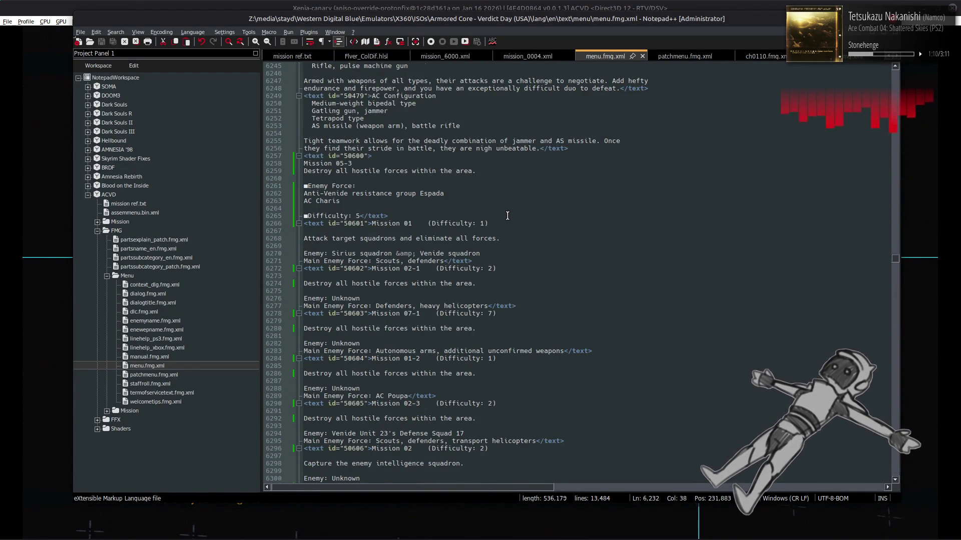
scroll(507, 216, up, 2)
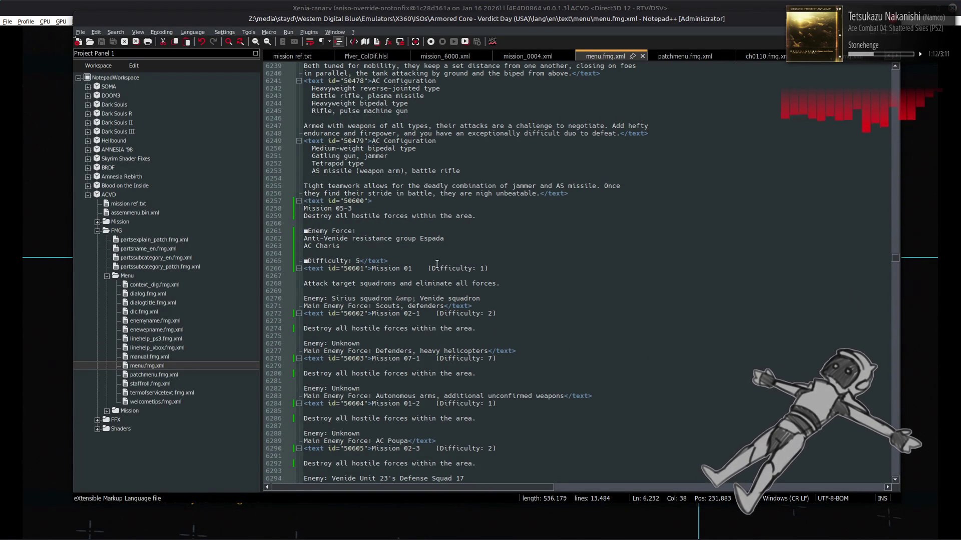
key(BackSpace)
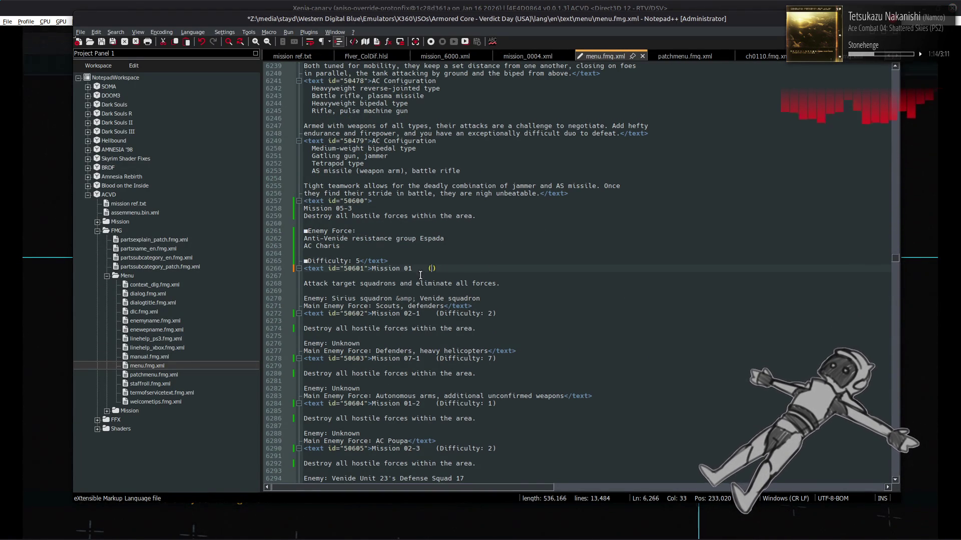
shift+click(427, 269)
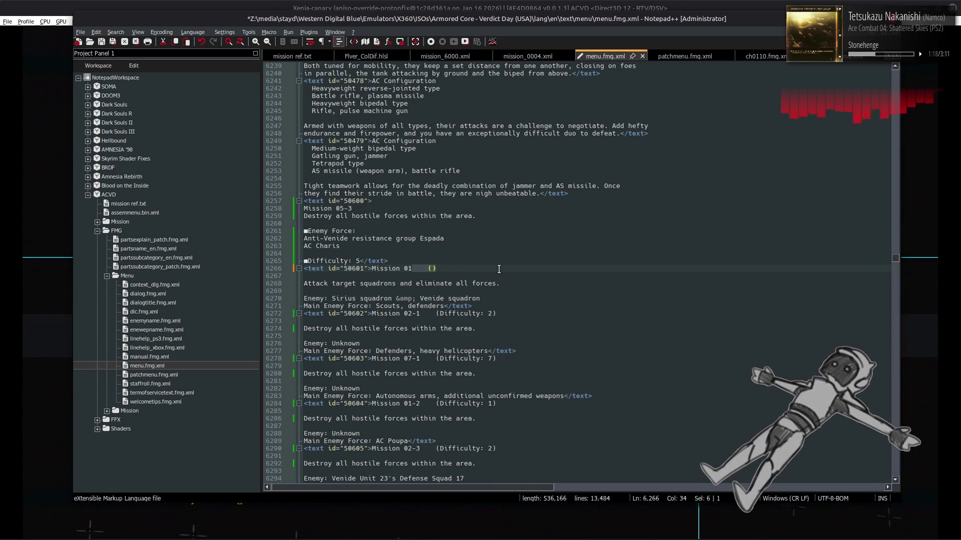
key(BackSpace)
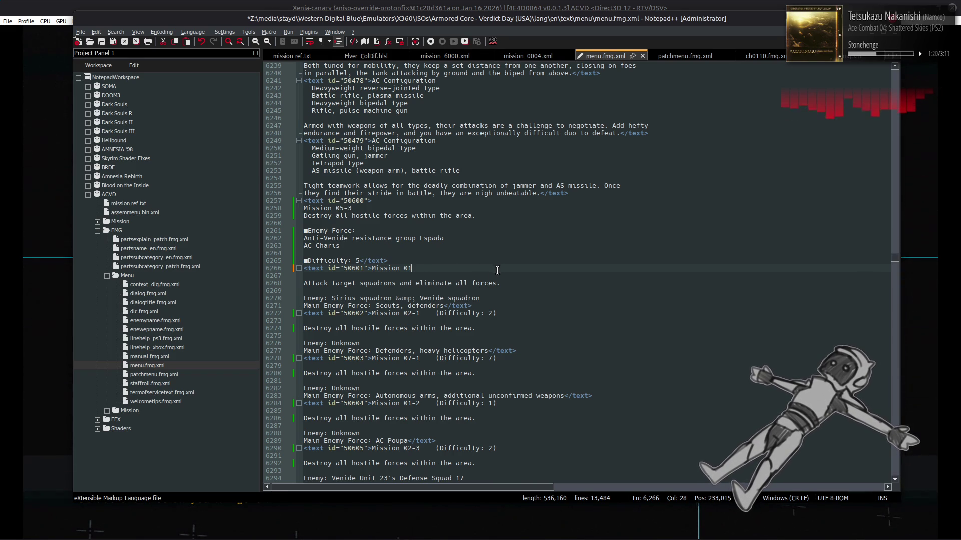
click(444, 306)
key(Return)
key(Return)
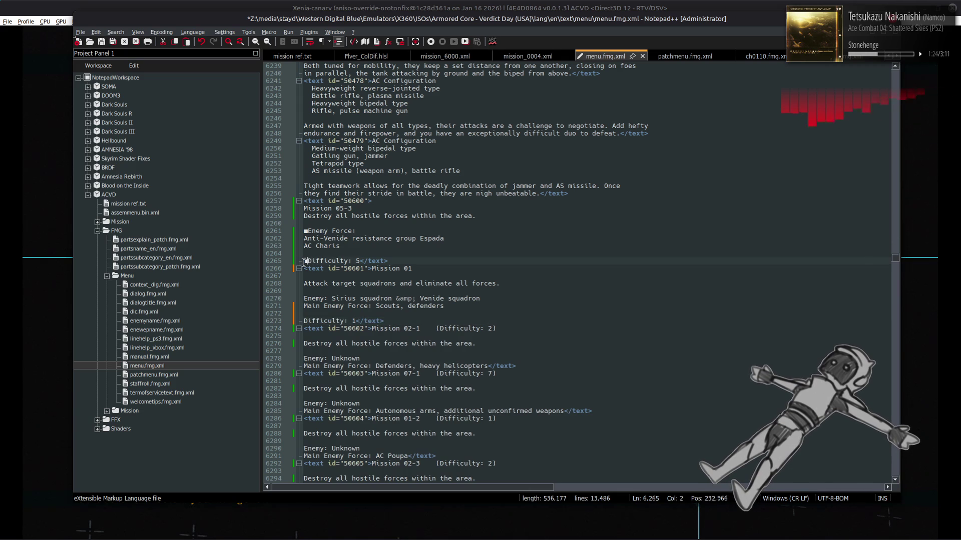
text(■)
Step: Rename the enemy line to '■Enemy Force:' and delete the Main Enemy Force line
click(328, 299)
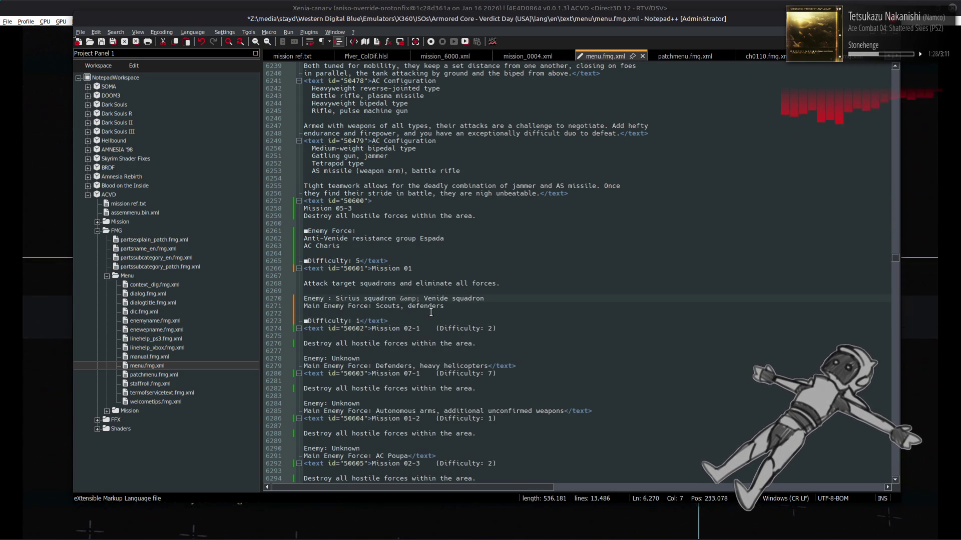
text(Force)
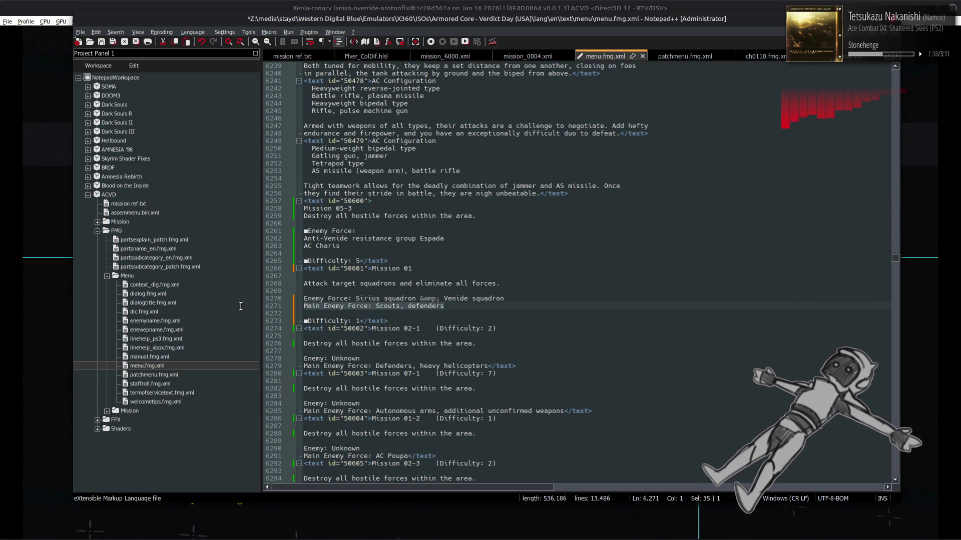
key(shift+Home)
key(BackSpace)
key(BackSpace)
click(356, 299)
key(Home)
text(■)
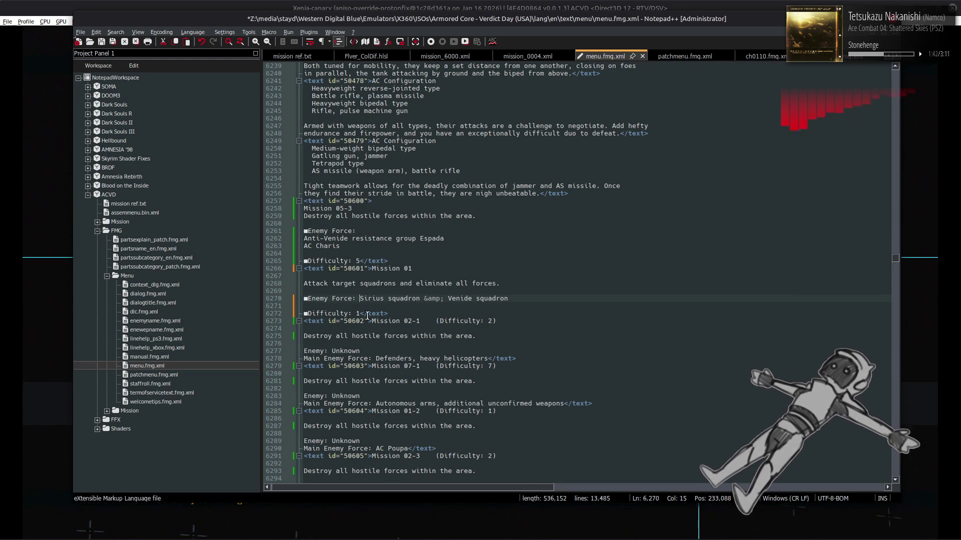
Step: Put Sirius squadron and Venide squadron on separate lines under Enemy Force, dropping the &amp; separator
click(361, 299)
key(BackSpace)
key(Return)
click(394, 306)
key(BackSpace)
key(BackSpace)
key(BackSpace)
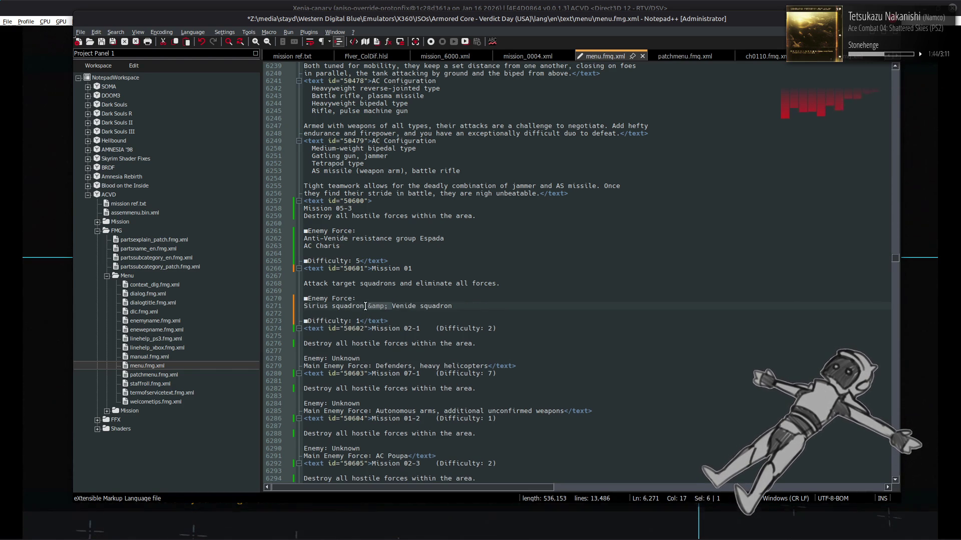
key(Return)
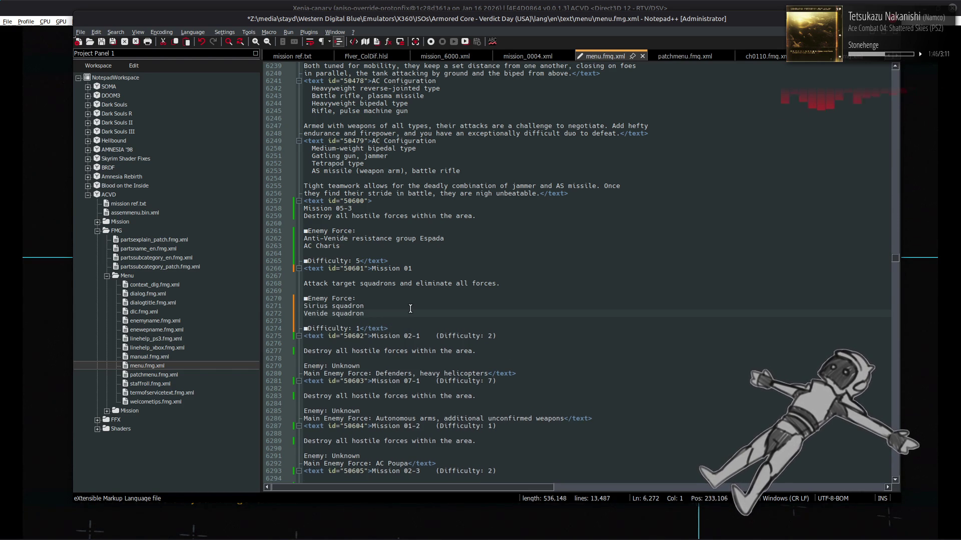
click(528, 4)
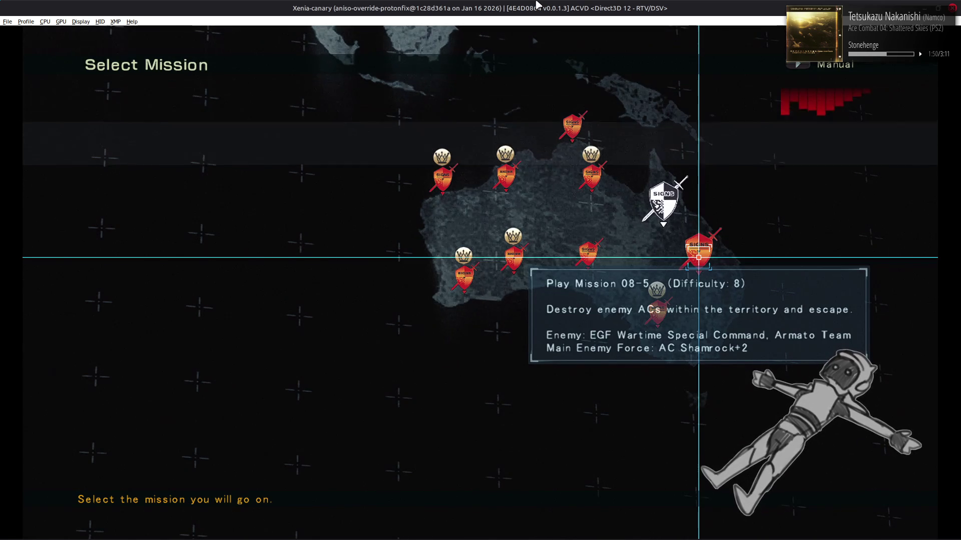
Step: Go to New Frontier in the Area List and open Mission 01's details panel
key(Escape)
key(Up)
key(Up)
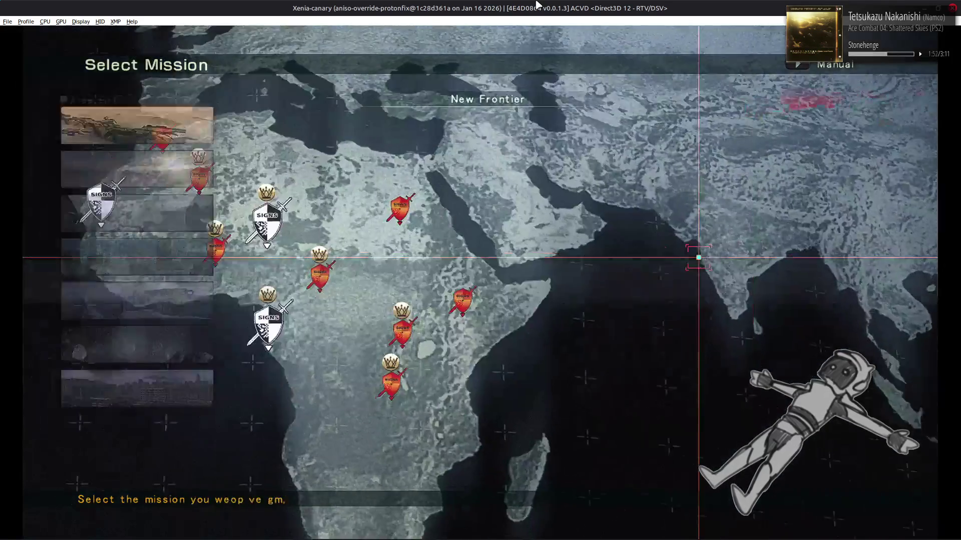
key(Return)
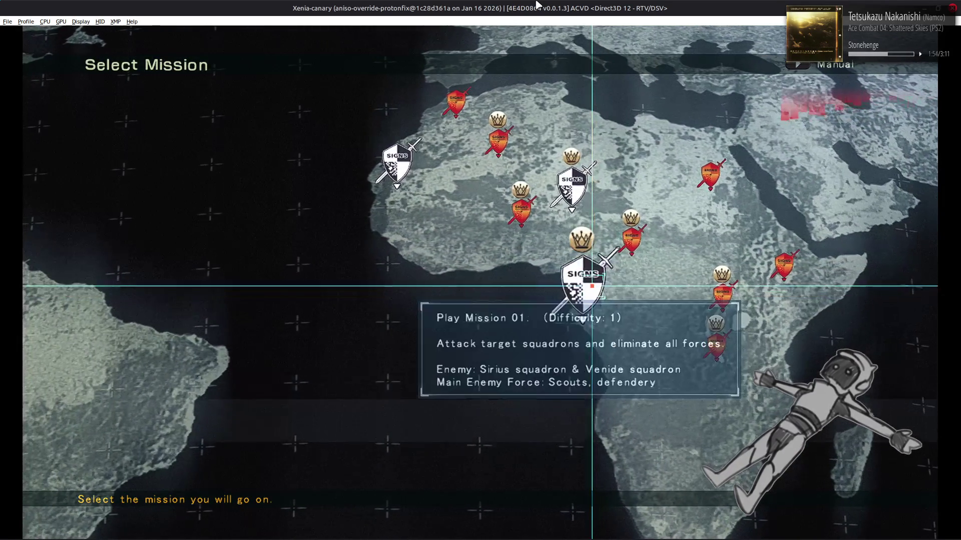
key(Return)
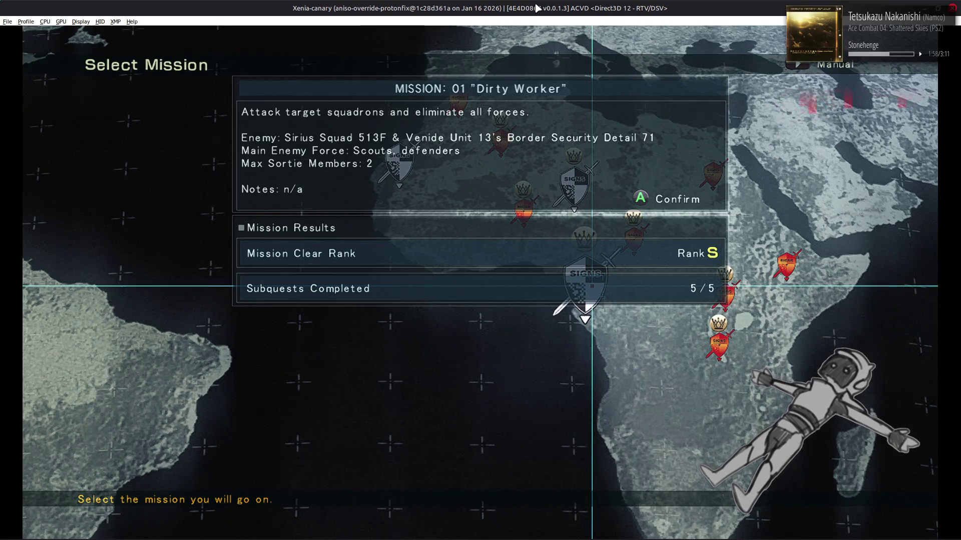
Step: Dismiss the not-responding warning, abort the sortie, and reopen Mission 01's details panel
key(alt+Tab)
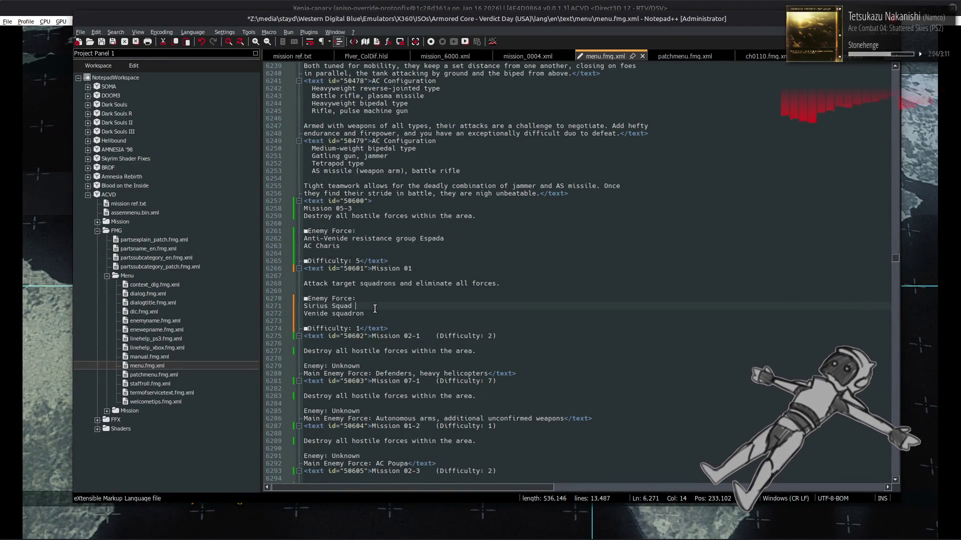
key(alt+Tab)
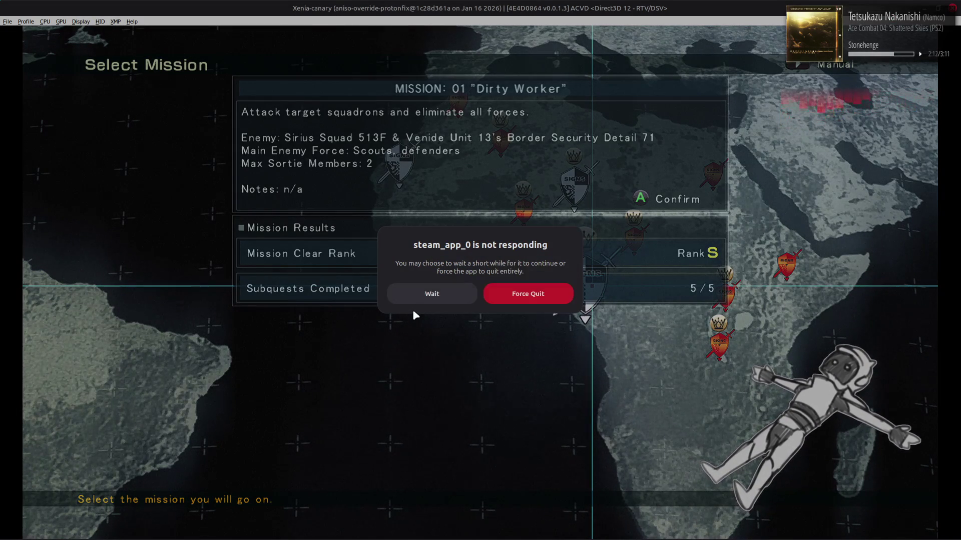
click(425, 301)
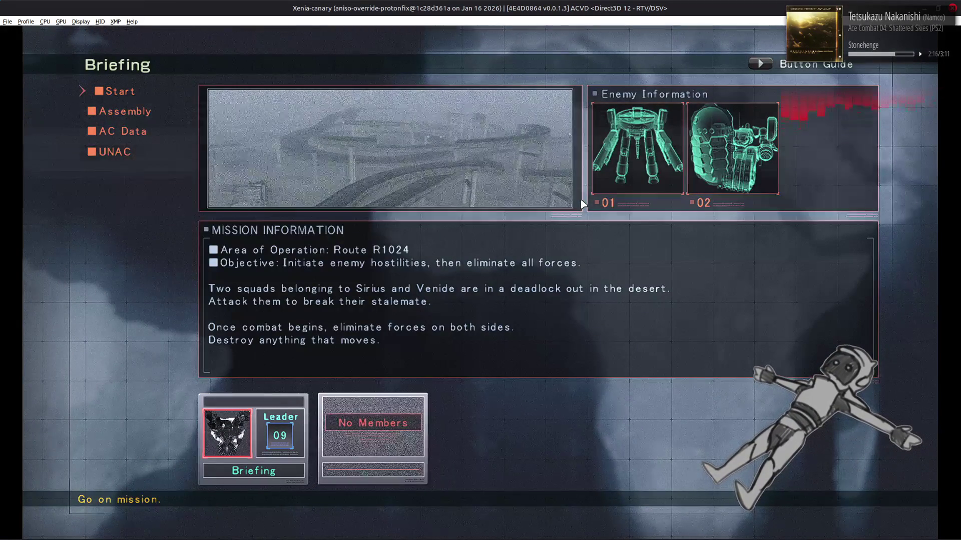
key(Escape)
key(Left)
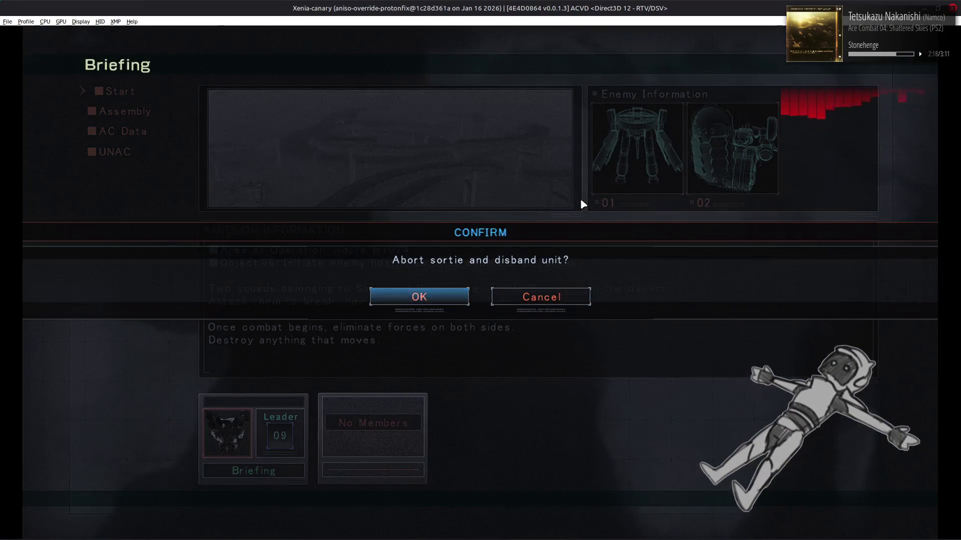
key(Return)
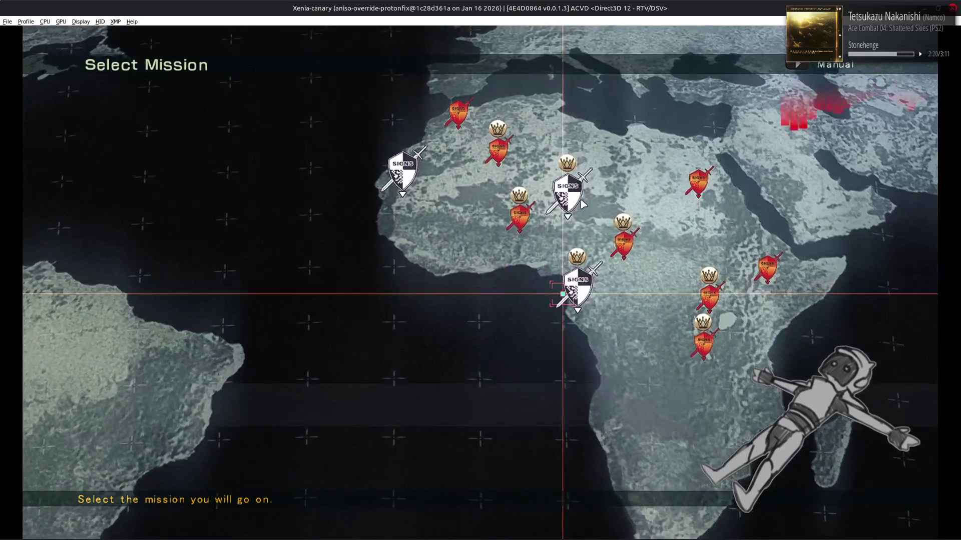
key(Escape)
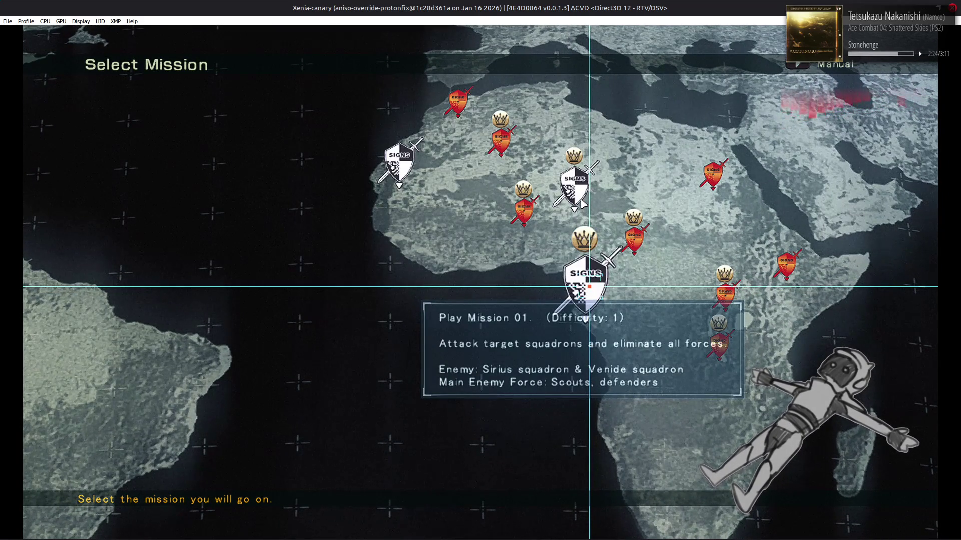
key(Return)
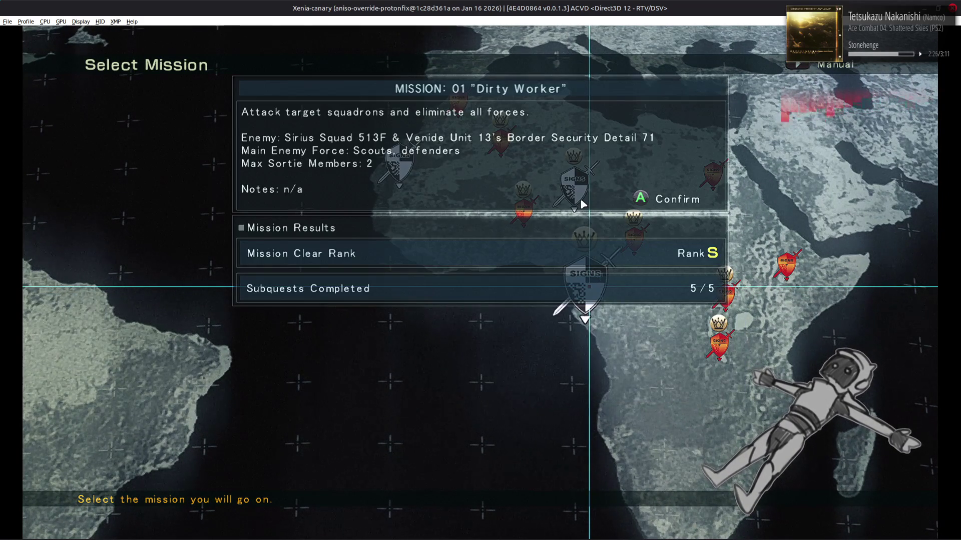
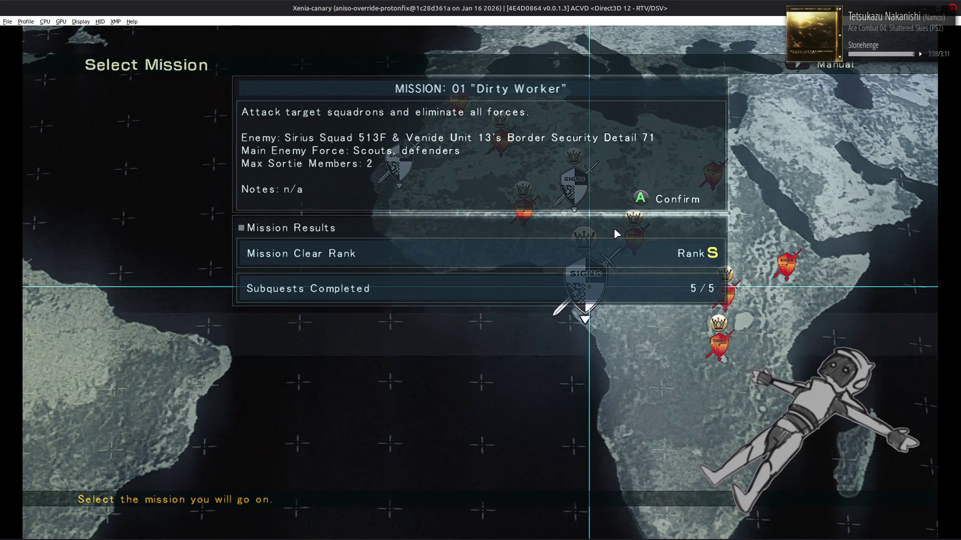
Step: Replace 'squadron' on line 6272 with 'Unit 13, Border Security Detail 71', checking it against the game briefing
key(alt+Tab)
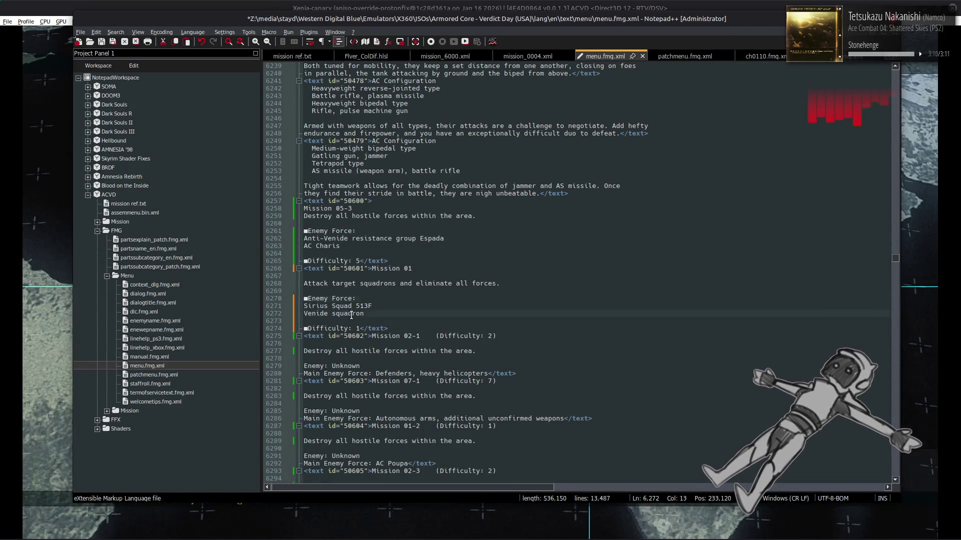
double_click(351, 313)
text(Unit 13)
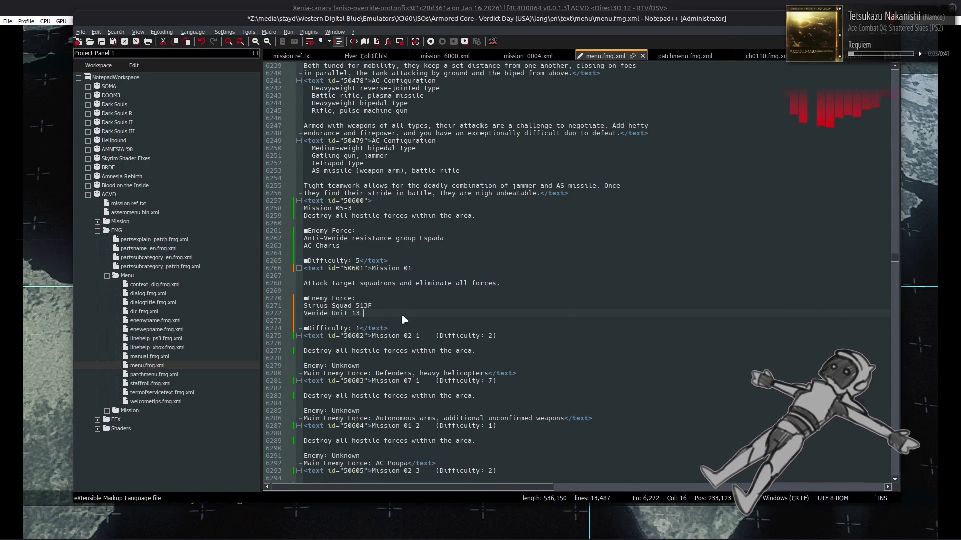
key(alt+Tab)
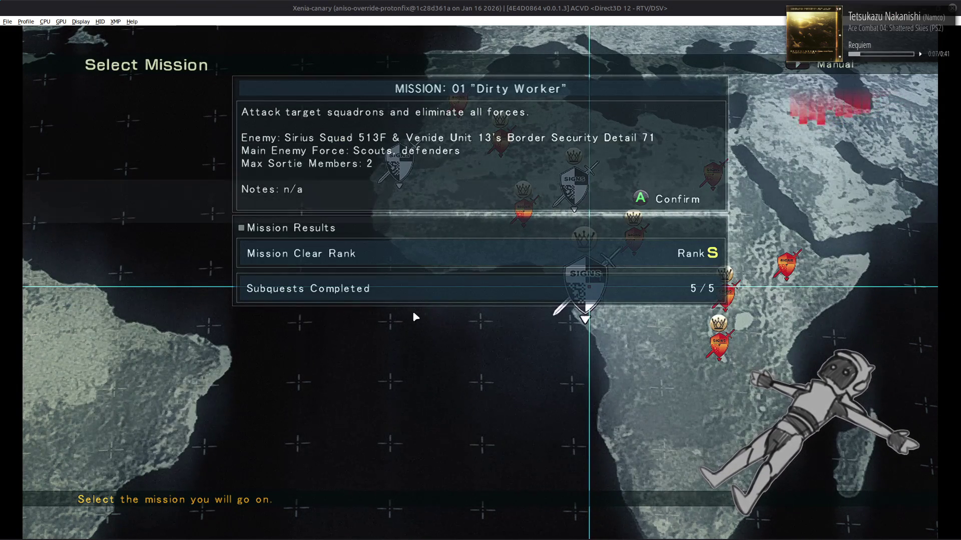
key(alt+Tab)
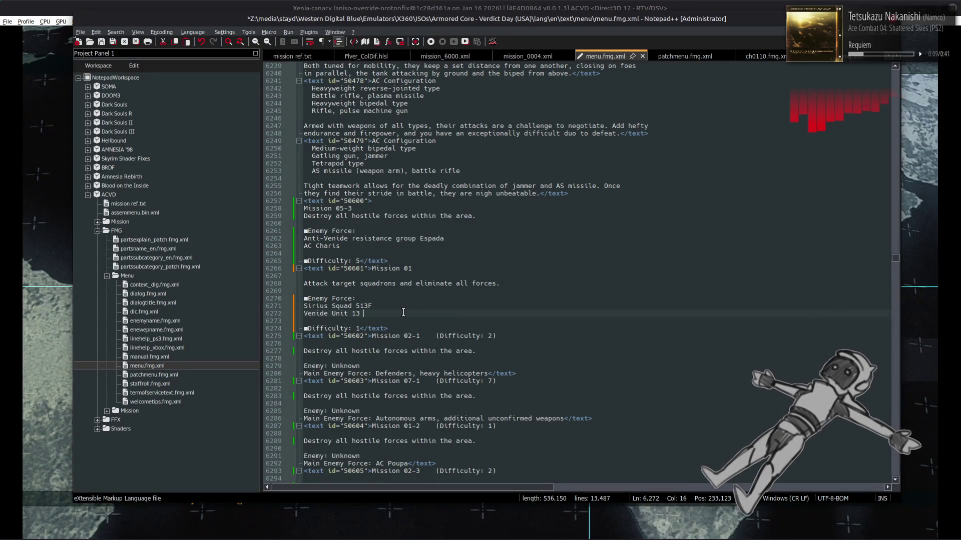
text(, Border Security Detail)
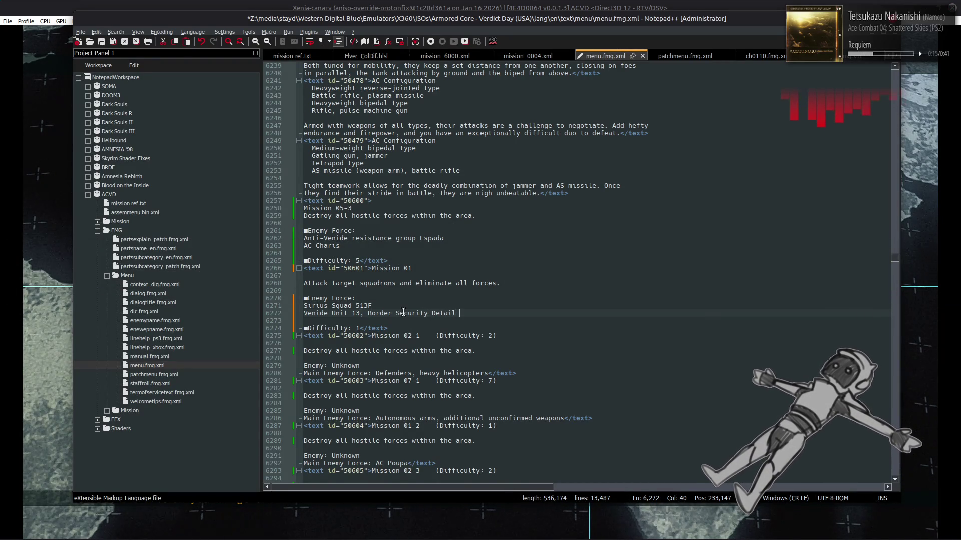
key(alt+Tab)
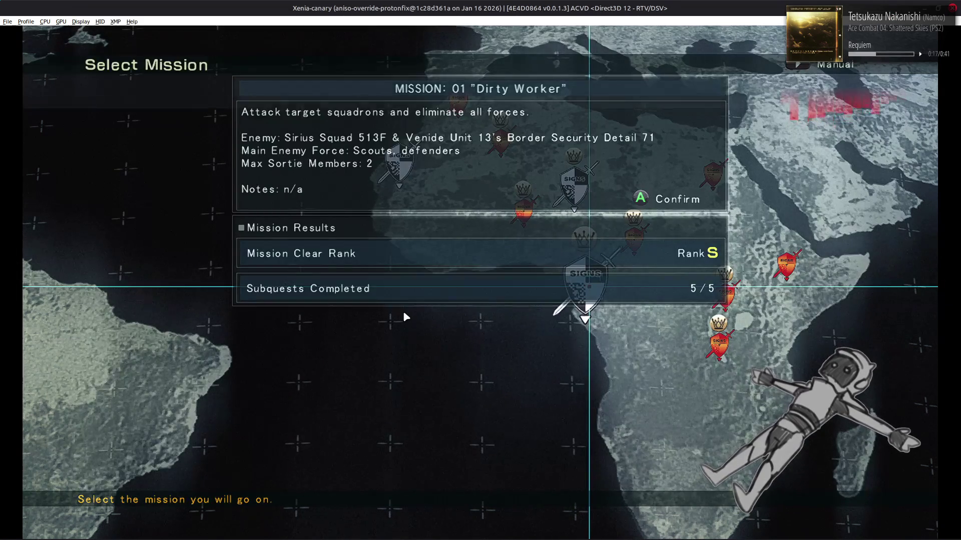
key(alt+Tab)
click(403, 312)
click(488, 317)
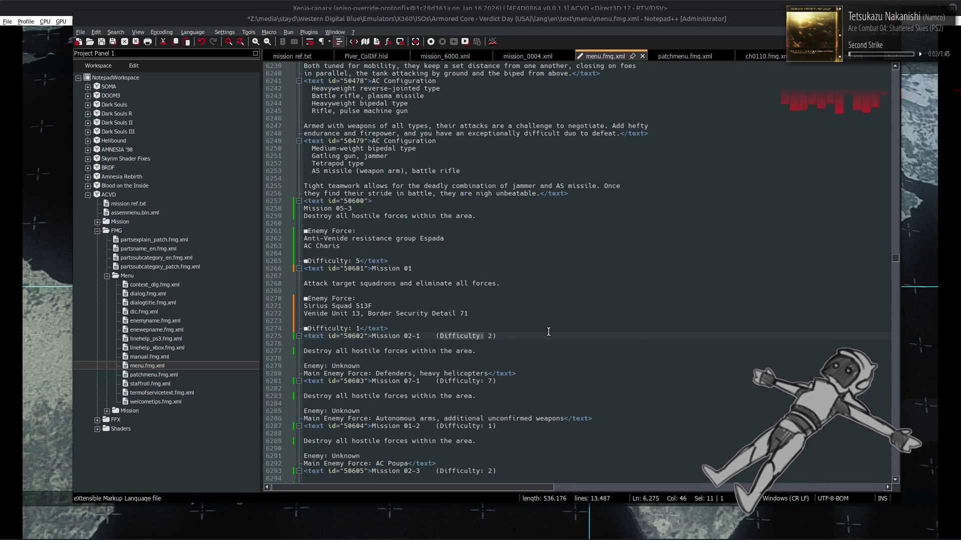
Step: Search for 'Difficulty:' and step through its matches to the Mission 10 entry near line 6437, then close the search
key(ctrl+f)
click(883, 365)
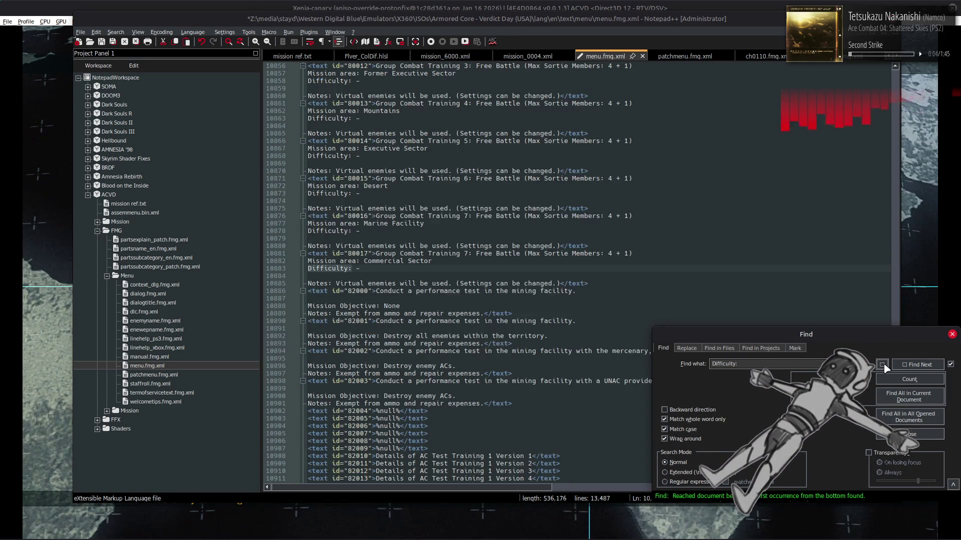
click(884, 365)
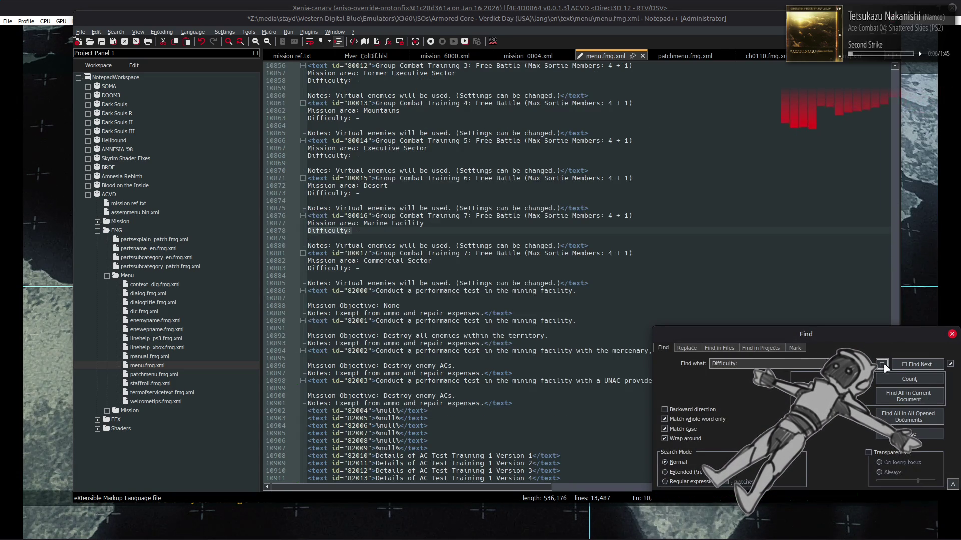
click(915, 367)
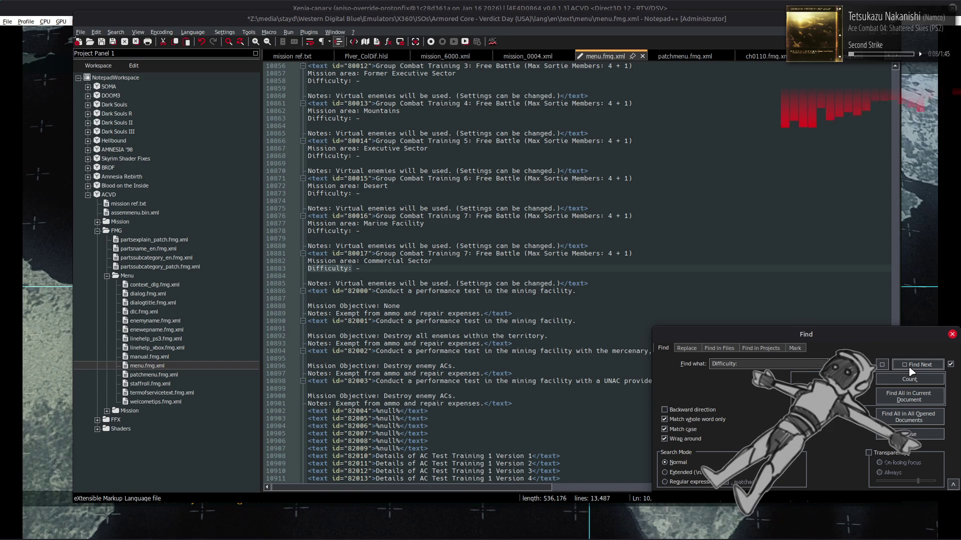
click(911, 369)
click(910, 369)
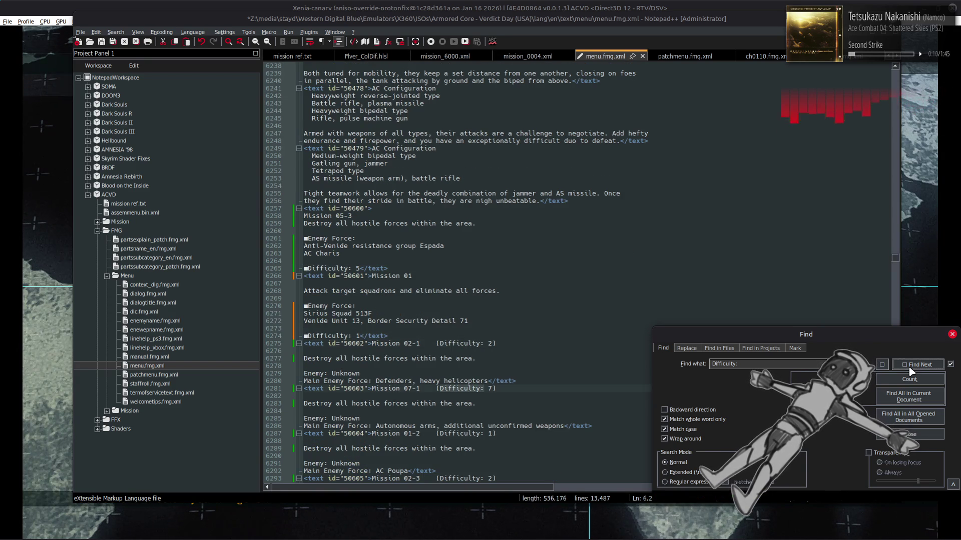
click(911, 368)
click(911, 368)
click(911, 369)
click(910, 369)
click(910, 368)
click(911, 369)
click(911, 369)
click(910, 369)
click(911, 368)
click(910, 369)
click(910, 368)
click(910, 369)
click(911, 369)
click(910, 369)
click(910, 369)
click(911, 368)
click(911, 368)
click(910, 369)
click(911, 369)
click(911, 368)
click(911, 369)
click(910, 369)
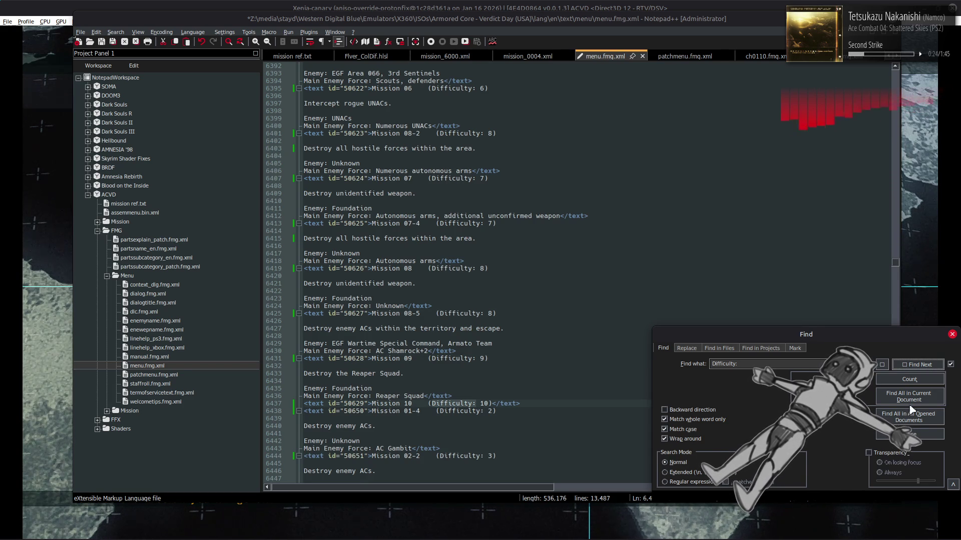
click(909, 434)
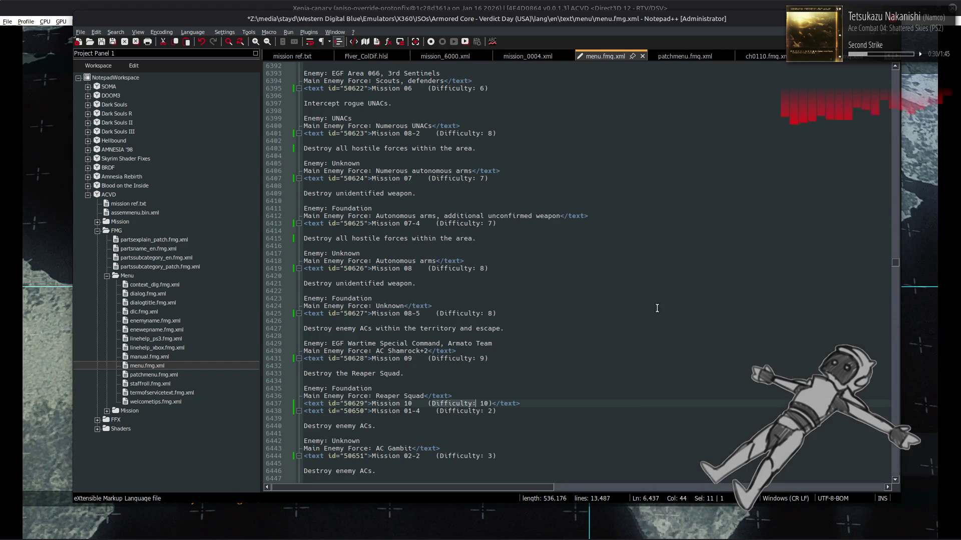
Step: Browse menu.fmg.xml from line 6415, inspecting the character before News and the Team Ranking line
click(562, 235)
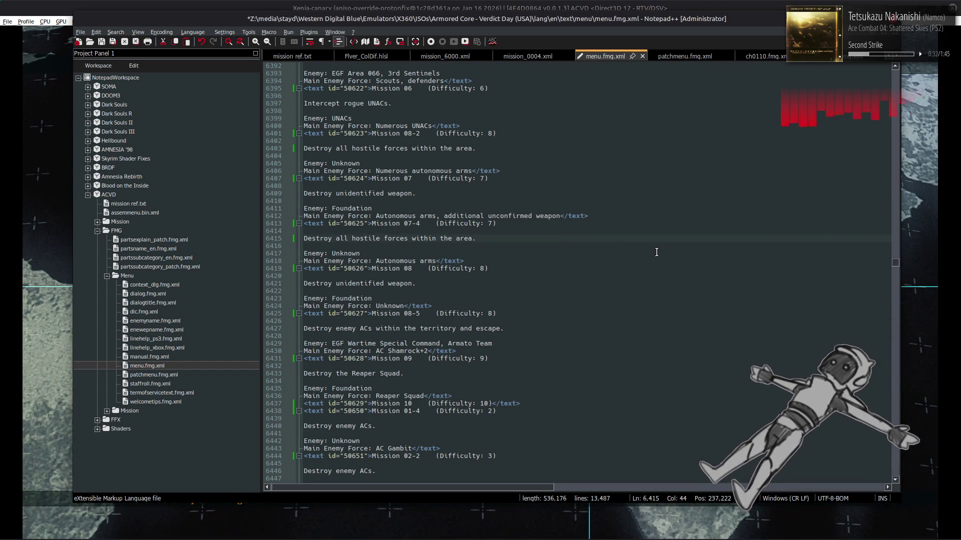
scroll(657, 252, down, 6)
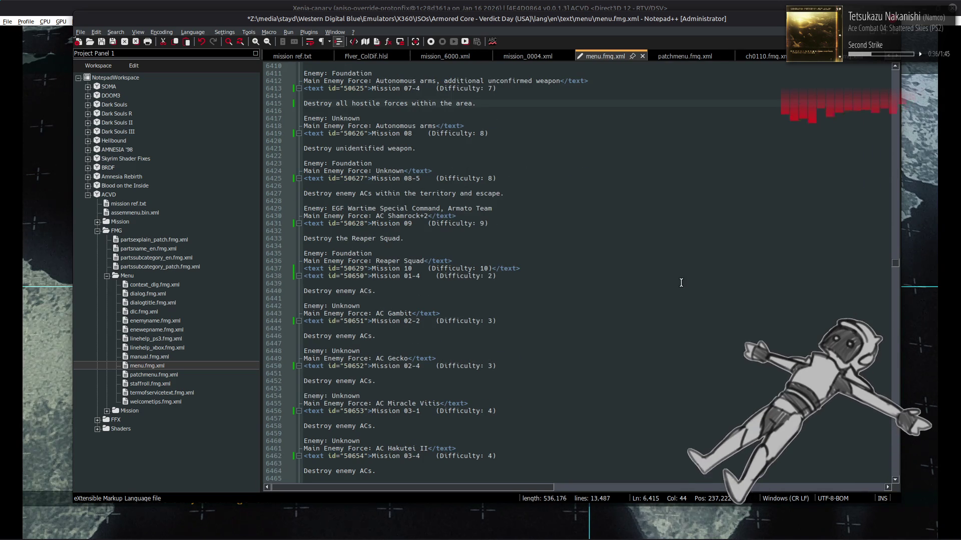
mouse_move(895, 264)
mouse_down()
mouse_move(895, 296)
mouse_move(895, 284)
mouse_up()
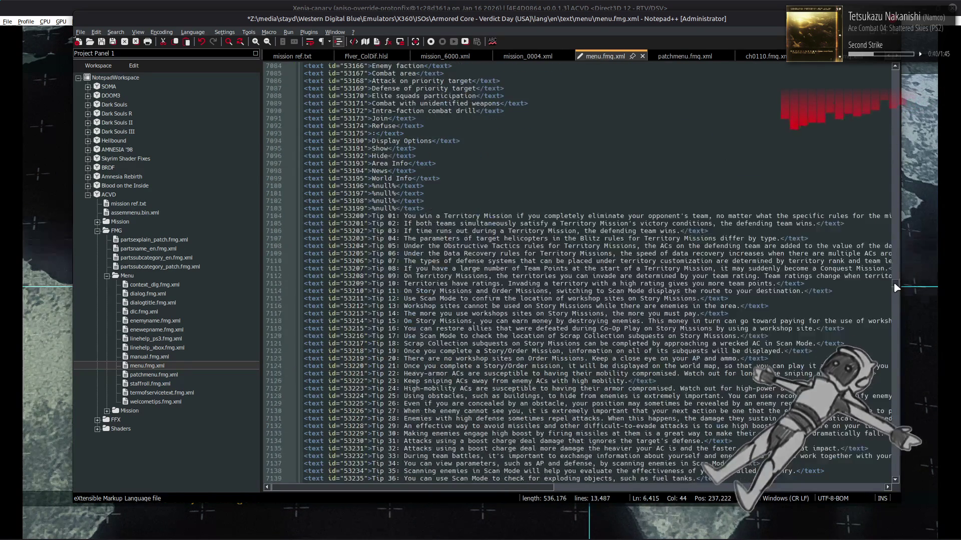
scroll(746, 256, up, 7)
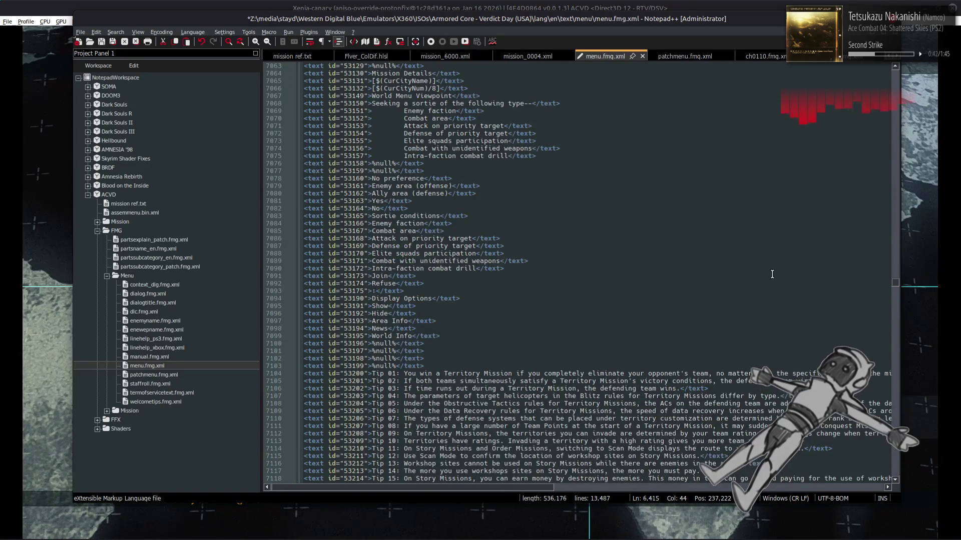
scroll(771, 272, up, 7)
scroll(769, 270, up, 20)
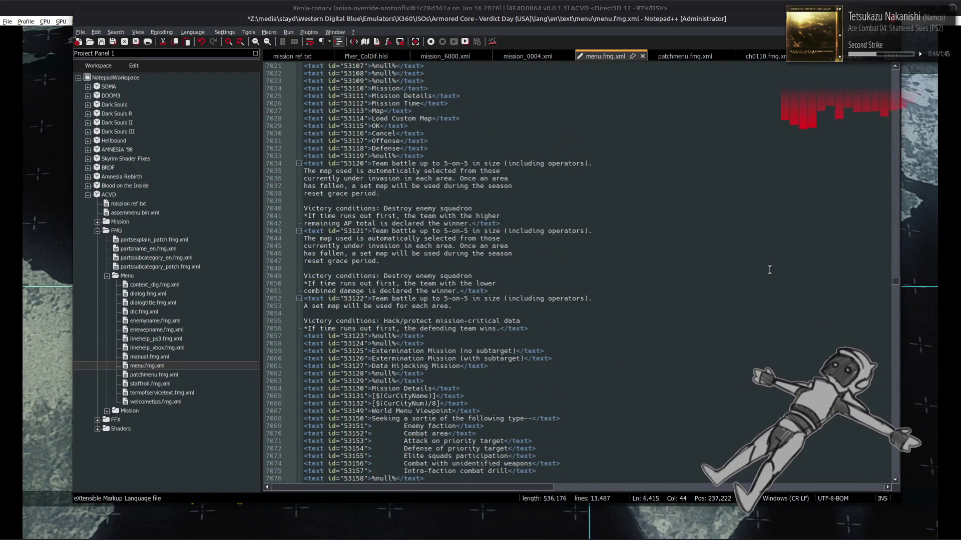
scroll(769, 270, up, 5)
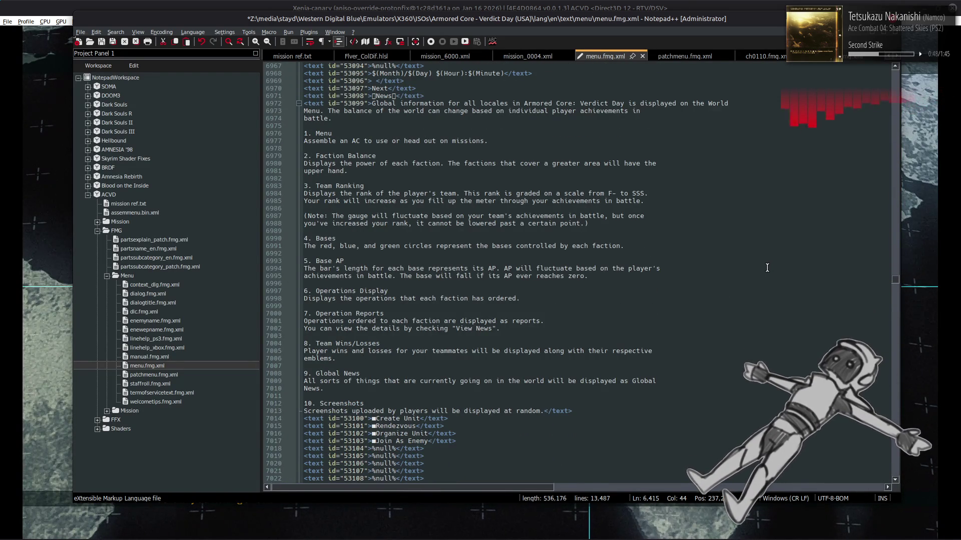
scroll(767, 268, up, 8)
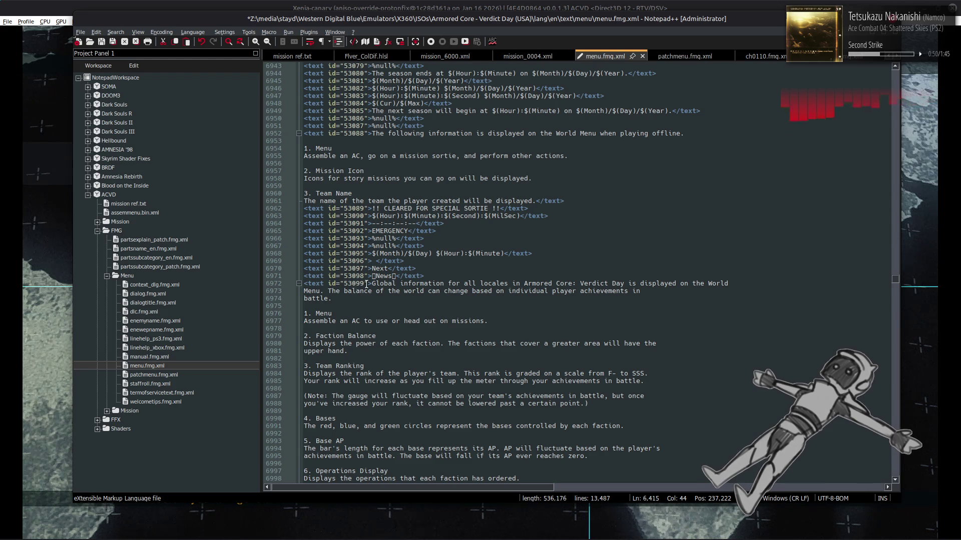
double_click(374, 276)
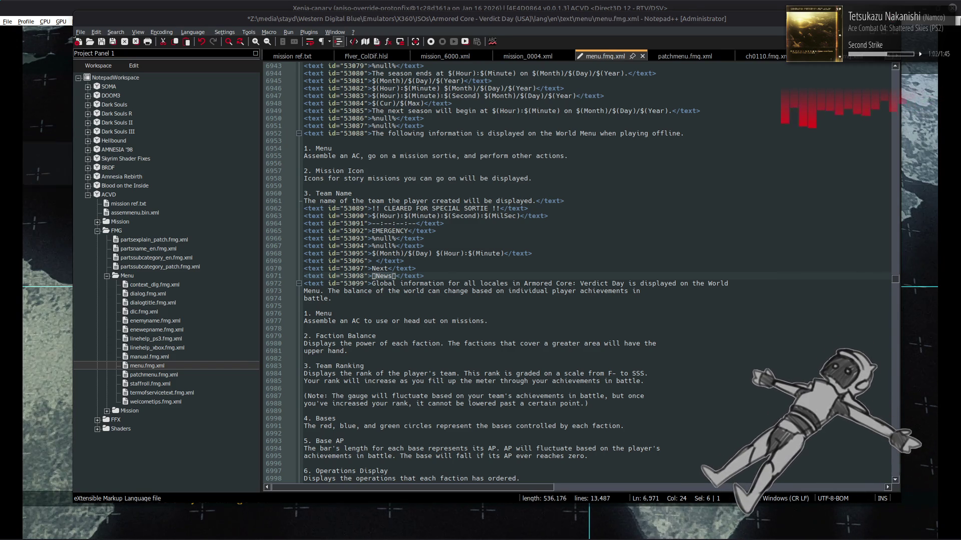
click(656, 367)
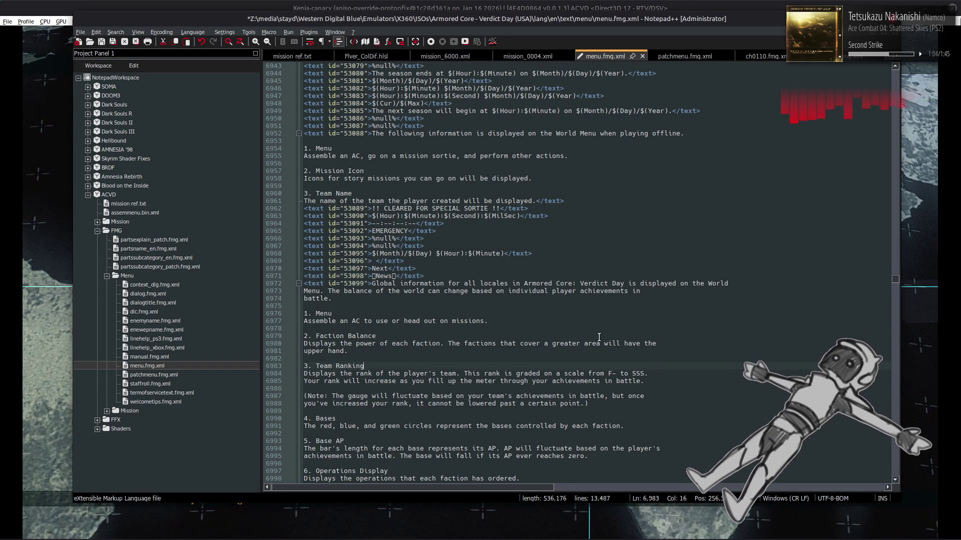
Step: Scroll further up through the mission entries and bring up the open-window switcher
scroll(599, 337, up, 3)
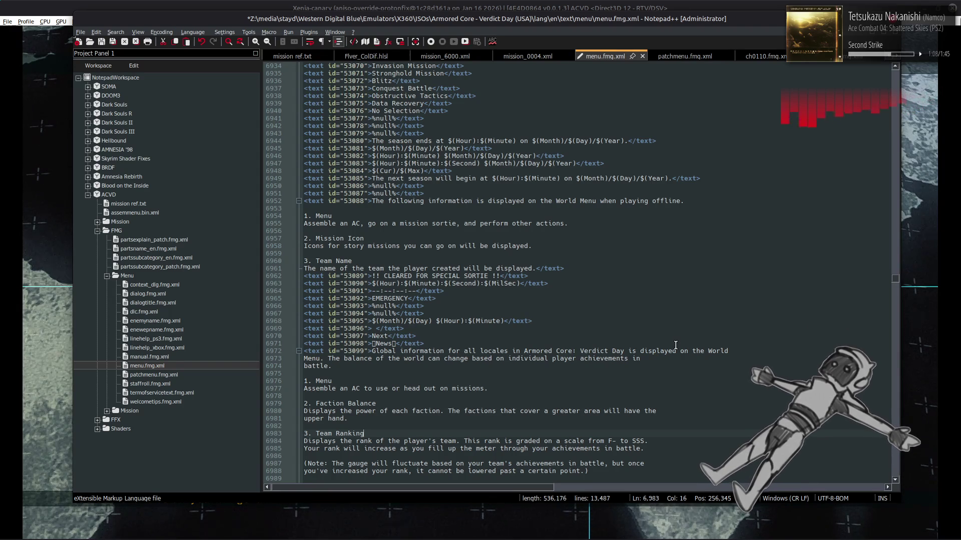
scroll(676, 345, up, 12)
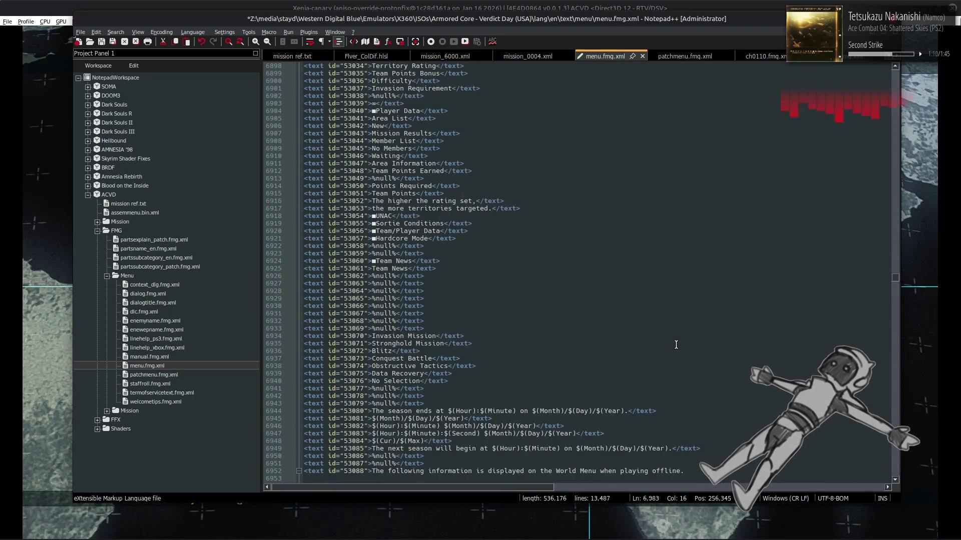
scroll(676, 345, up, 20)
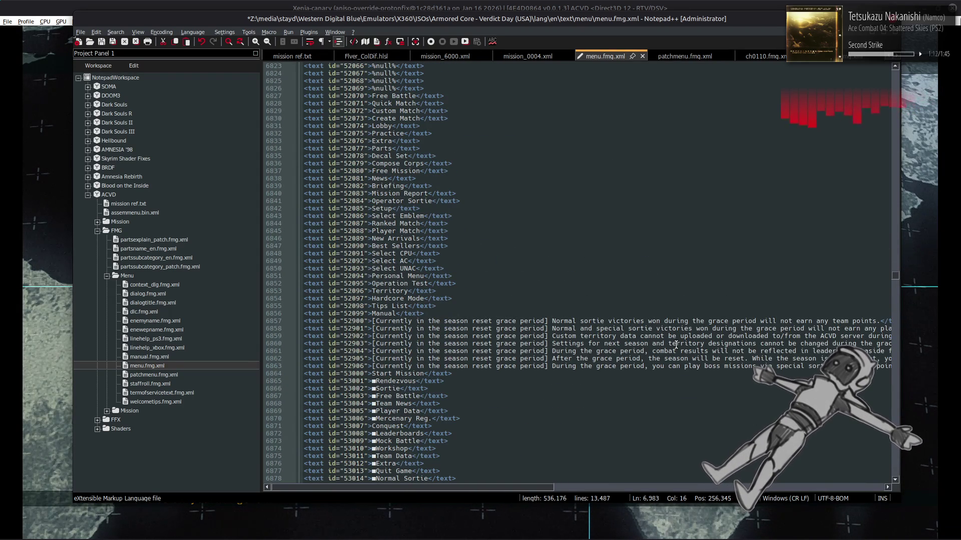
scroll(676, 345, up, 20)
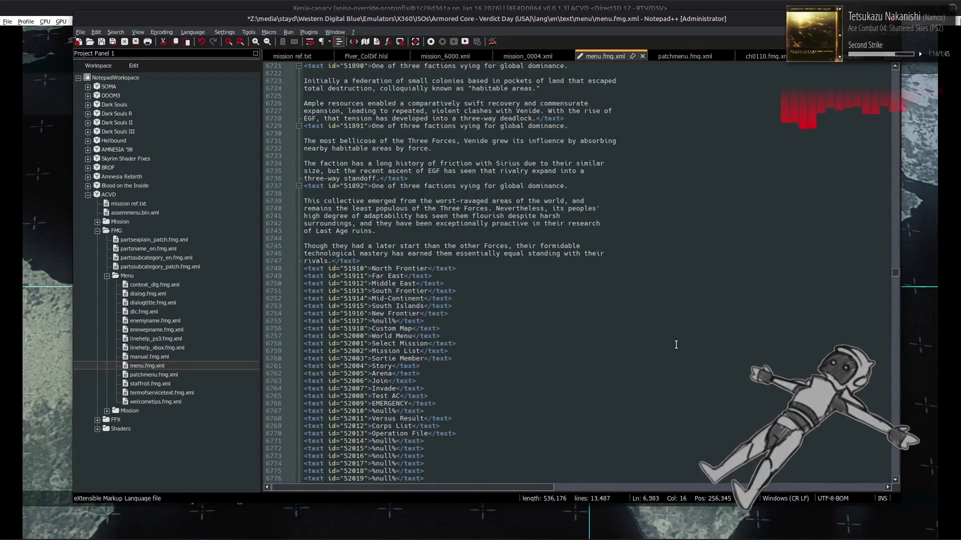
scroll(676, 345, up, 7)
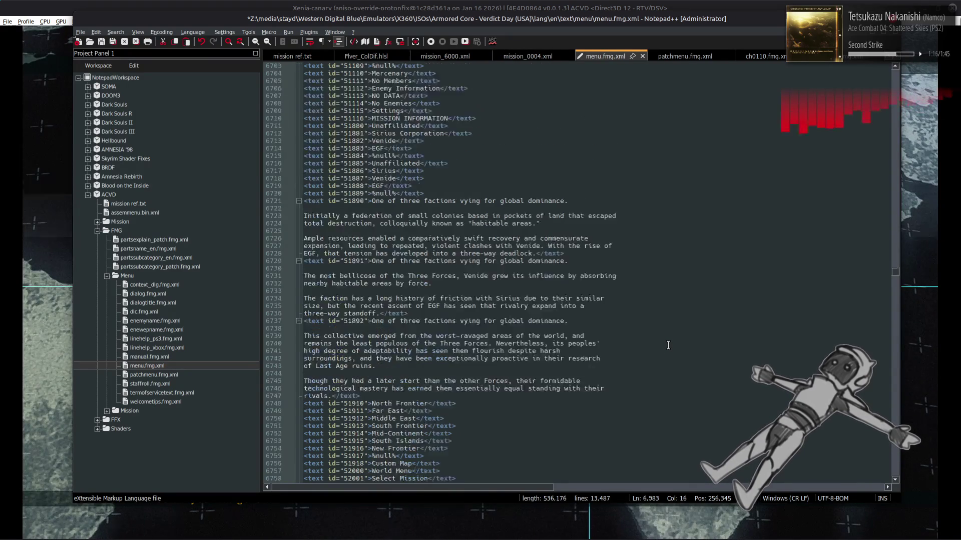
scroll(668, 345, up, 20)
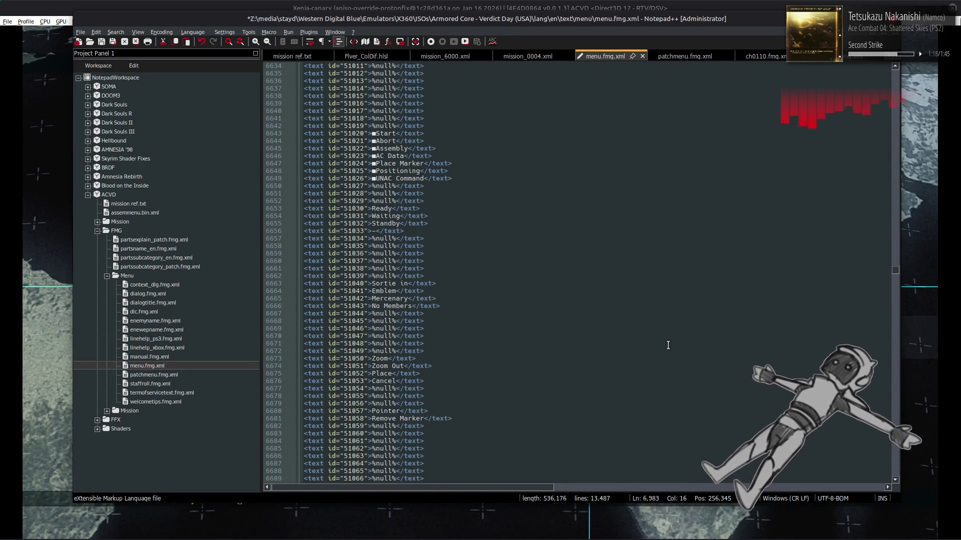
scroll(668, 345, up, 20)
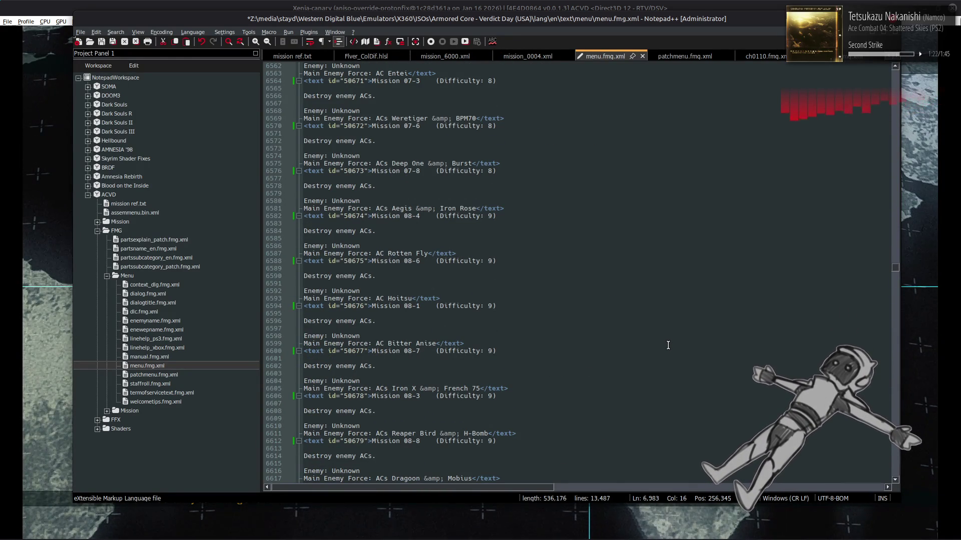
key(alt+Tab)
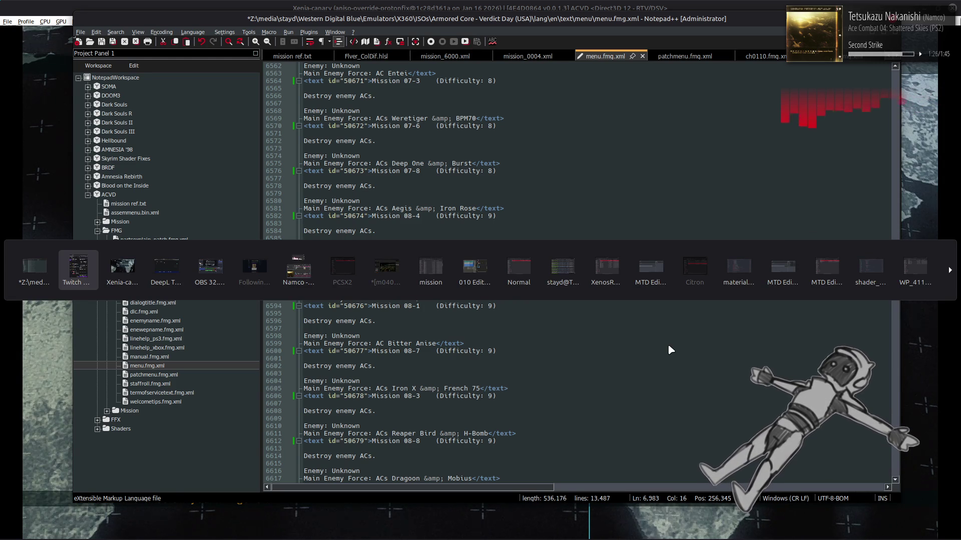
Step: Raise the Nemo window listing the Armored Core V event/mission .evd files from the taskbar preview
click(35, 268)
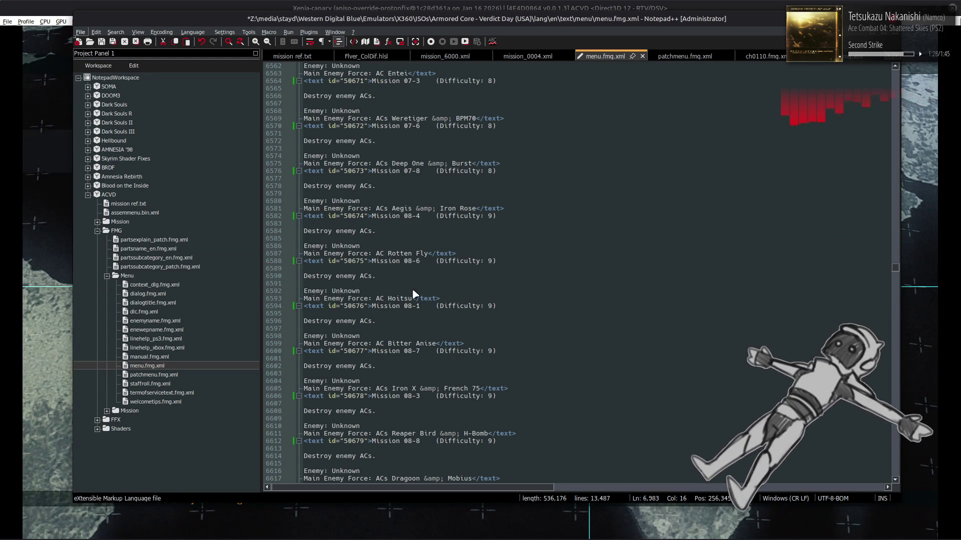
key(alt+Tab)
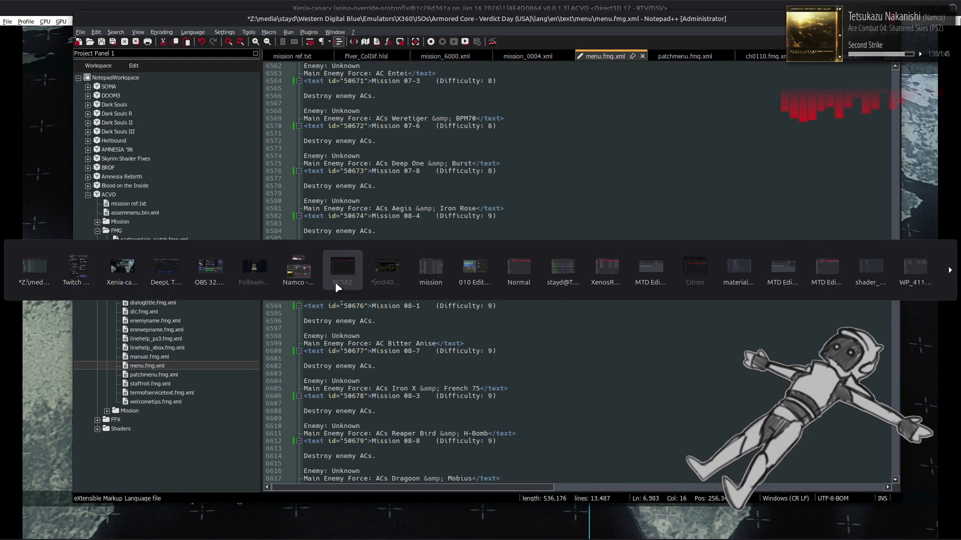
click(518, 271)
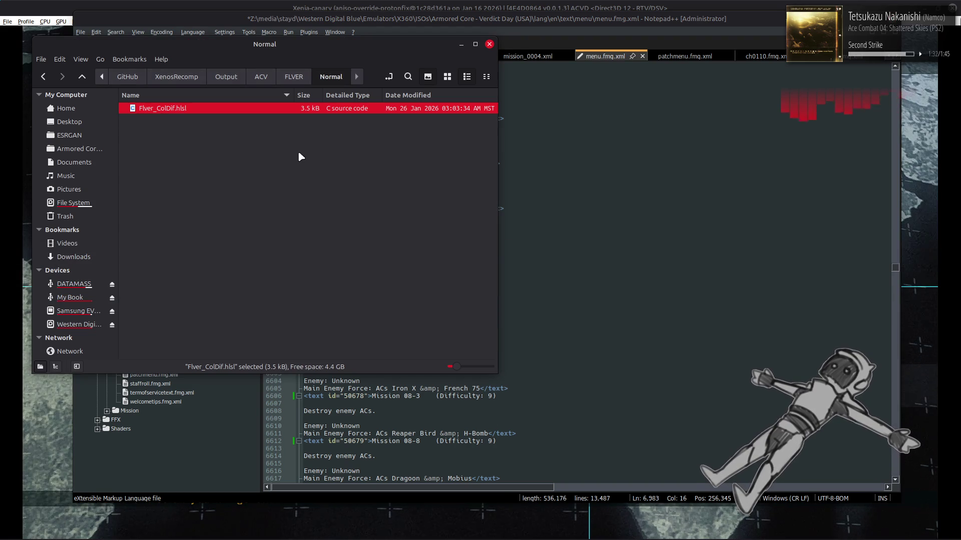
key(alt+Tab)
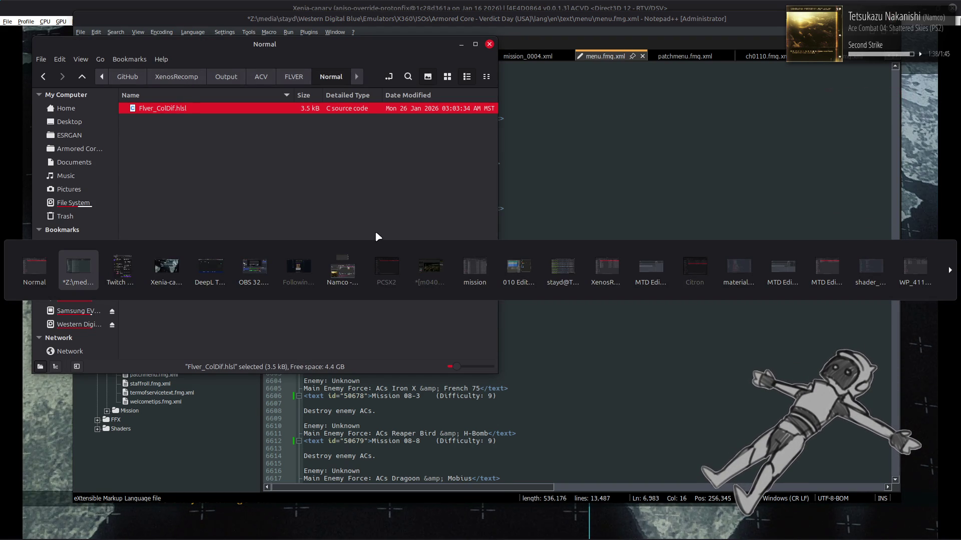
key(Escape)
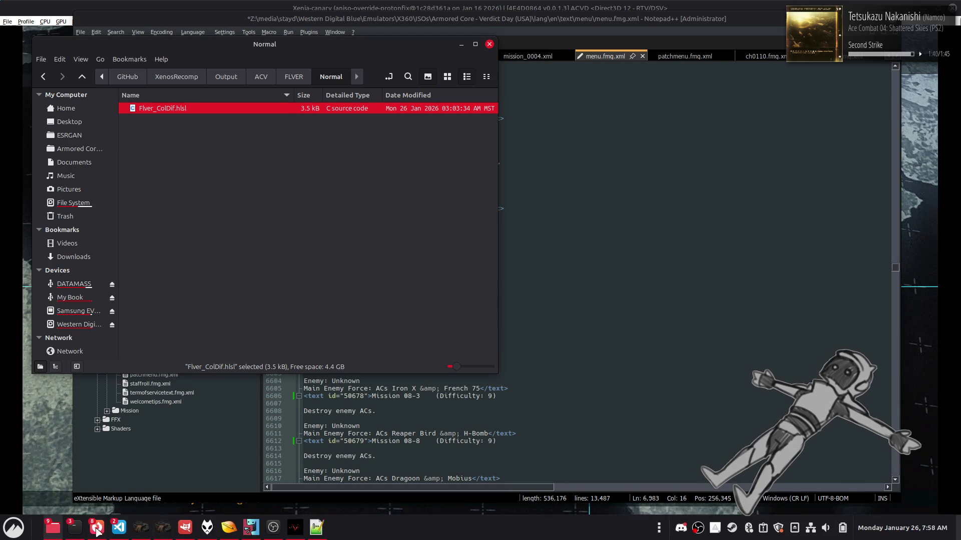
mouse_move(53, 534)
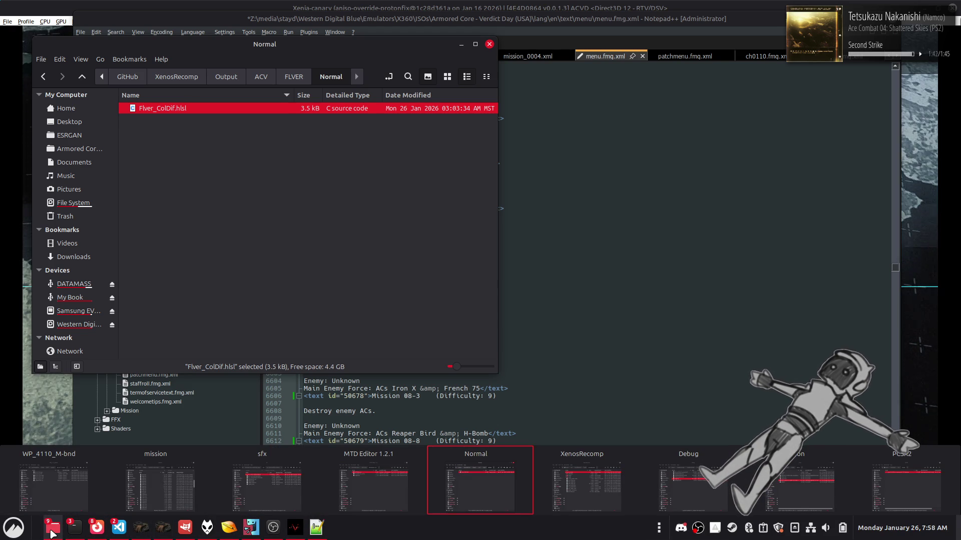
mouse_move(229, 485)
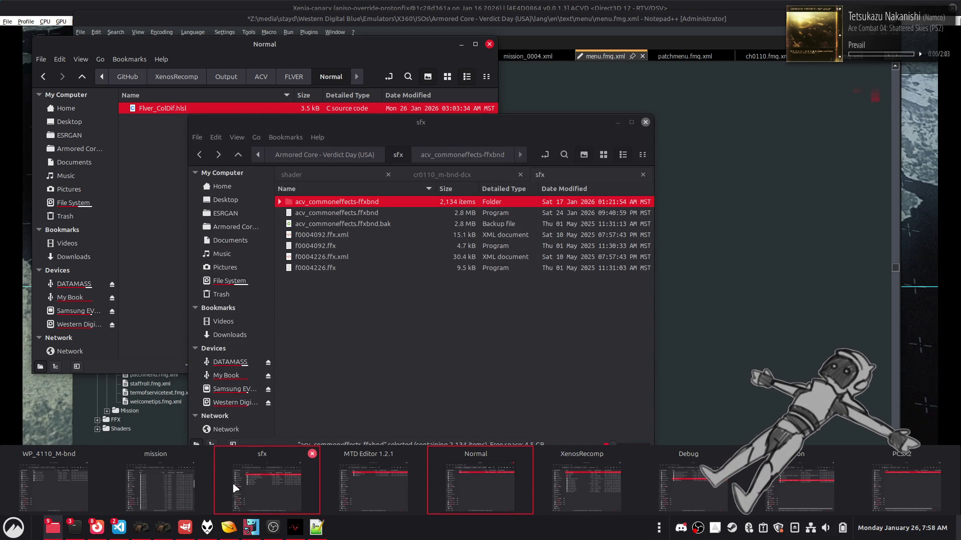
click(138, 482)
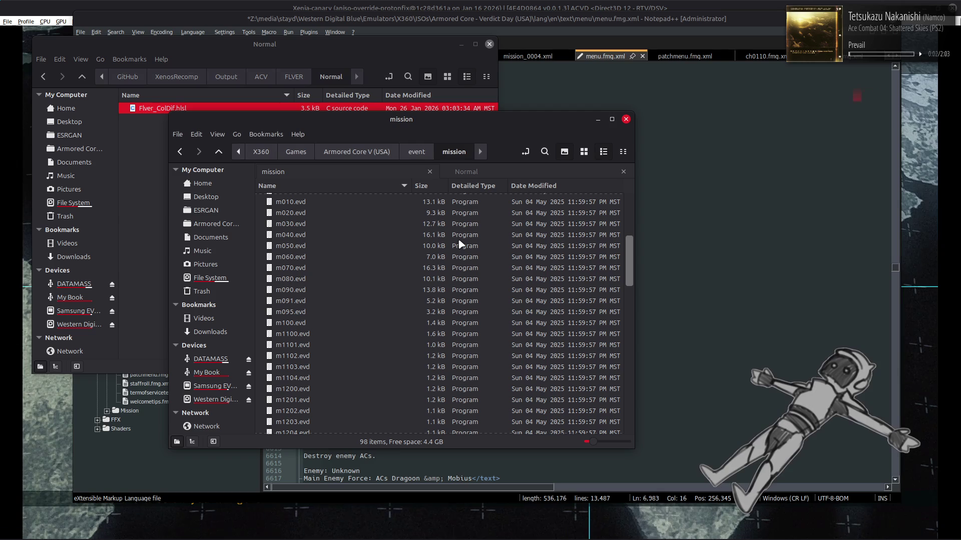
Step: In a new Nemo tab, go up to Armored Core V (USA) and open its font folder
click(493, 170)
right_click(493, 169)
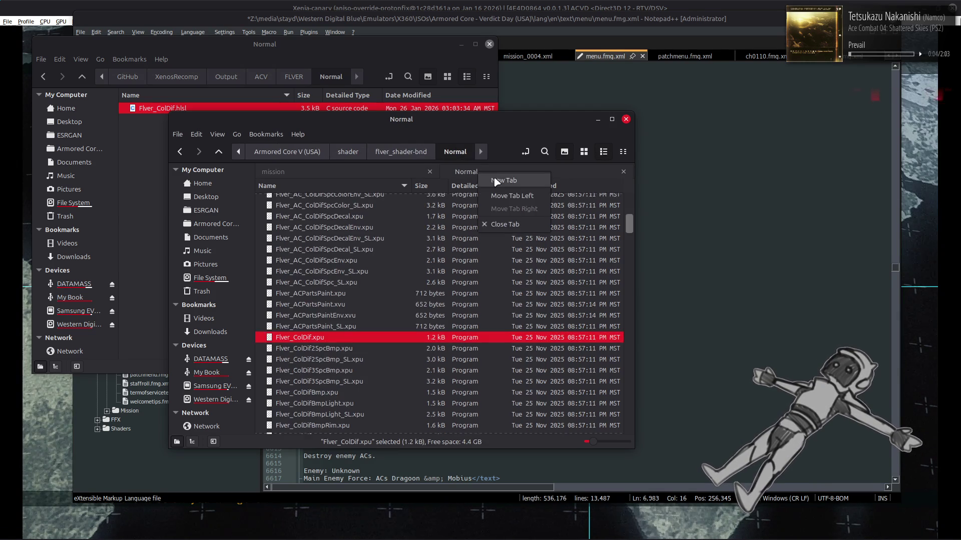
click(525, 179)
click(218, 152)
click(218, 152)
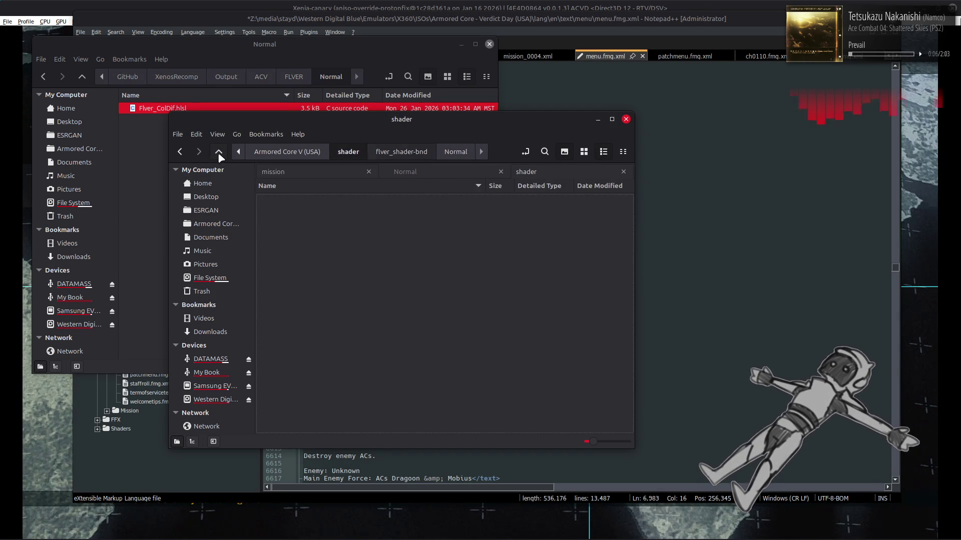
click(218, 152)
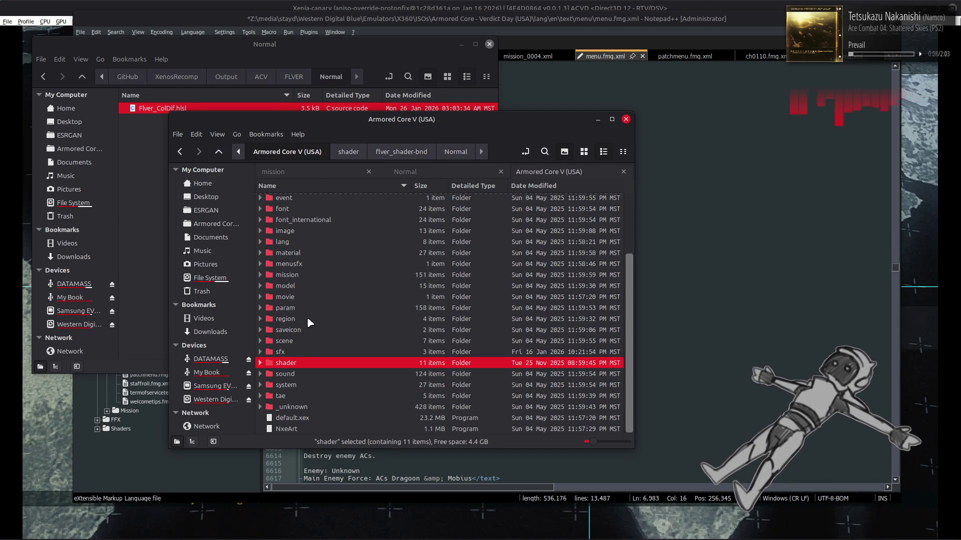
double_click(300, 362)
double_click(318, 231)
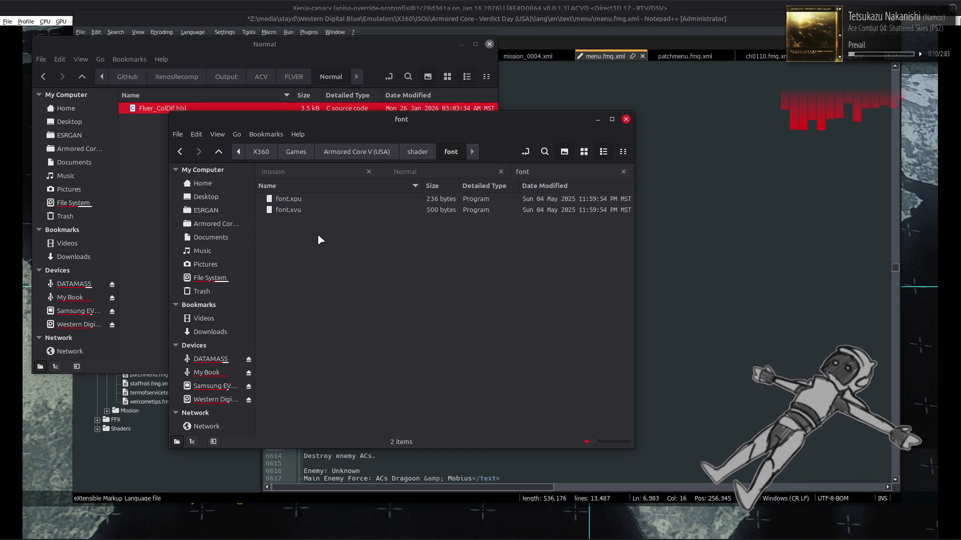
key(BackSpace)
key(BackSpace)
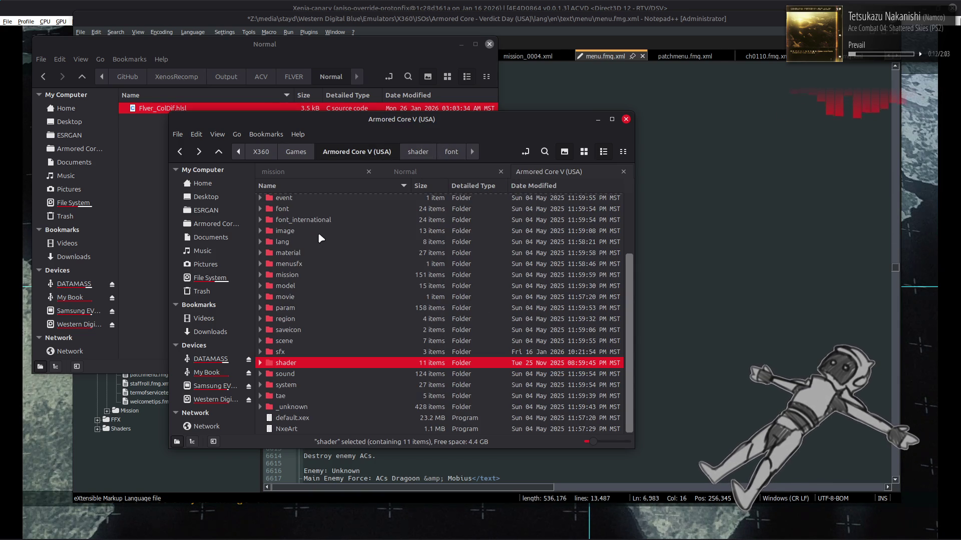
double_click(322, 209)
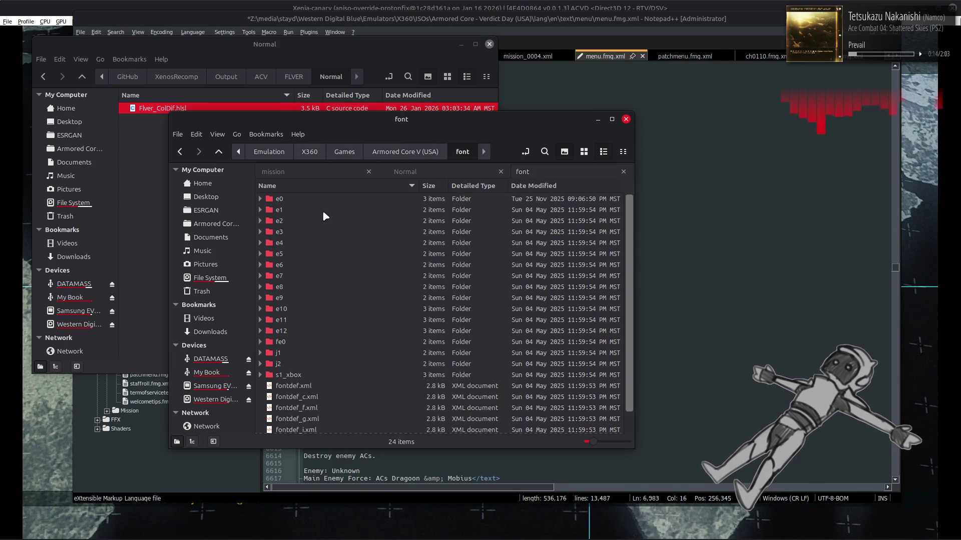
scroll(327, 223, down, 1)
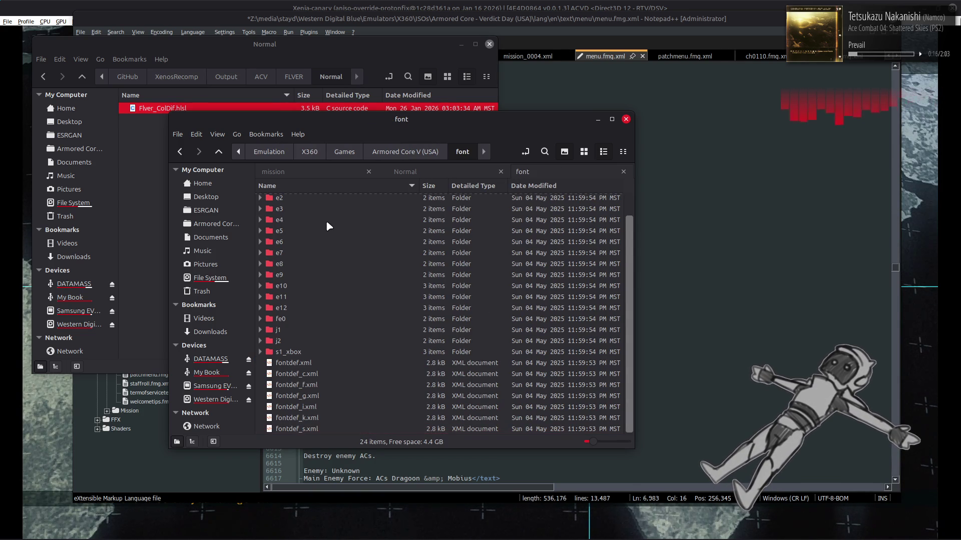
Step: Read the font list in fontdef.xml in Notepad++, then close it
click(336, 364)
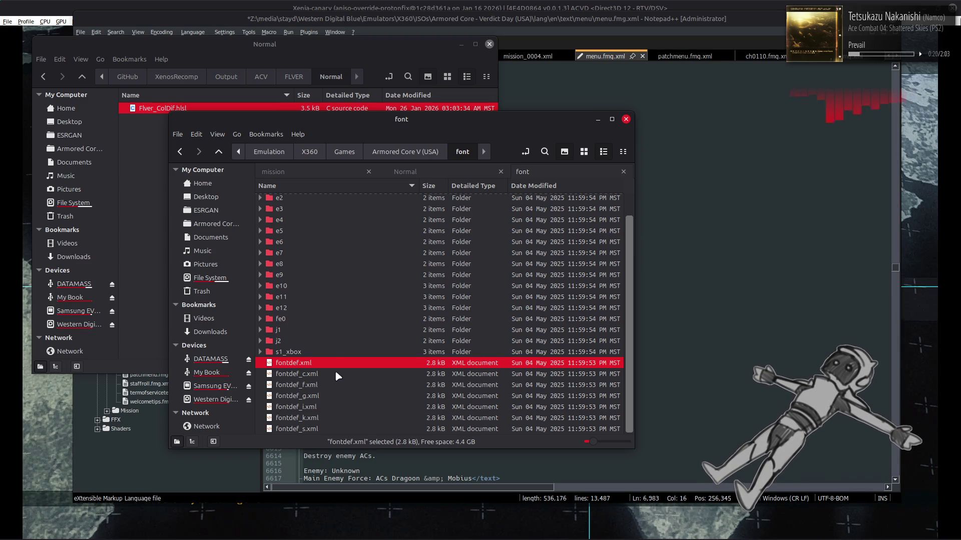
double_click(409, 362)
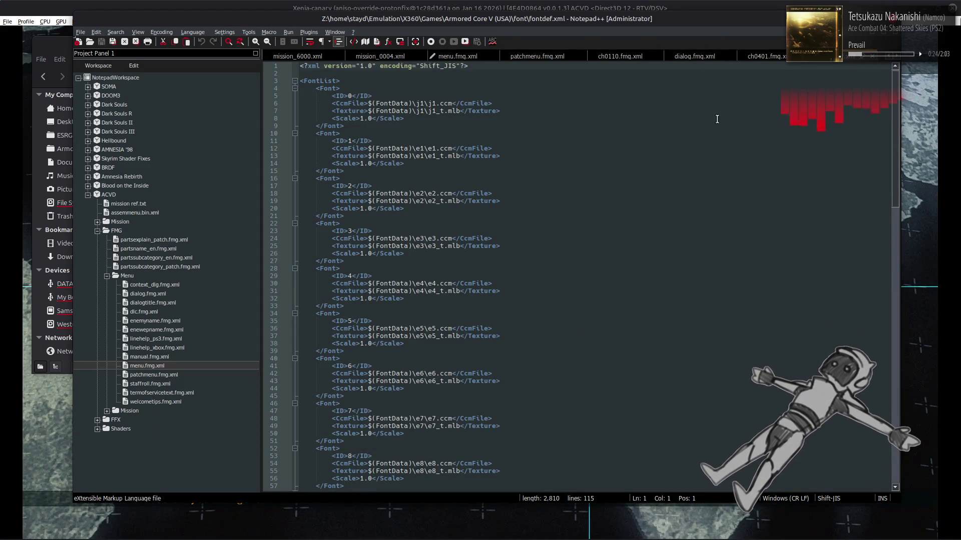
scroll(744, 110, down, 8)
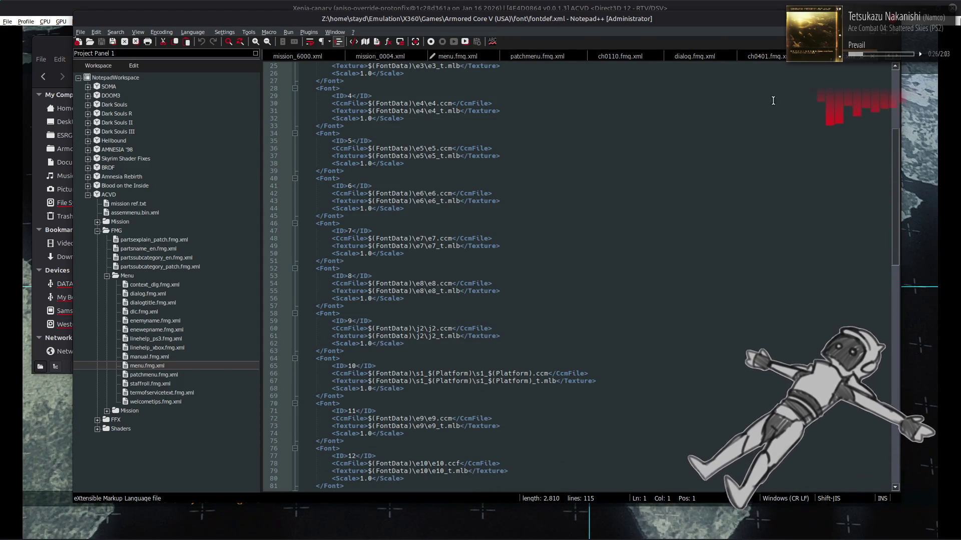
key(ctrl+w)
key(alt+Tab)
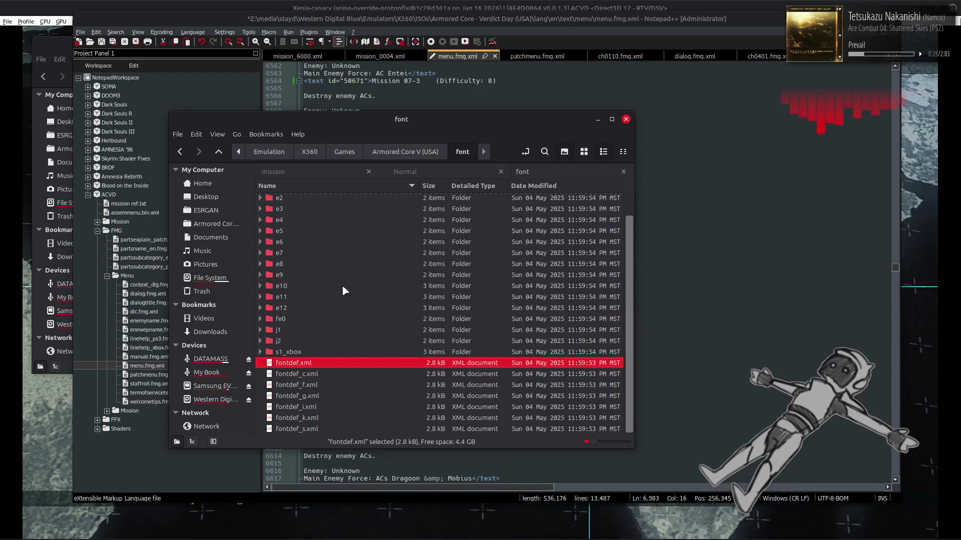
Step: Open e0 > e0_t-bnd > e0-tpf and select the e0_0000.dds texture
click(301, 199)
double_click(300, 199)
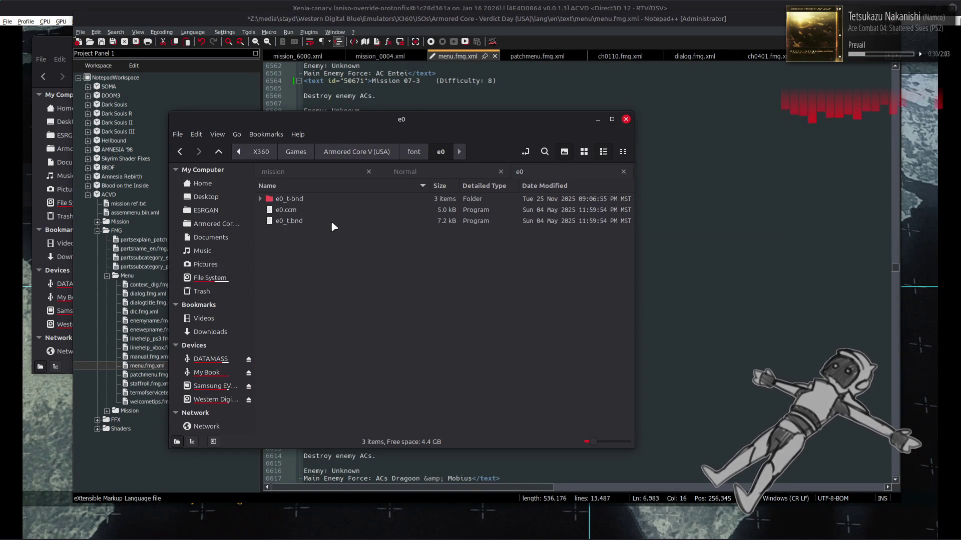
double_click(311, 199)
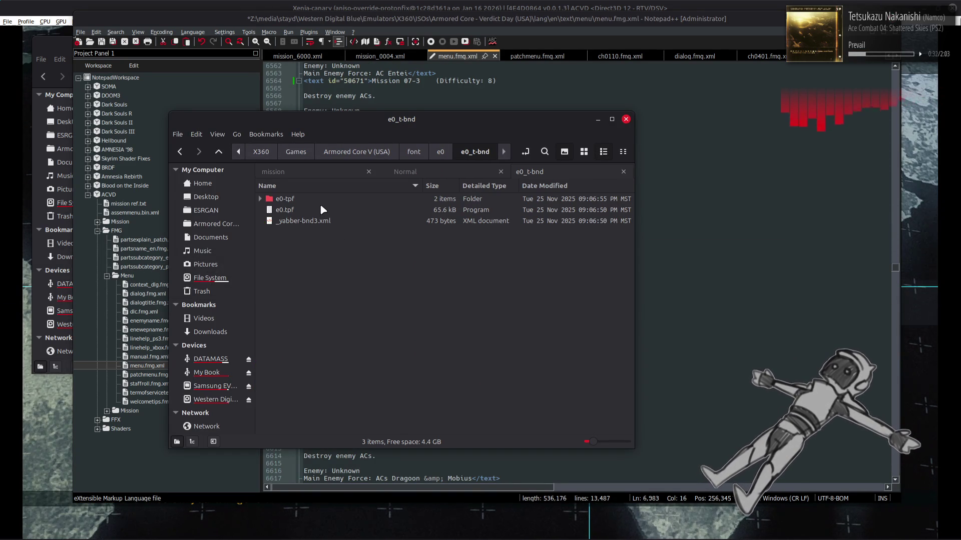
click(321, 206)
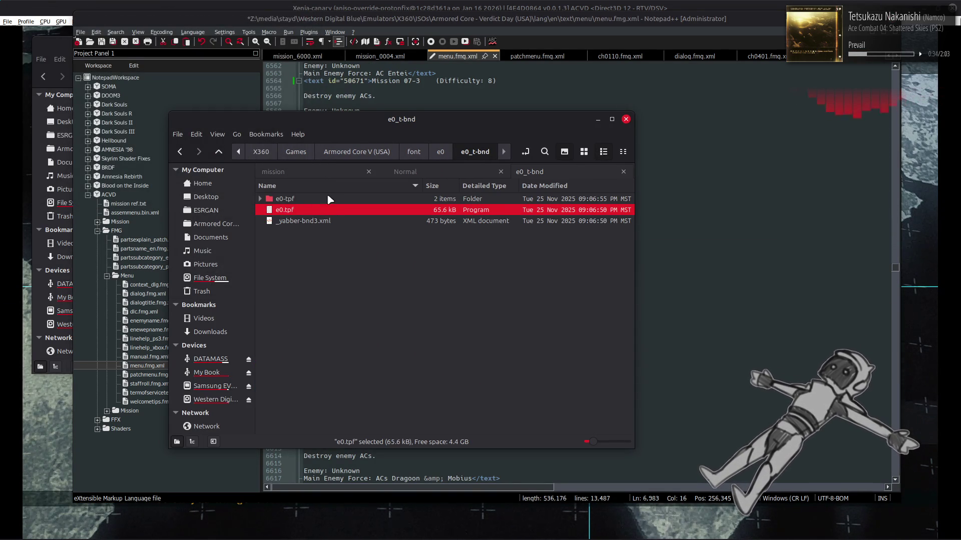
double_click(327, 199)
click(297, 203)
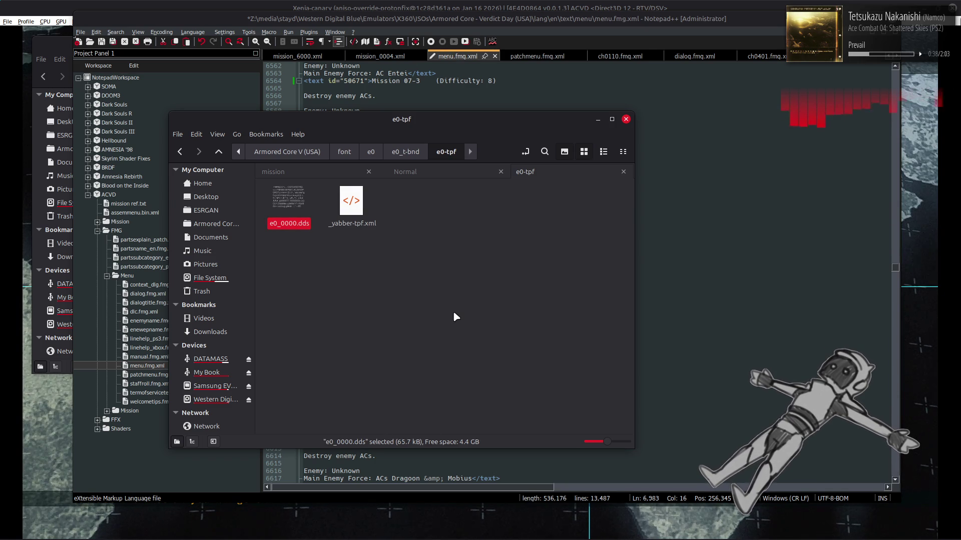
Step: Import e0_0000.dds into GIMP and extract its Alpha component to see the glyphs
mouse_move(186, 532)
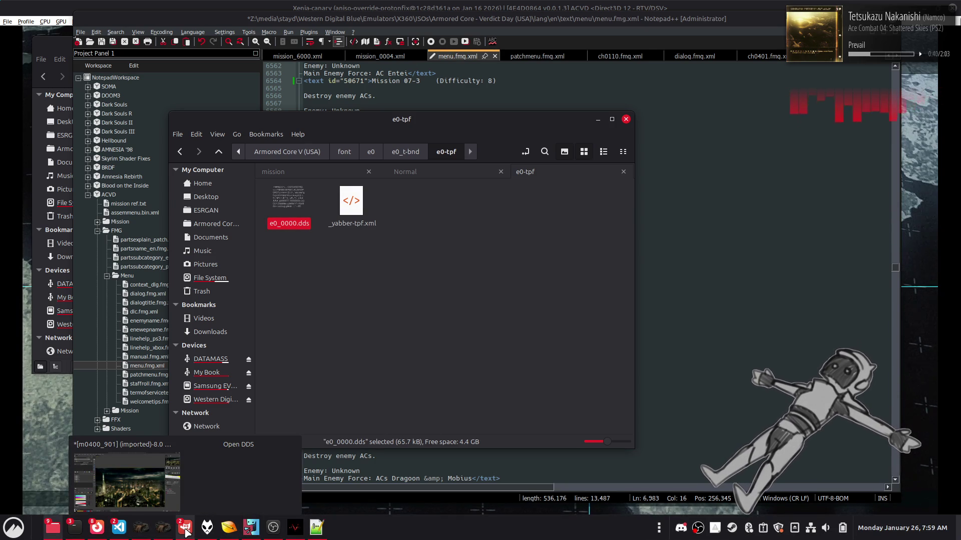
click(236, 476)
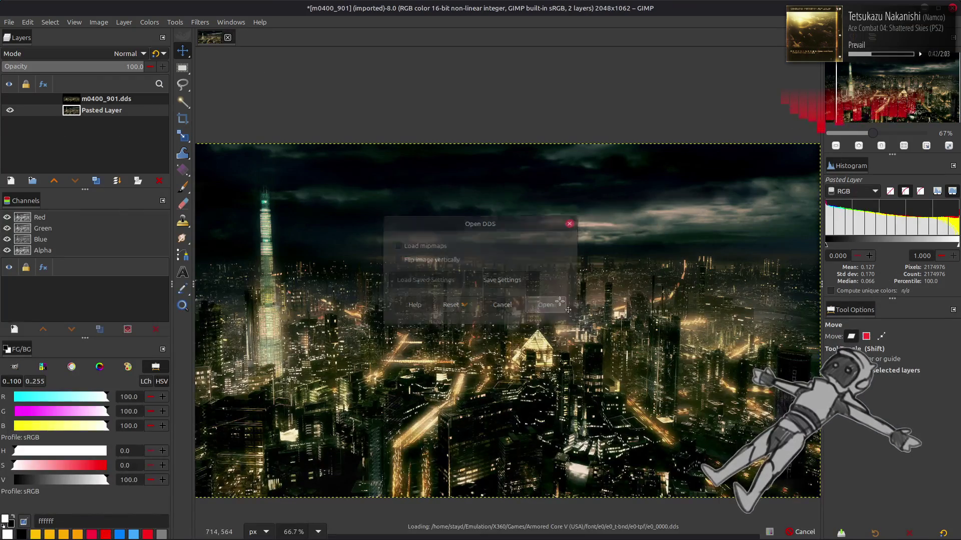
click(551, 317)
click(149, 22)
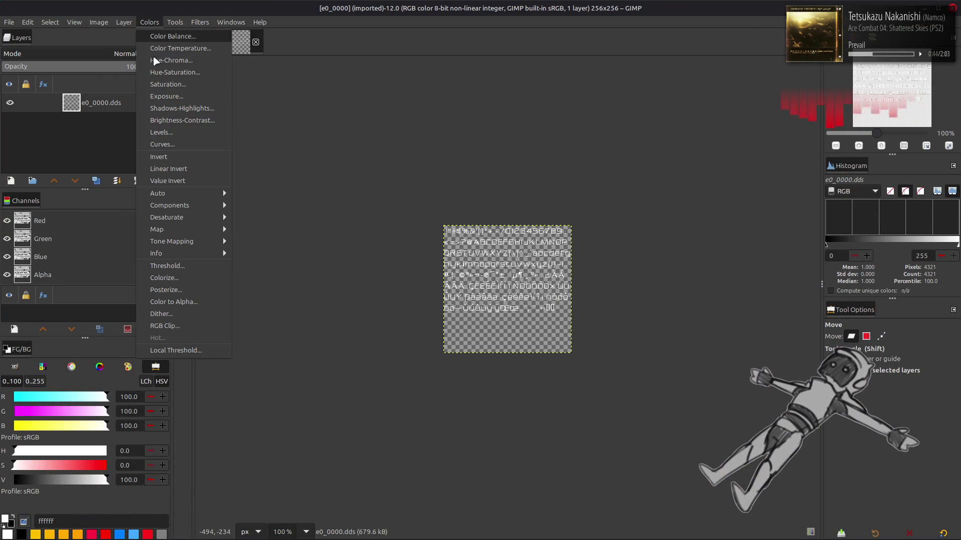
mouse_move(196, 206)
click(260, 221)
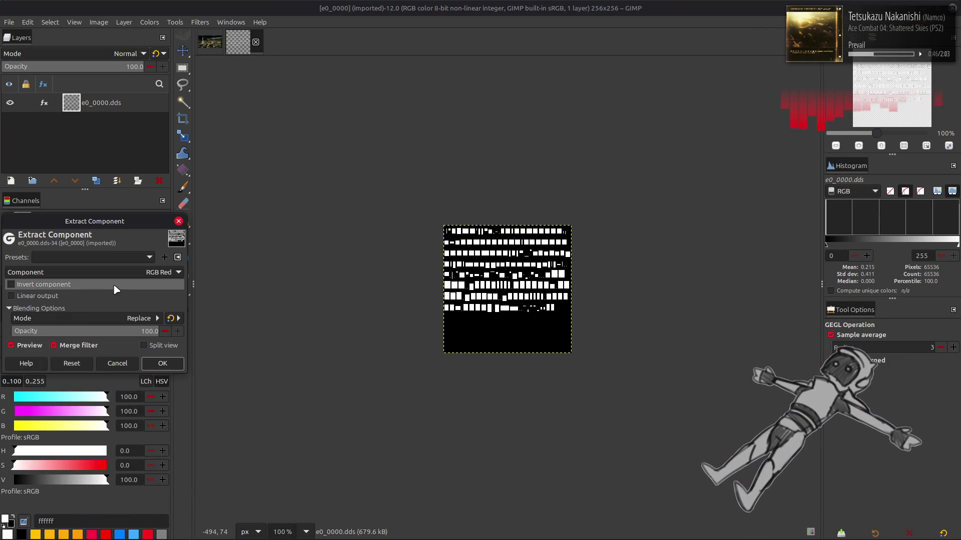
click(110, 283)
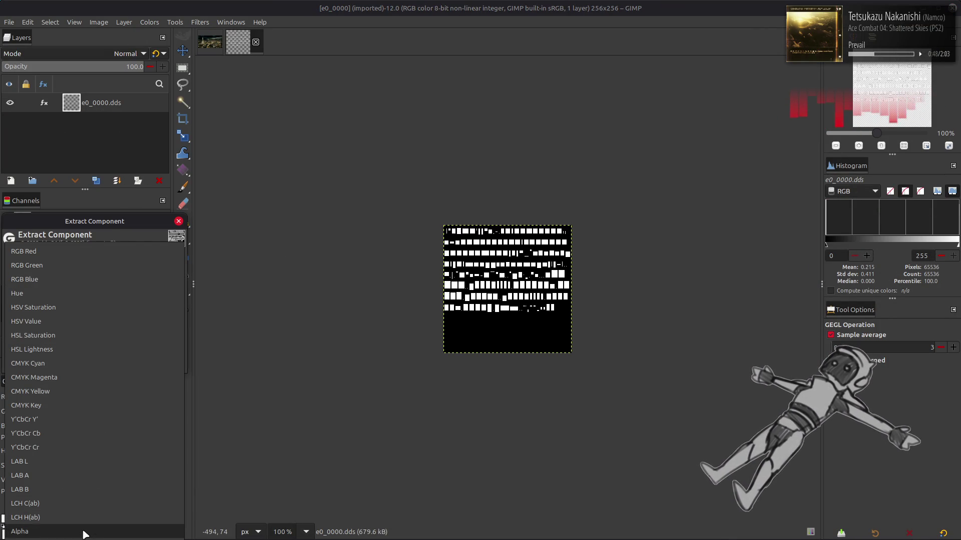
click(83, 531)
key(Return)
scroll(476, 289, up, 4)
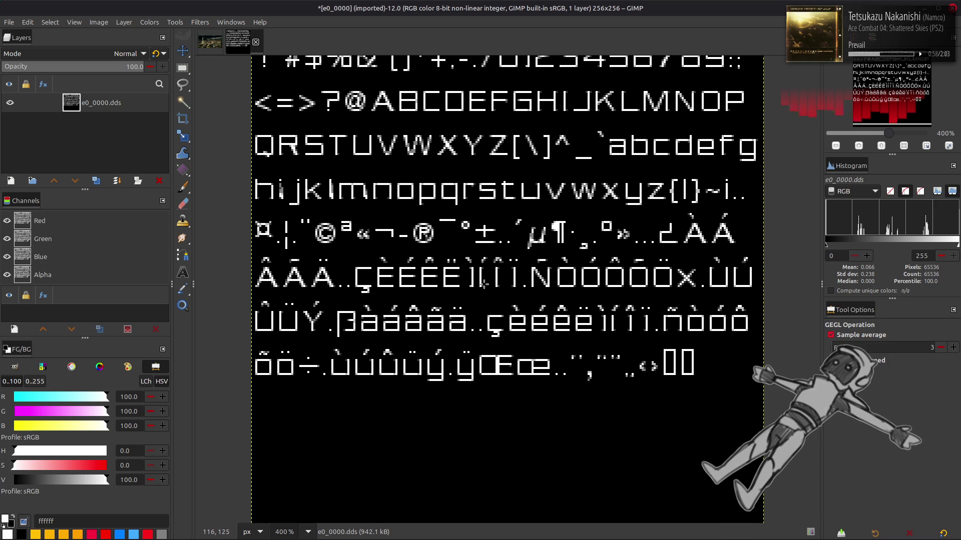
scroll(483, 284, up, 1)
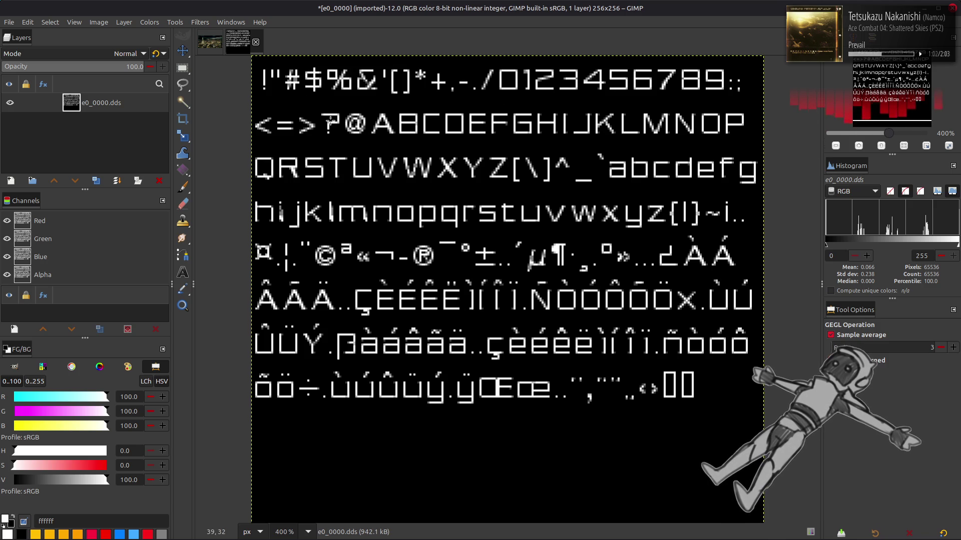
Step: Close e0_0000 discarding changes, and return Nemo to the e0 folder
click(256, 42)
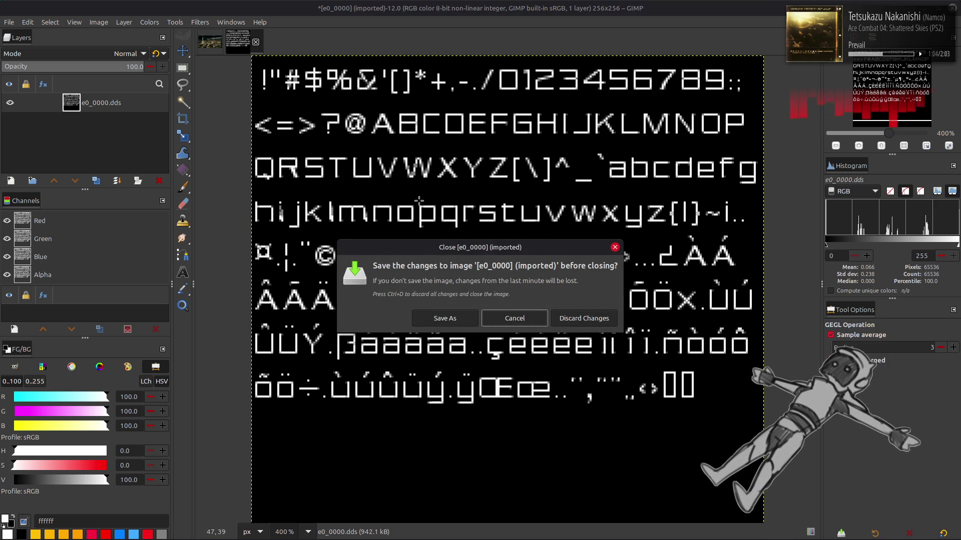
click(581, 319)
key(alt+Tab)
key(BackSpace)
key(BackSpace)
key(BackSpace)
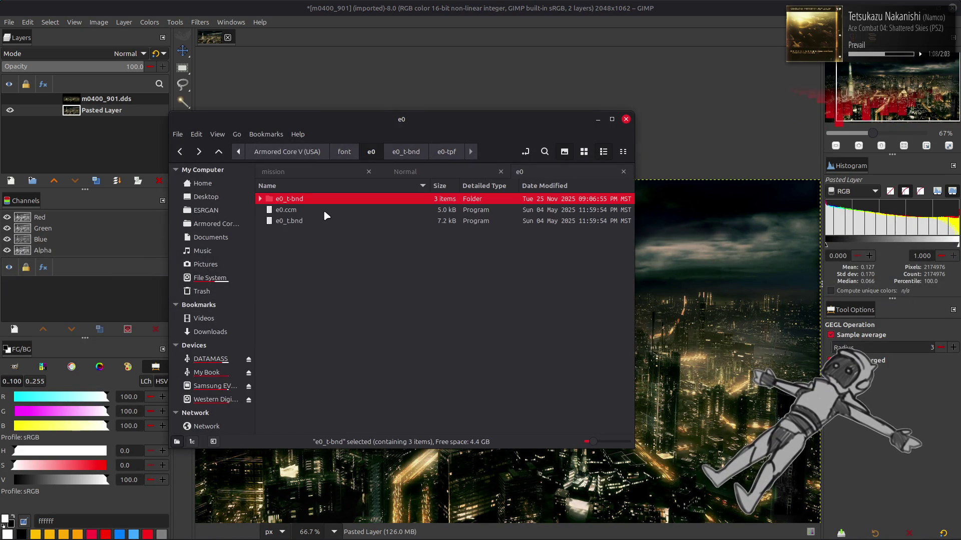
Step: In the e1 folder, unpack e1_t.bnd and e1.tpf and select e1_0000.dds
double_click(323, 208)
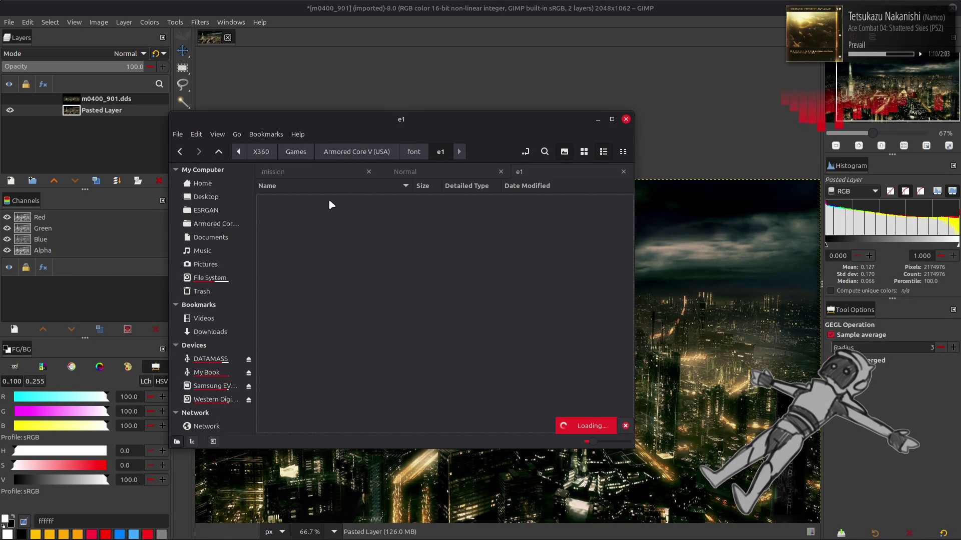
double_click(321, 210)
click(324, 200)
double_click(324, 202)
double_click(323, 201)
click(322, 202)
double_click(322, 202)
click(313, 201)
Step: Open e1_0000.dds in GIMP, view the glyphs on black zoomed in, then close it unsaved
double_click(314, 202)
click(535, 306)
key(alt+Tab)
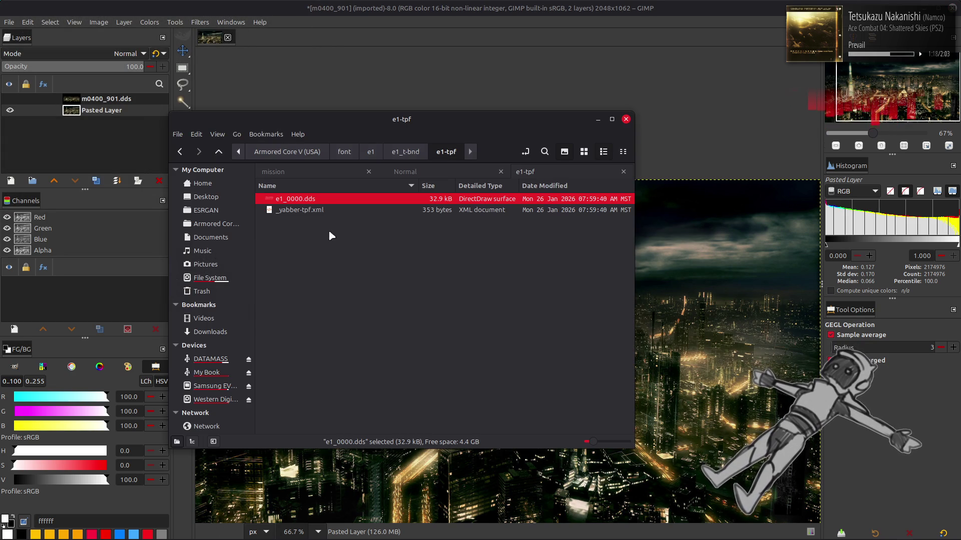
click(540, 306)
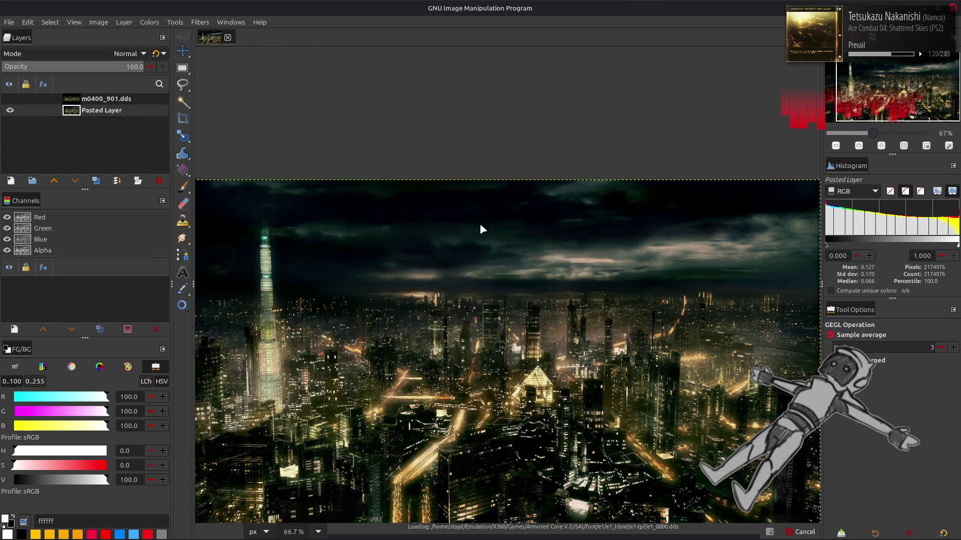
key(2)
key(ctrl+f)
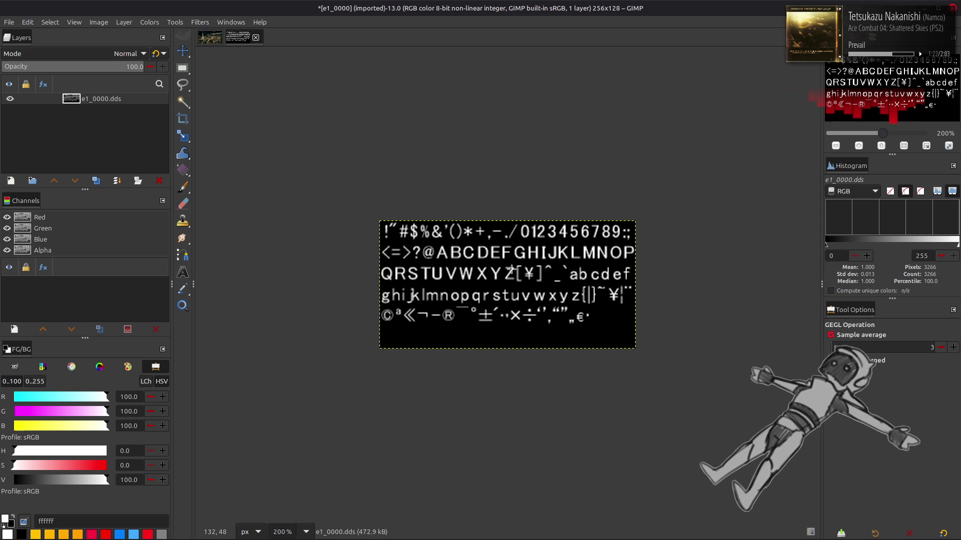
key(3)
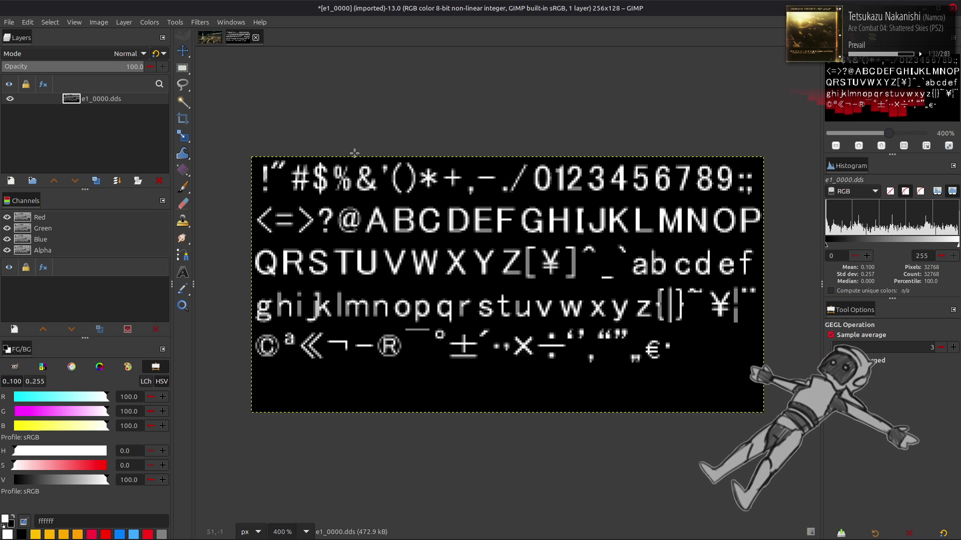
click(256, 38)
click(581, 318)
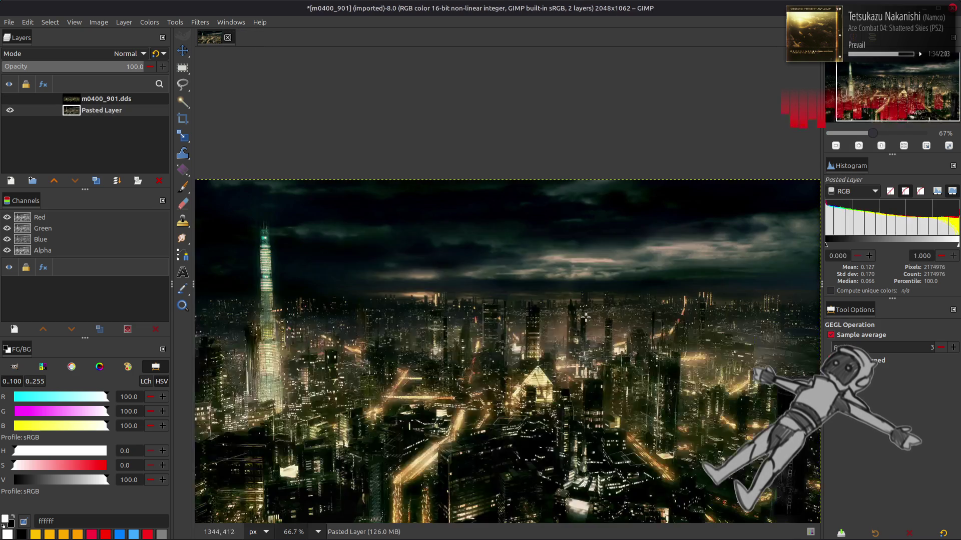
Step: In Nemo, open the e2 folder, unpack e2_t.bnd and e2.tpf, and select e2_0000.dds
key(alt+Tab)
key(Delete)
key(BackSpace)
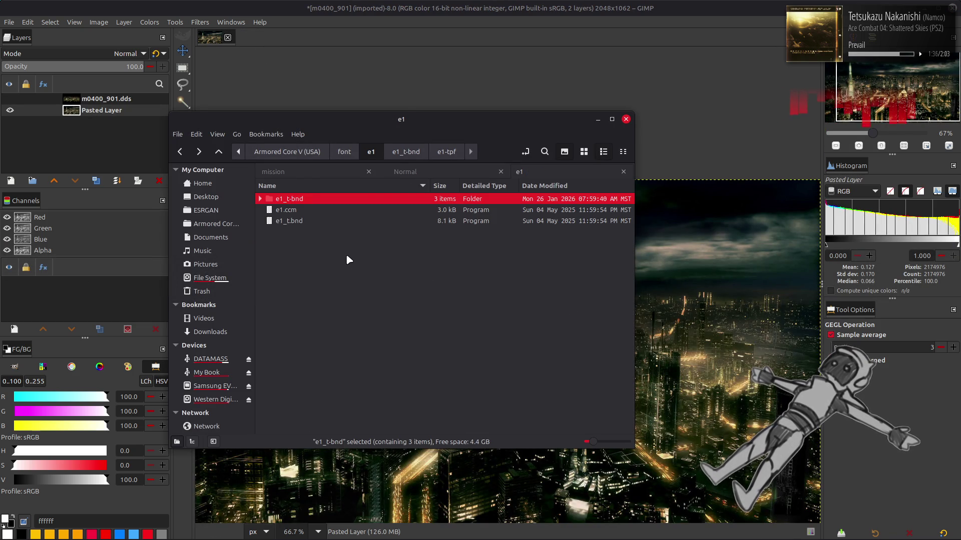
key(BackSpace)
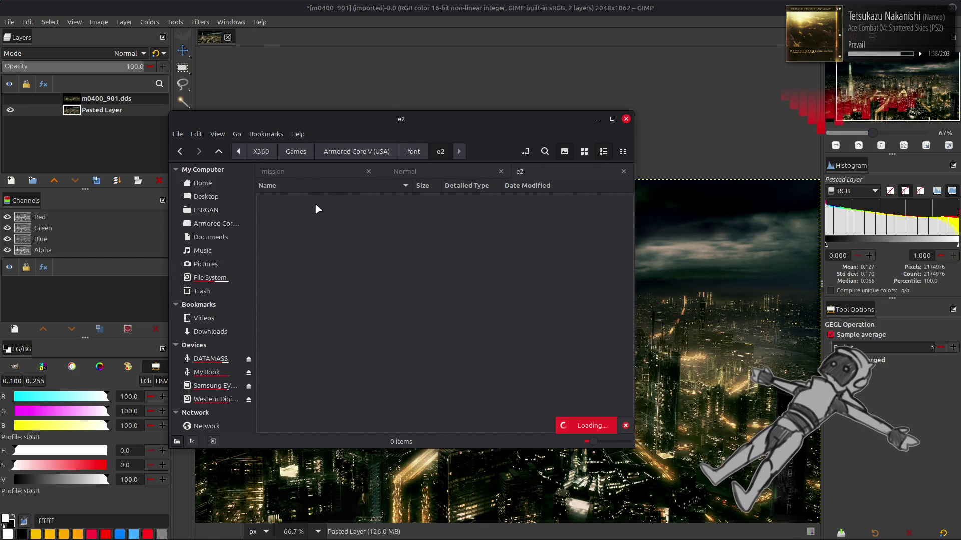
click(310, 210)
double_click(310, 210)
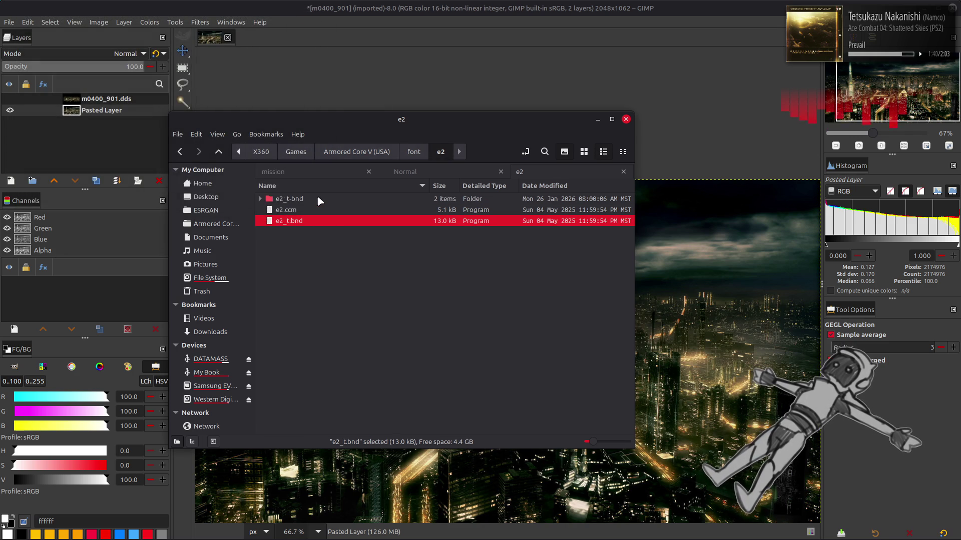
double_click(316, 195)
click(319, 199)
double_click(319, 201)
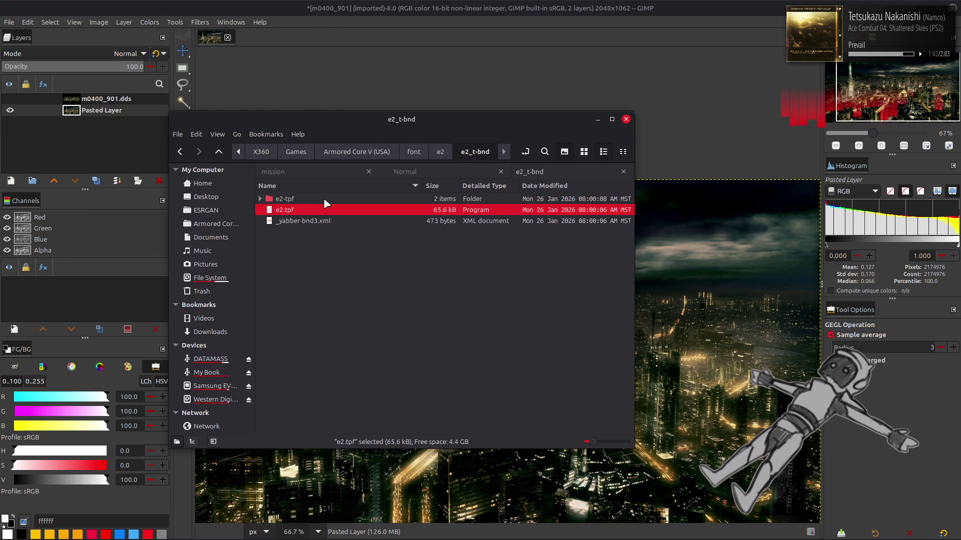
double_click(323, 198)
click(310, 200)
Step: Open e2_0000.dds in GIMP, view it on black at 200%, then close it without saving
key(Return)
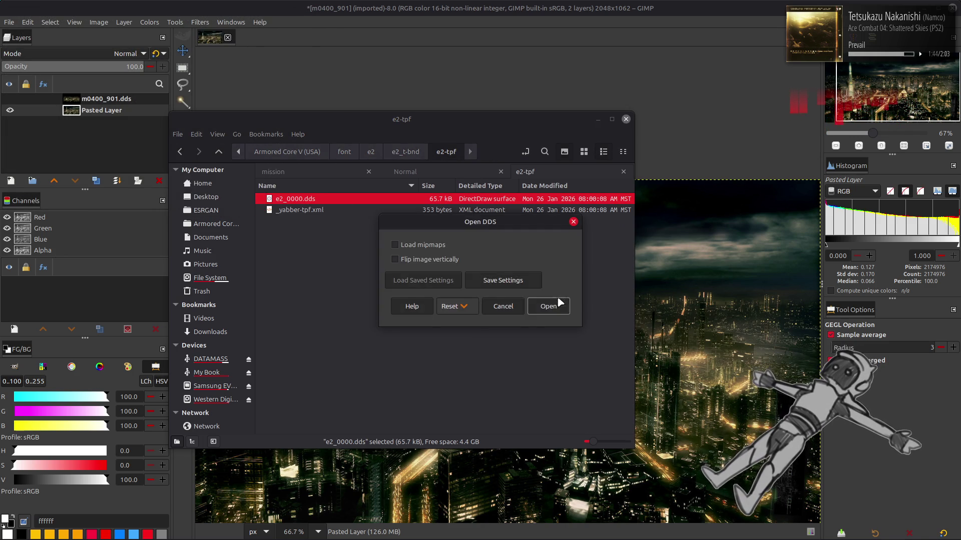
click(553, 306)
key(ctrl+f)
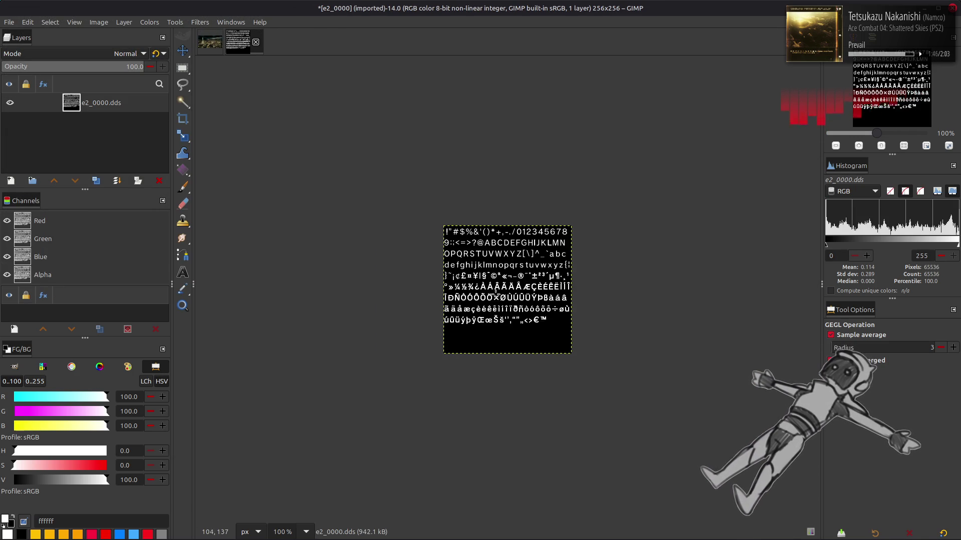
key(2)
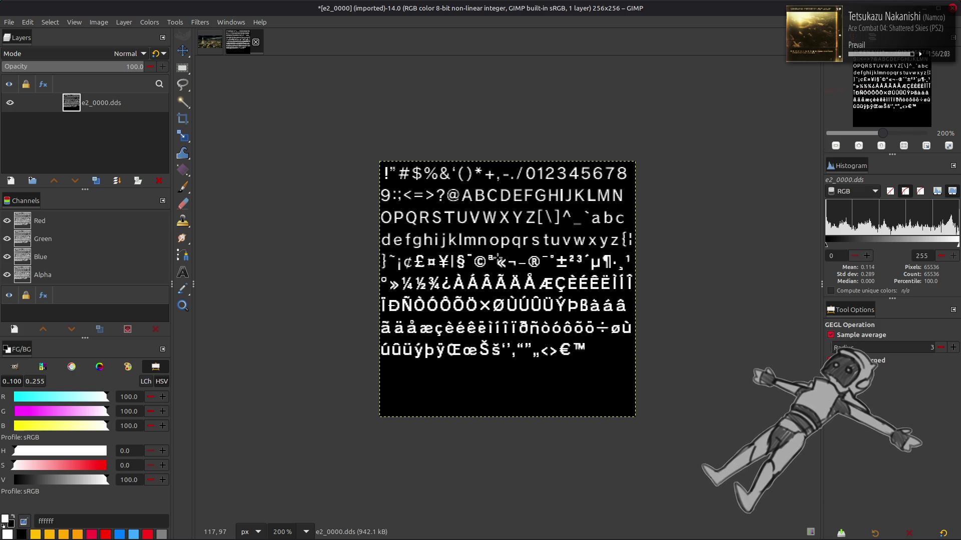
key(m)
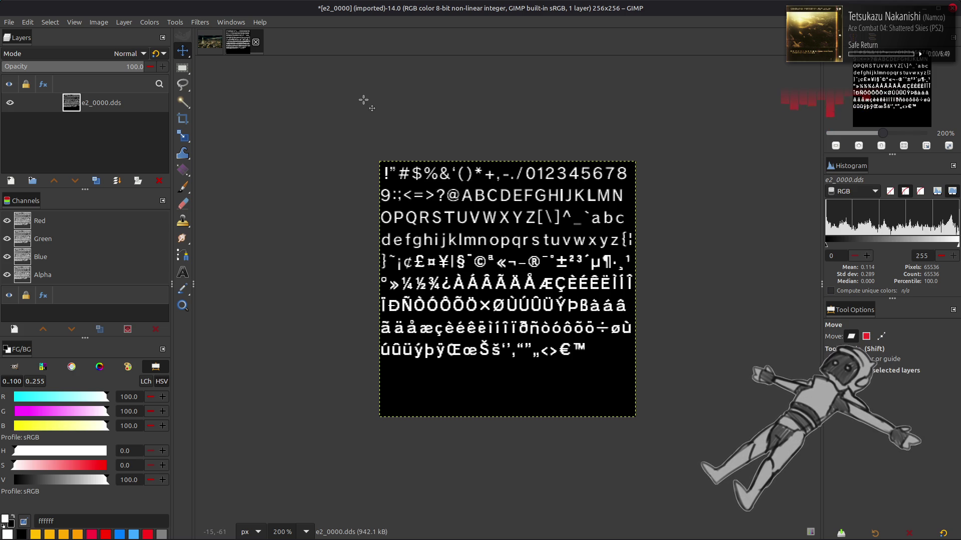
click(256, 42)
click(584, 318)
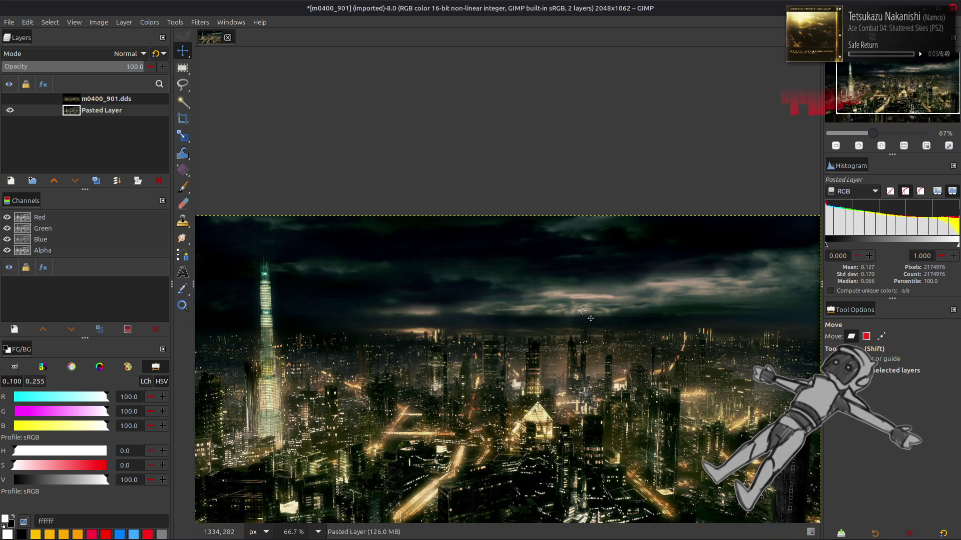
Step: Unpack e3_t.bnd and e3.tpf in the e3 folder and open e3_0000.dds in GIMP
key(alt+Tab)
key(alt+Up)
key(alt+Up)
key(alt+Up)
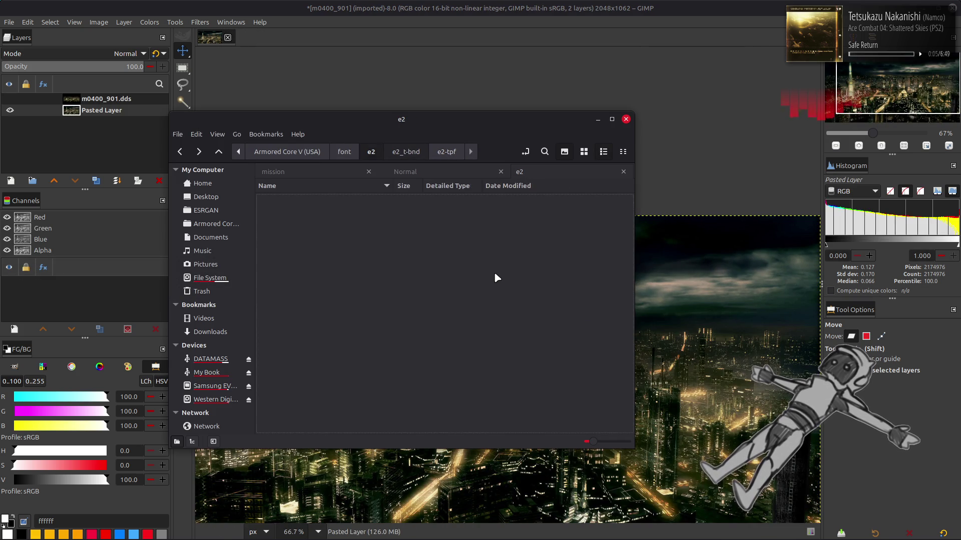
click(313, 233)
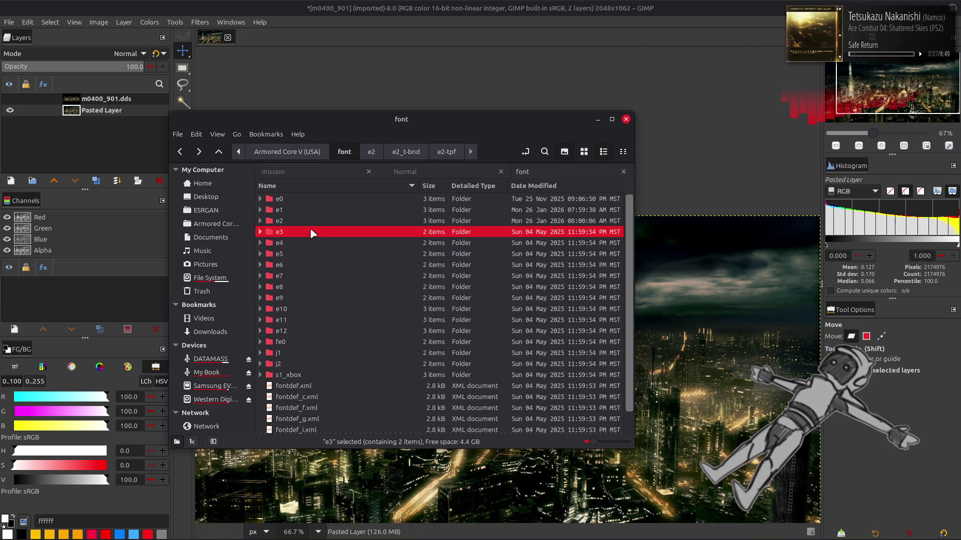
double_click(316, 234)
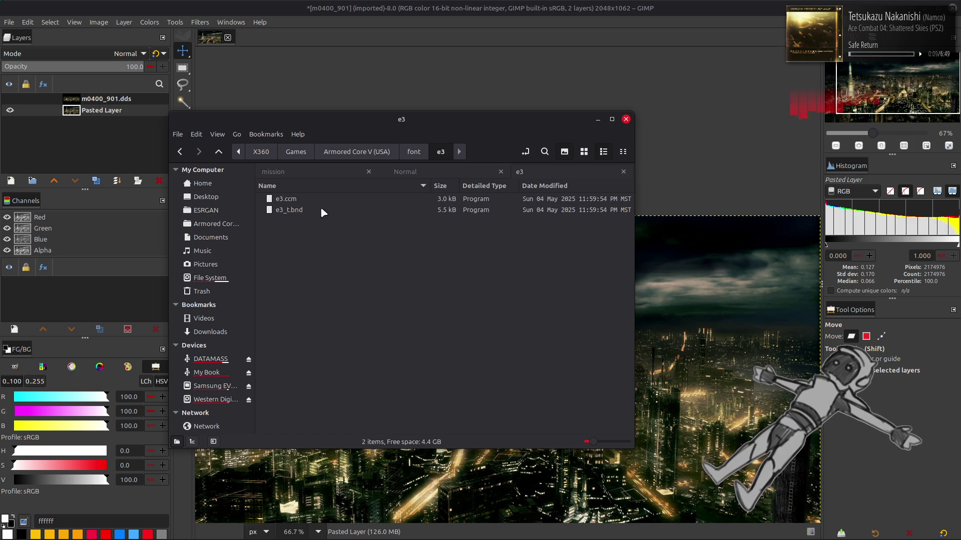
double_click(322, 210)
double_click(336, 198)
double_click(334, 197)
double_click(357, 199)
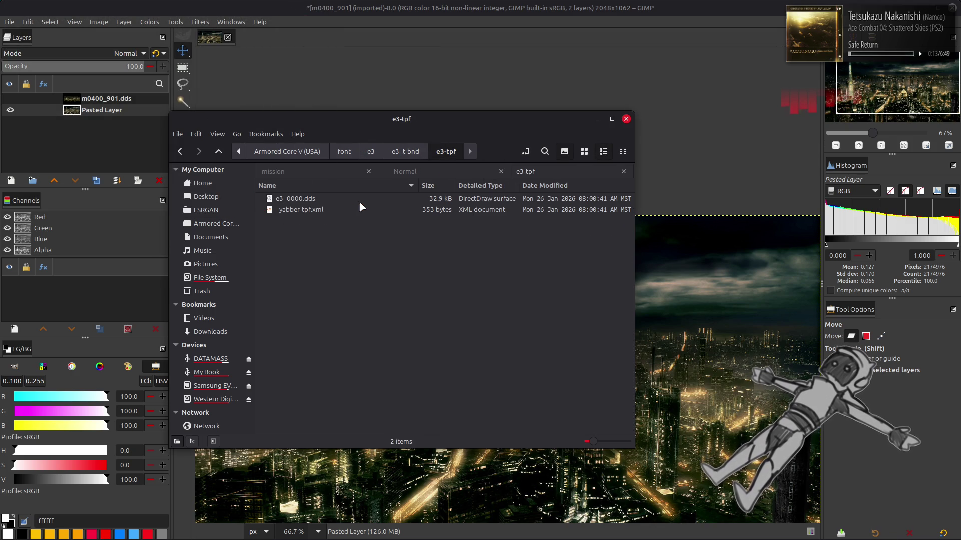
double_click(345, 198)
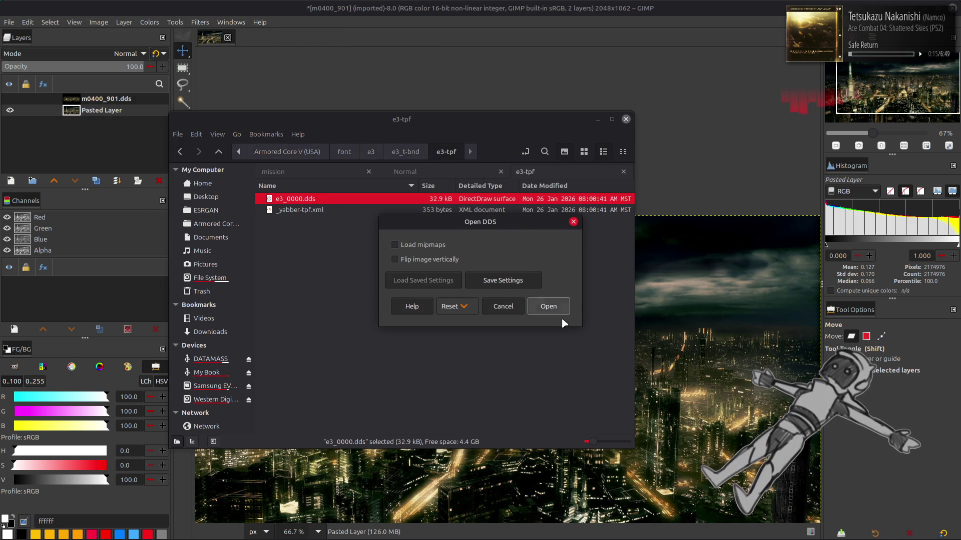
click(548, 306)
Step: View the e3_0000 glyph sheet at 400%, close it discarding changes, and return to font
key(3)
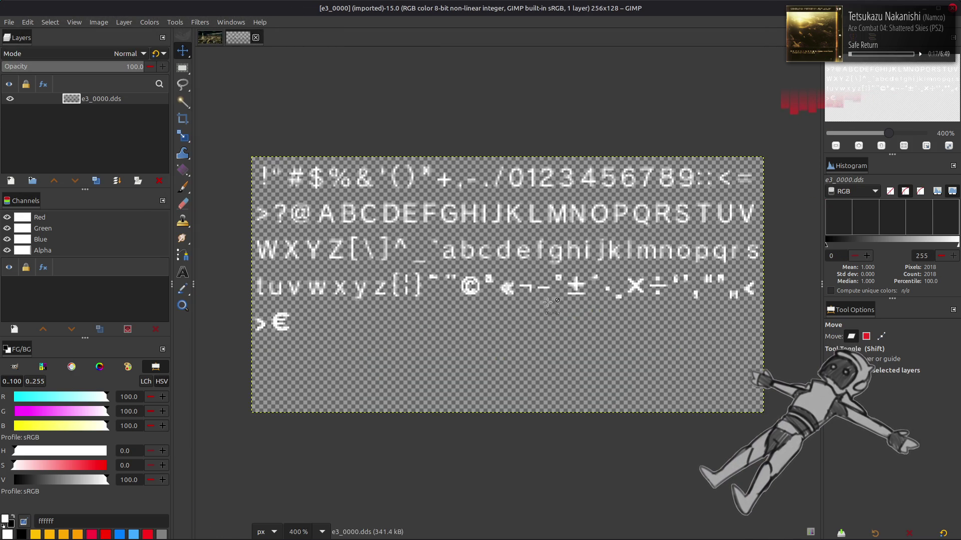
click(257, 38)
click(583, 318)
key(BackSpace)
key(BackSpace)
key(BackSpace)
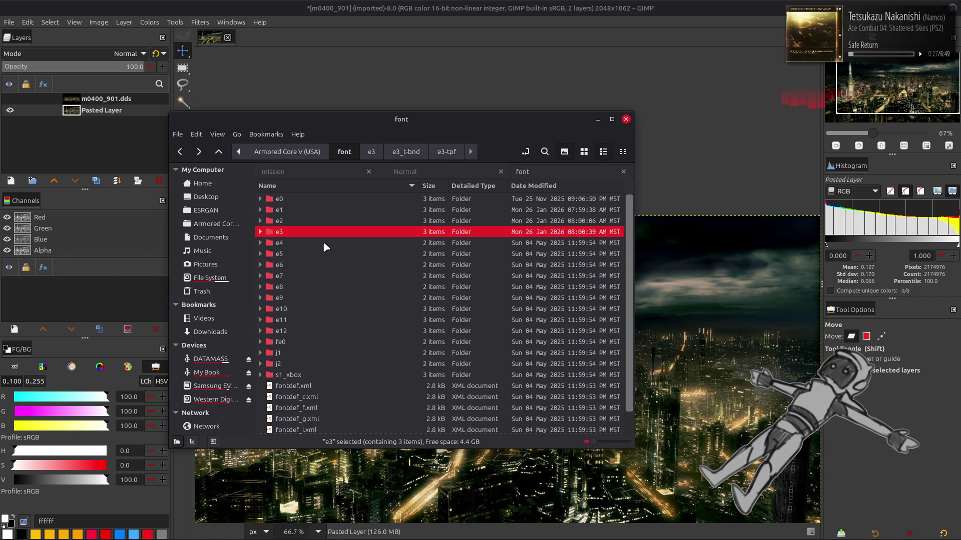
Step: Unpack e4_t.bnd and e4.tpf in the e4 folder and open e4_0000.dds in GIMP
double_click(322, 243)
click(340, 210)
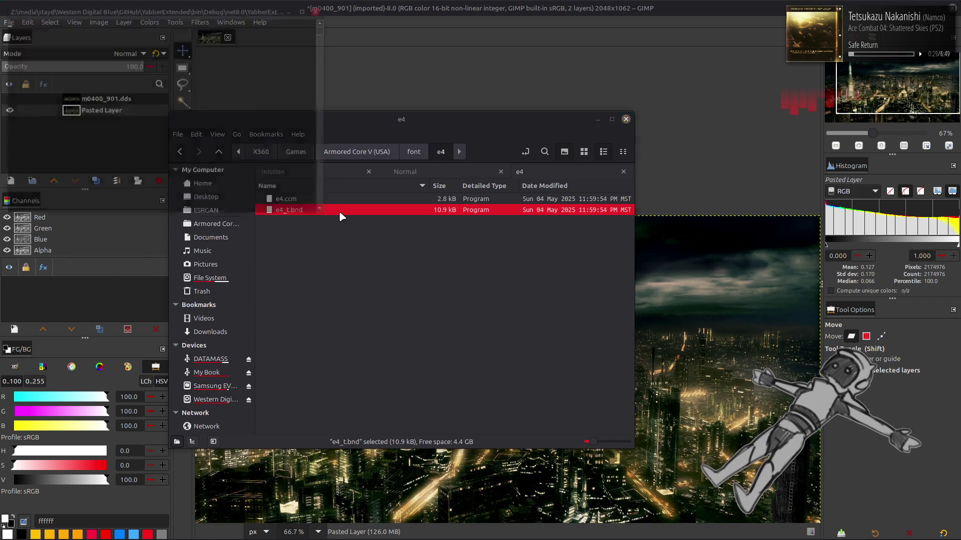
double_click(340, 211)
double_click(340, 199)
double_click(342, 199)
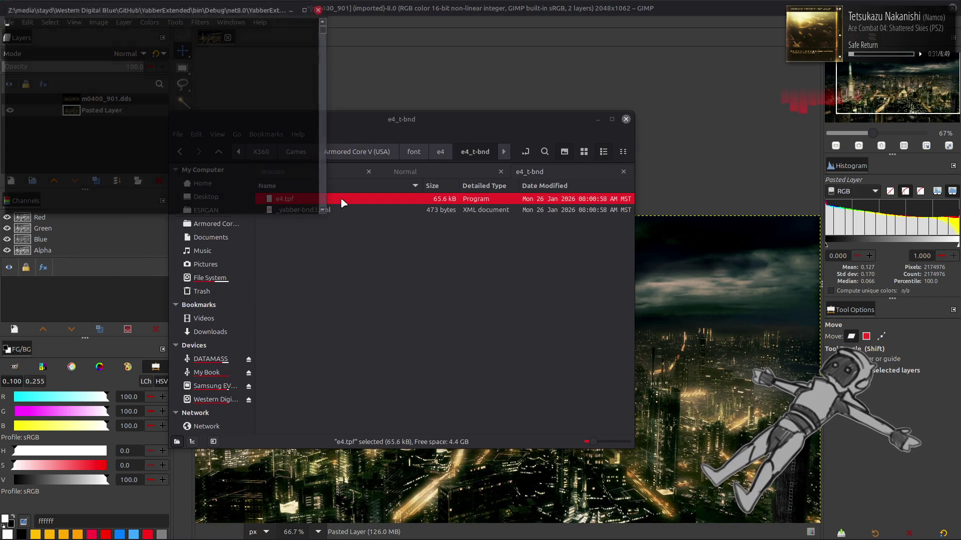
double_click(340, 199)
double_click(337, 199)
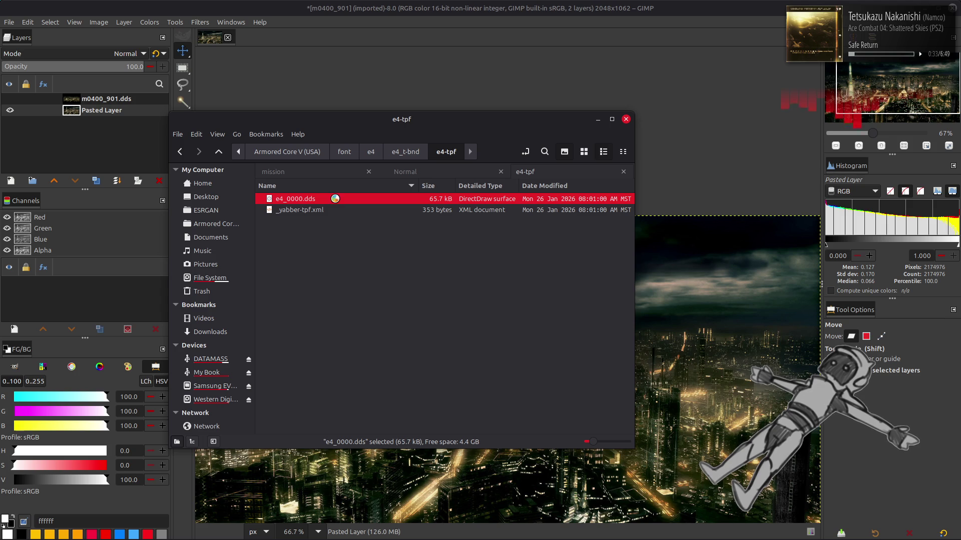
click(549, 306)
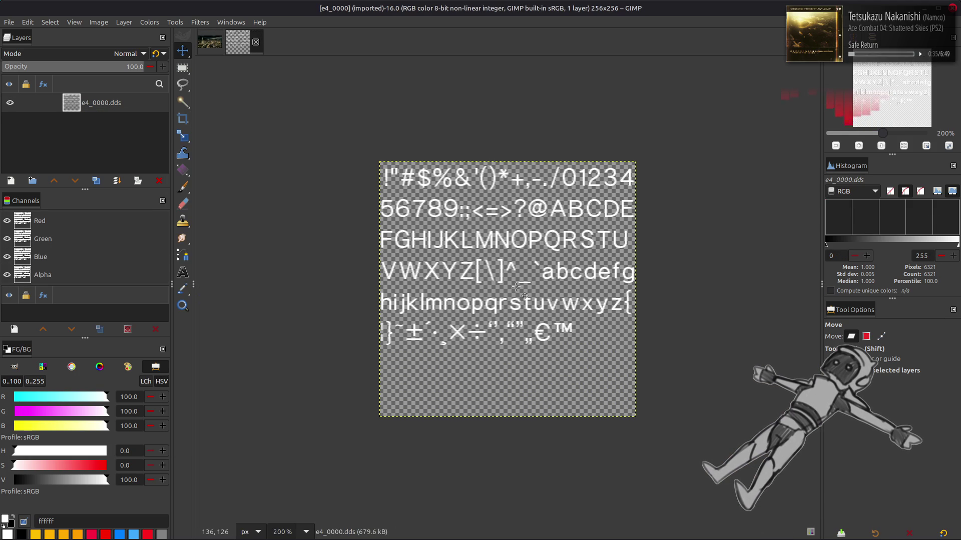
Step: View the e4 glyphs on black at 400% and 200%, then close the atlas discarding changes
key(alt+l)
key(3)
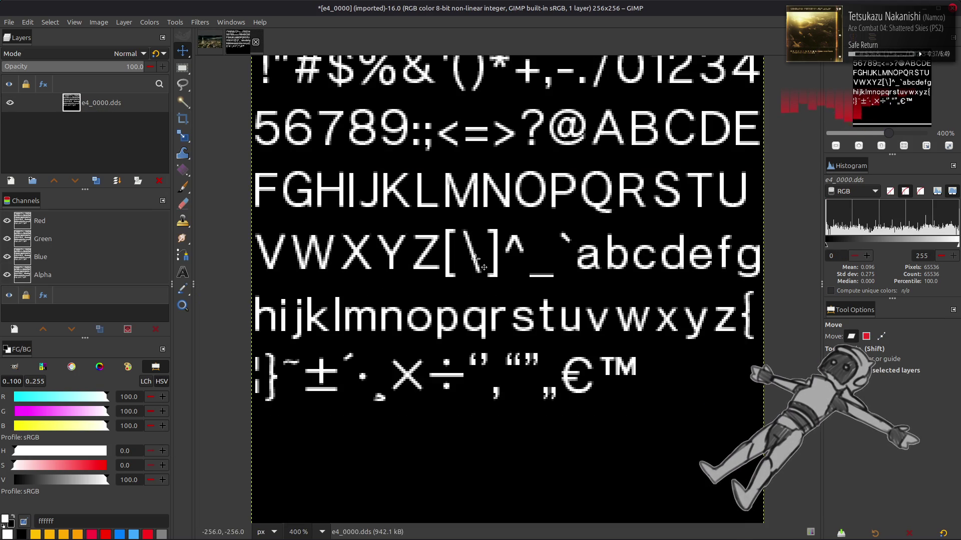
key(2)
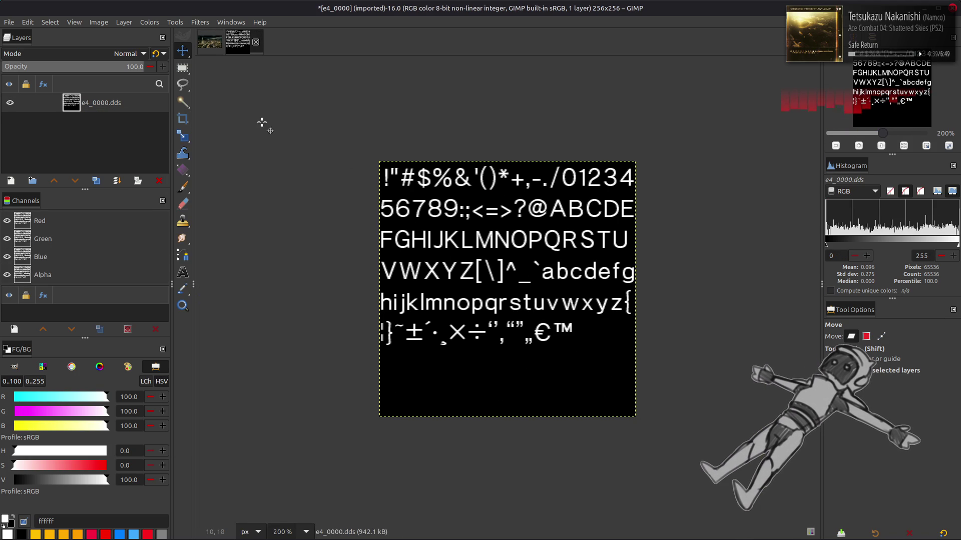
click(256, 42)
click(575, 315)
key(alt+Tab)
key(alt+Up)
key(alt+Up)
key(alt+Up)
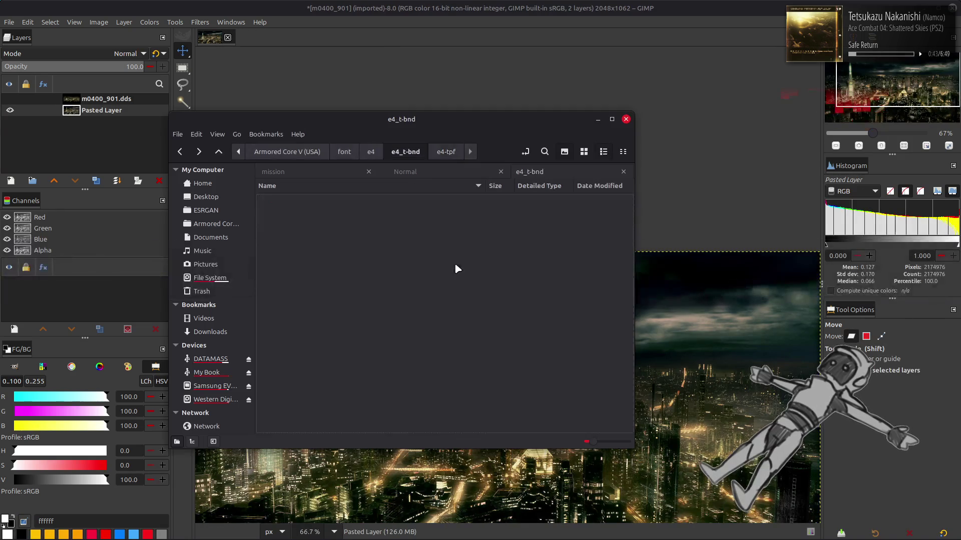
Step: Unpack the e5_t.bnd archive in the e5 folder
double_click(314, 254)
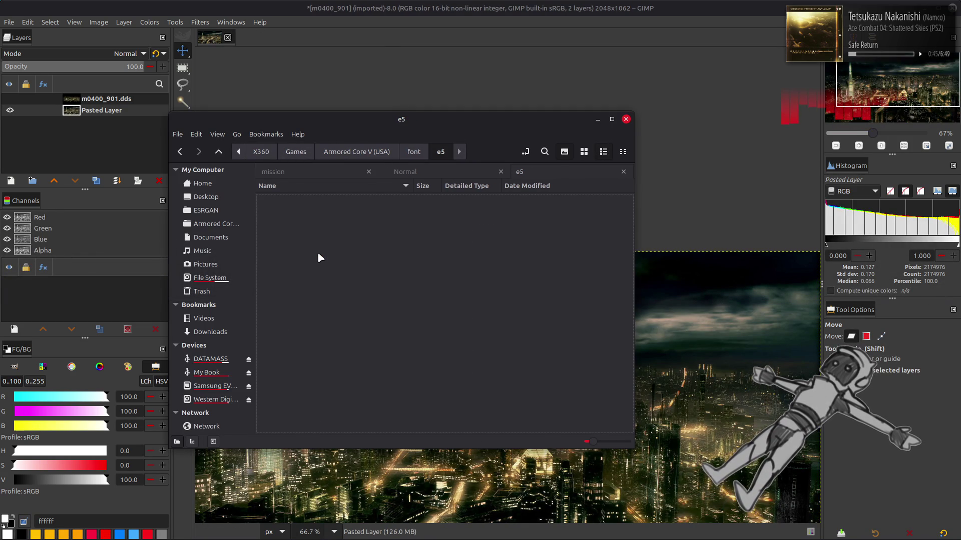
click(323, 209)
double_click(323, 210)
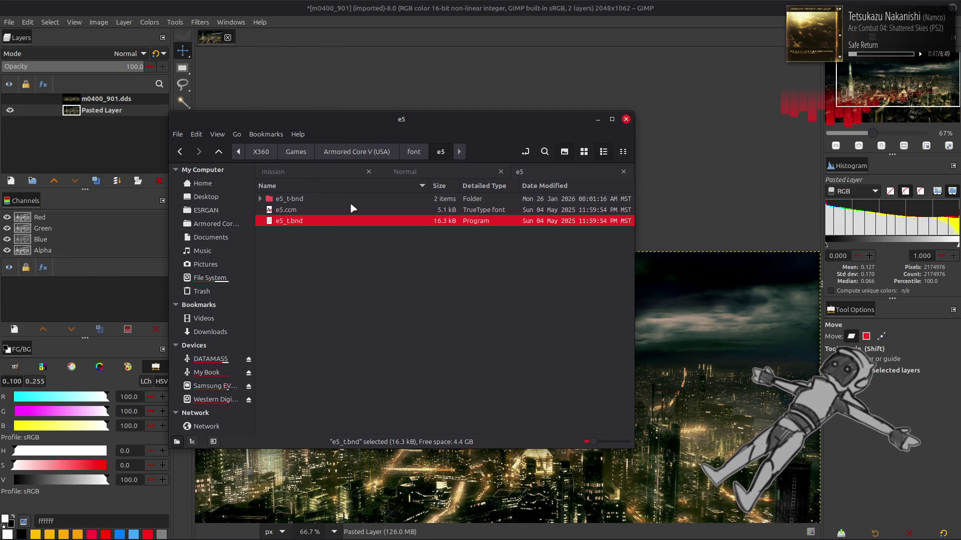
Step: Compare the file details of e5.ccm and e4.ccm
click(422, 212)
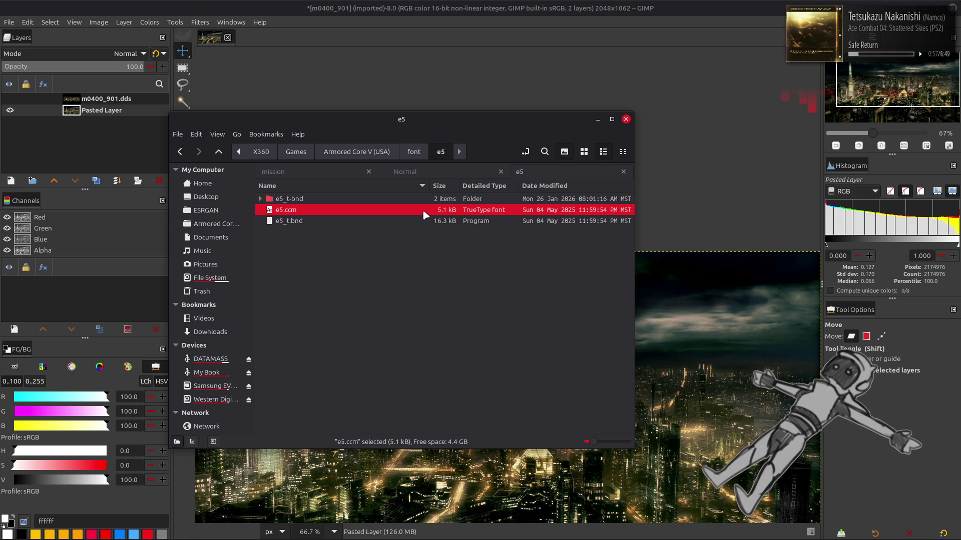
key(BackSpace)
double_click(334, 245)
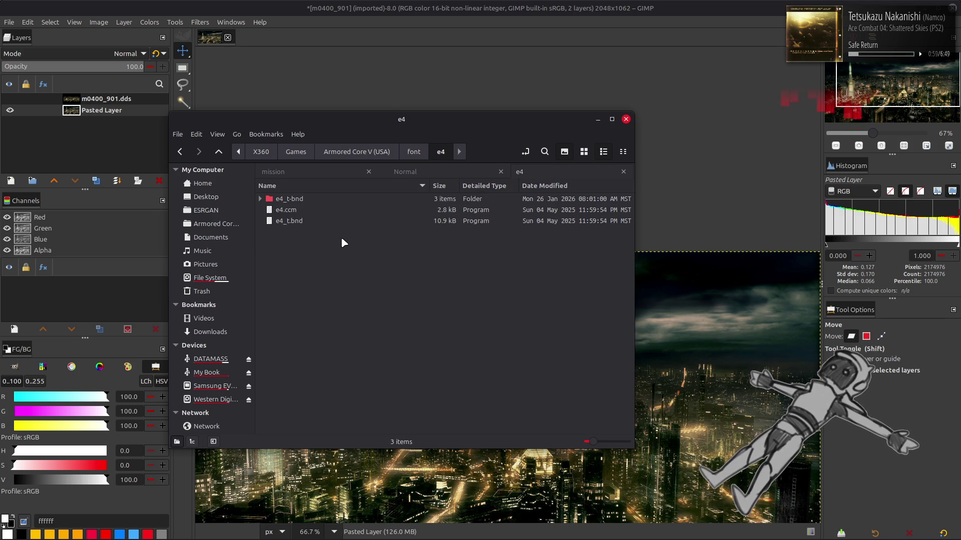
click(436, 211)
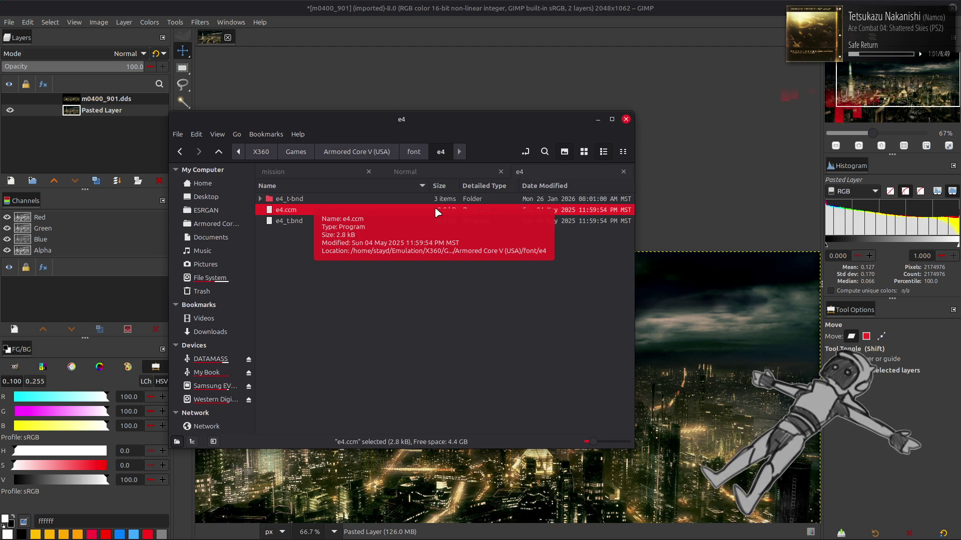
key(BackSpace)
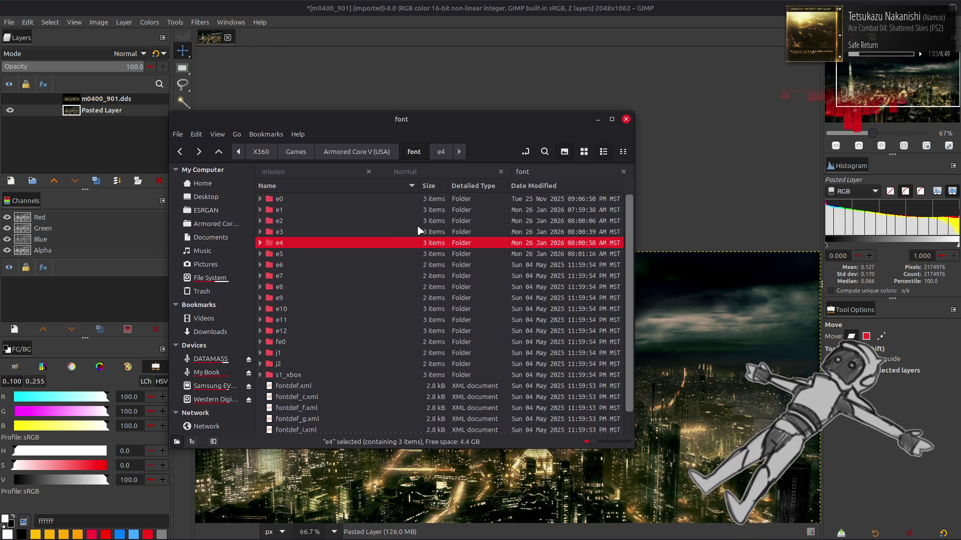
double_click(335, 253)
click(385, 213)
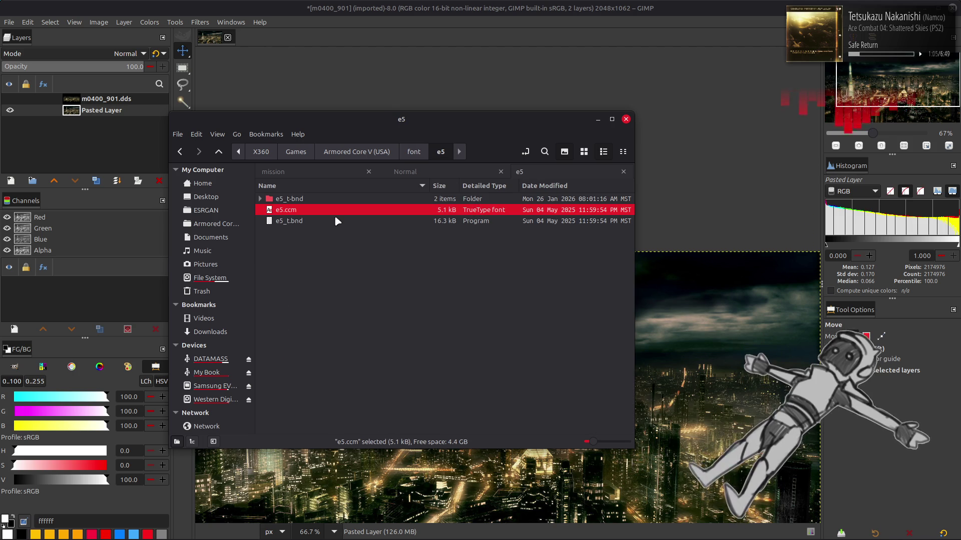
mouse_move(491, 215)
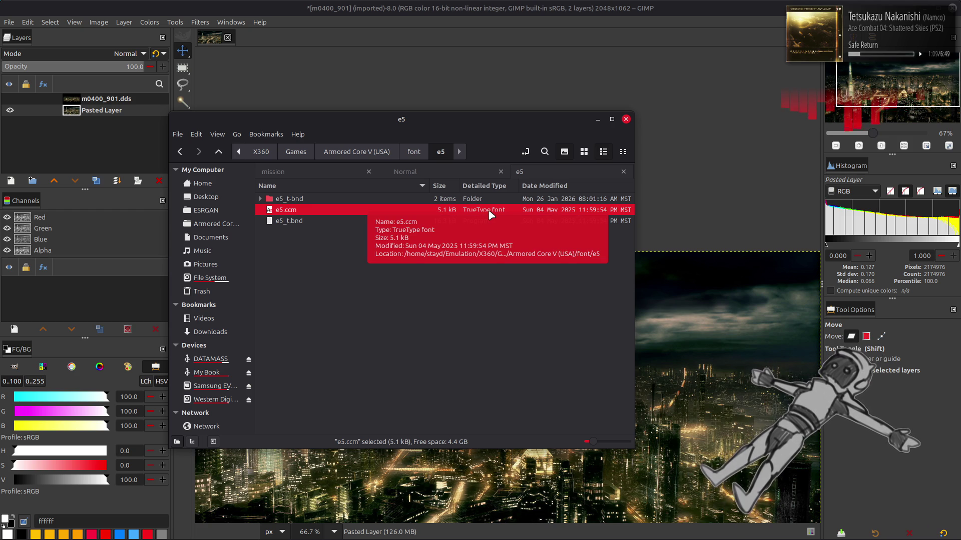
Step: Unpack e5.tpf and open the extracted e5.dds atlas in GIMP
double_click(350, 200)
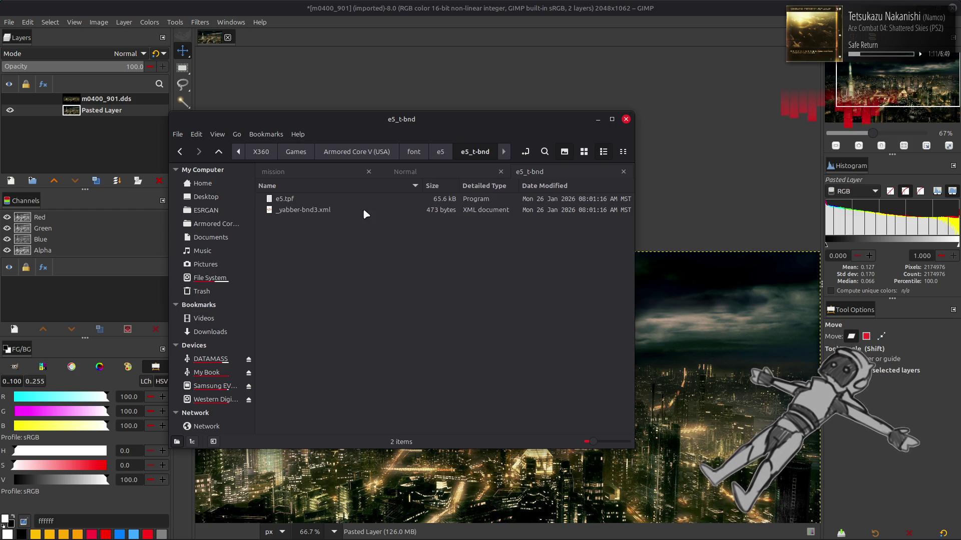
double_click(322, 200)
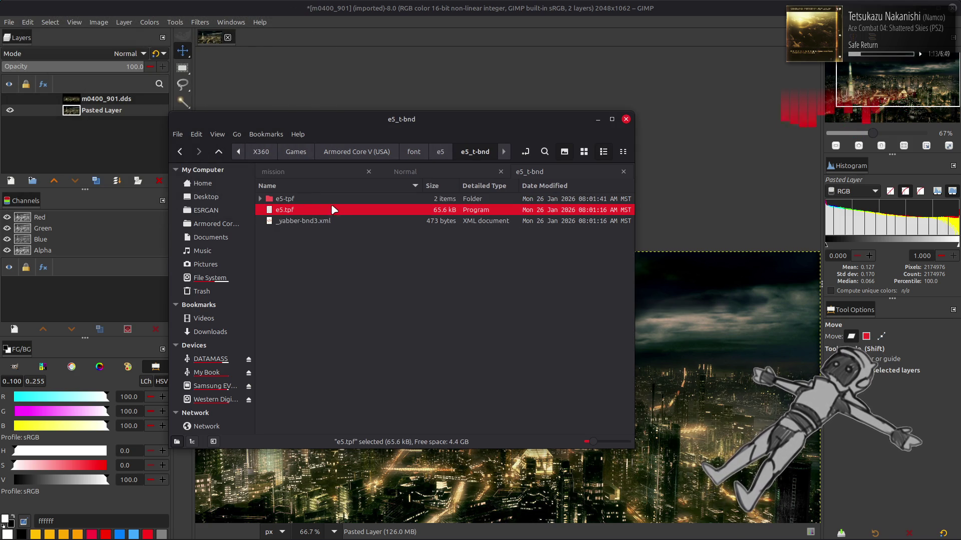
double_click(333, 198)
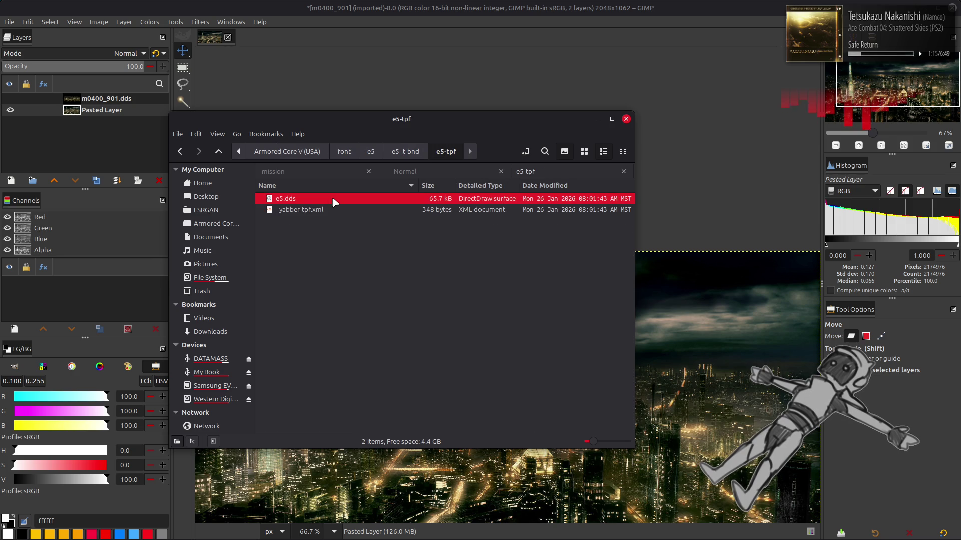
click(558, 314)
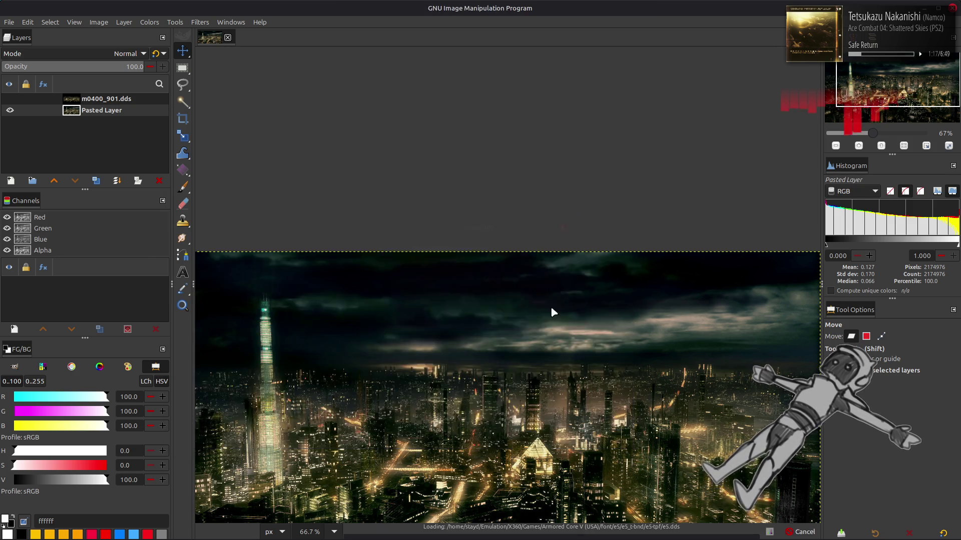
Step: View the e5.dds glyphs at 200% on black, close discarding changes, and return to e5
key(2)
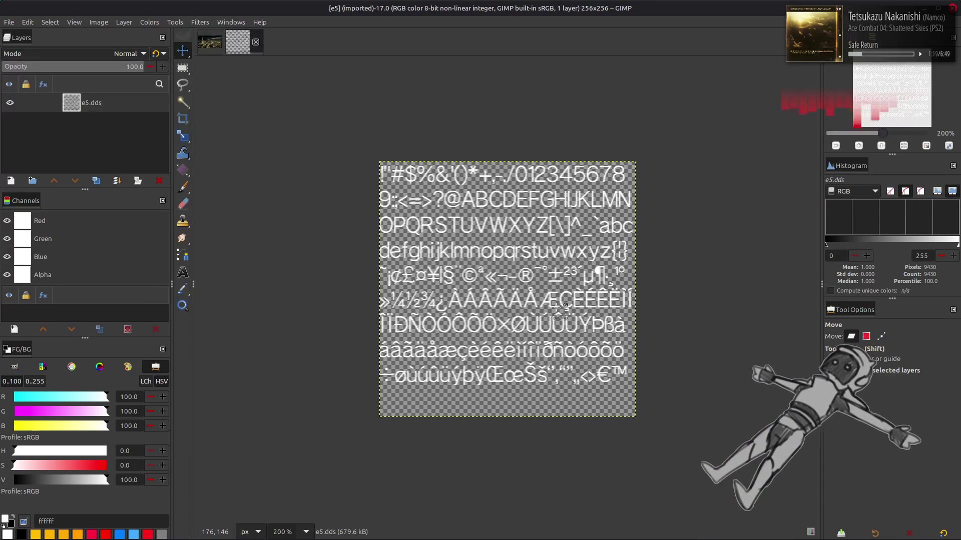
key(ctrl+f)
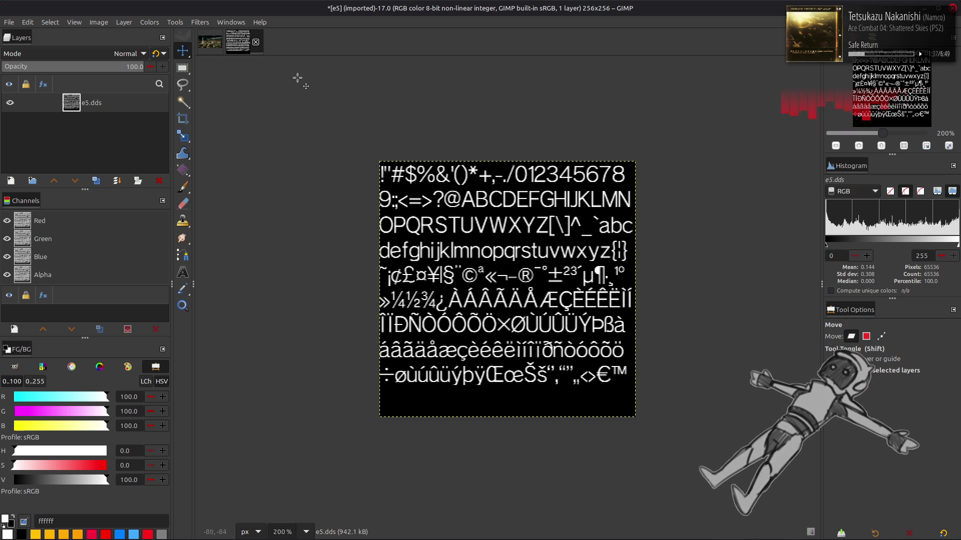
click(255, 42)
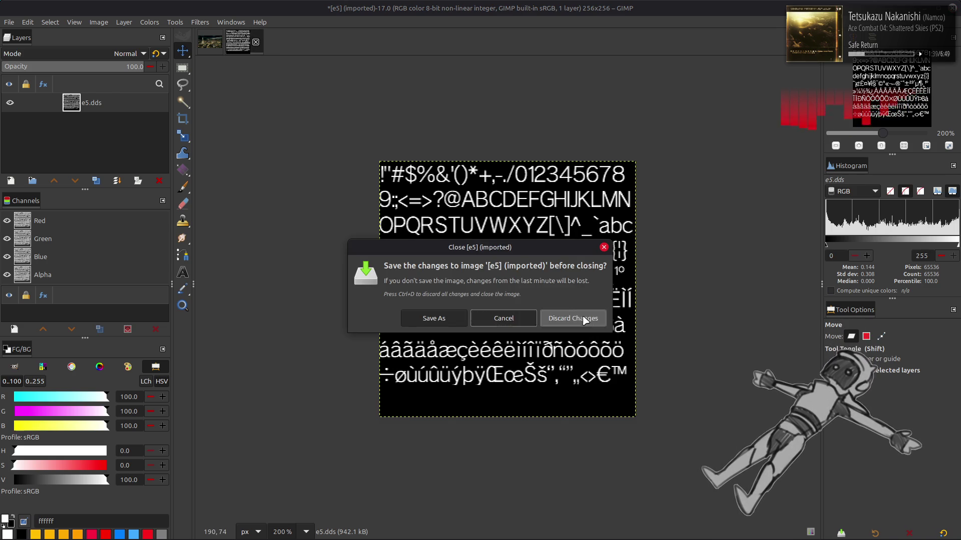
click(575, 316)
key(alt+Tab)
key(alt+Up)
key(alt+Up)
key(alt+Up)
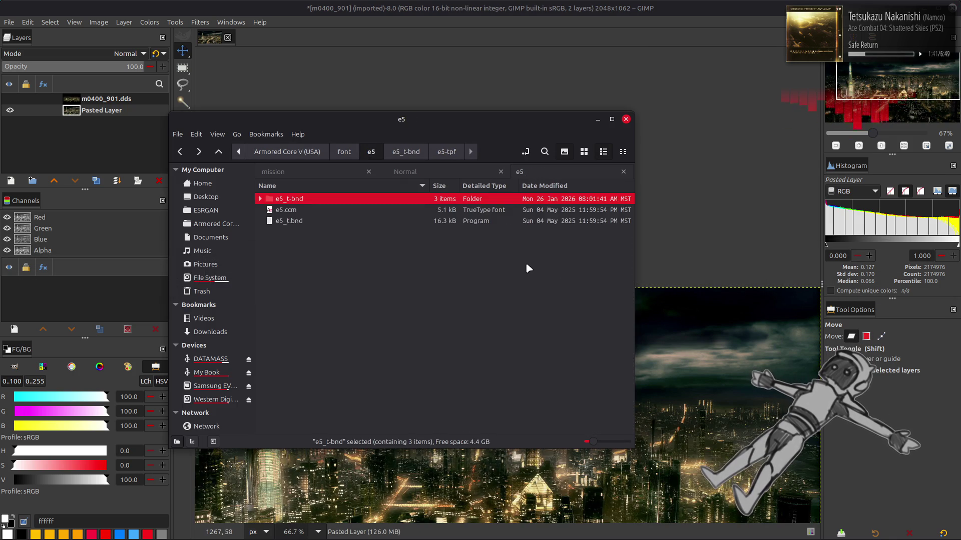
Step: Unpack e6_t.bnd and e6.tpf in the e6 folder and open e6_0000.dds in GIMP
double_click(322, 264)
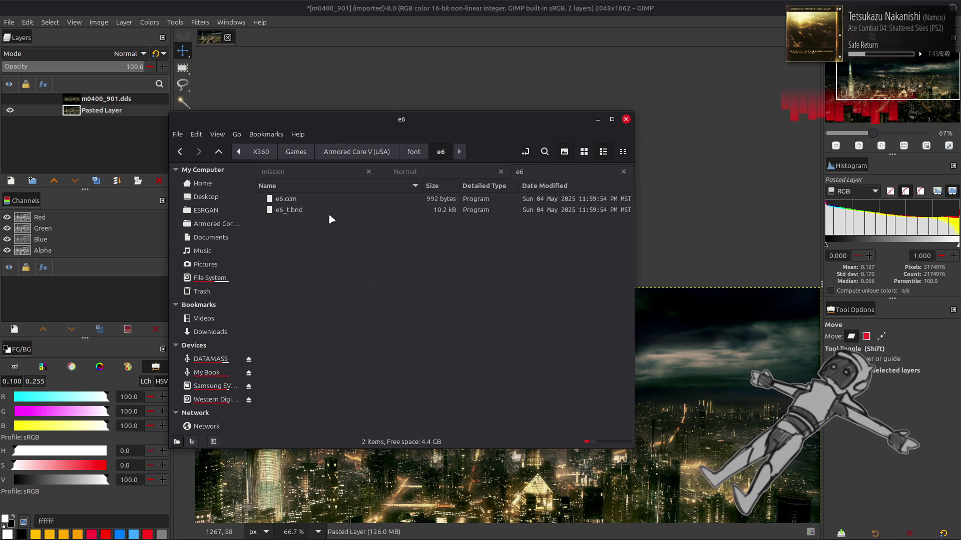
click(325, 210)
double_click(325, 211)
double_click(332, 200)
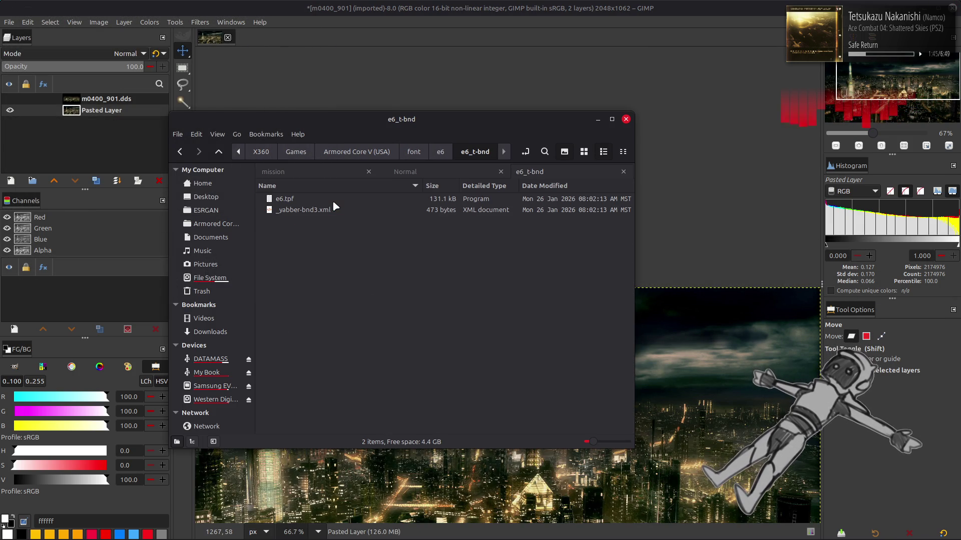
double_click(332, 200)
double_click(332, 199)
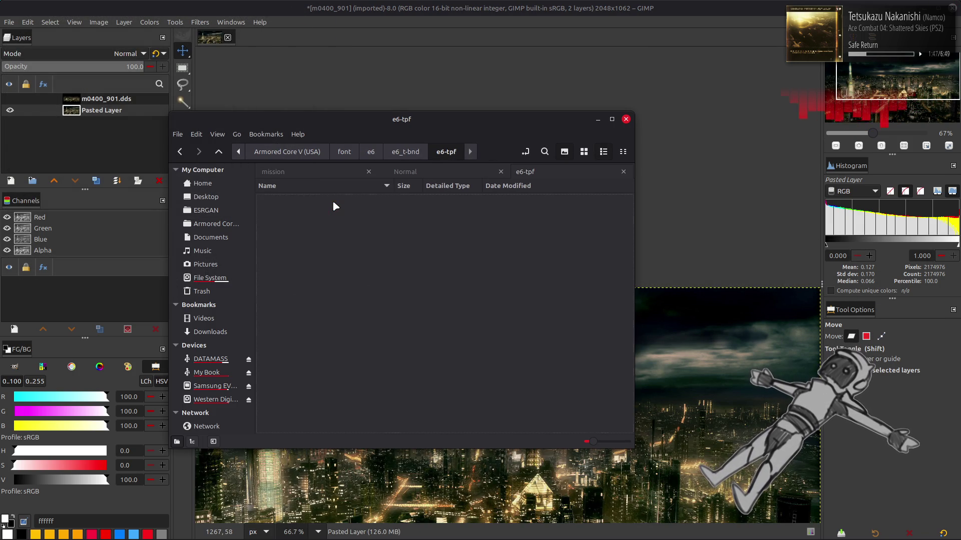
double_click(332, 199)
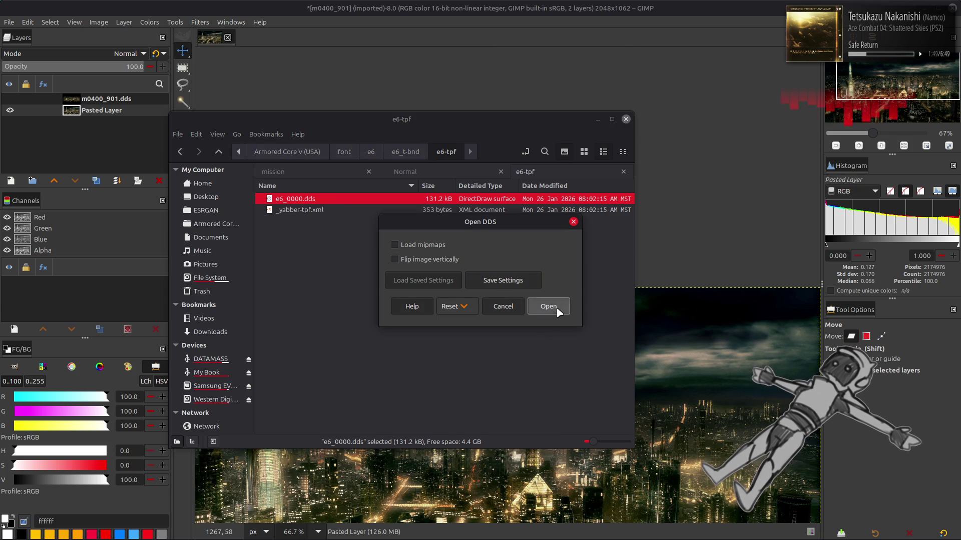
click(575, 320)
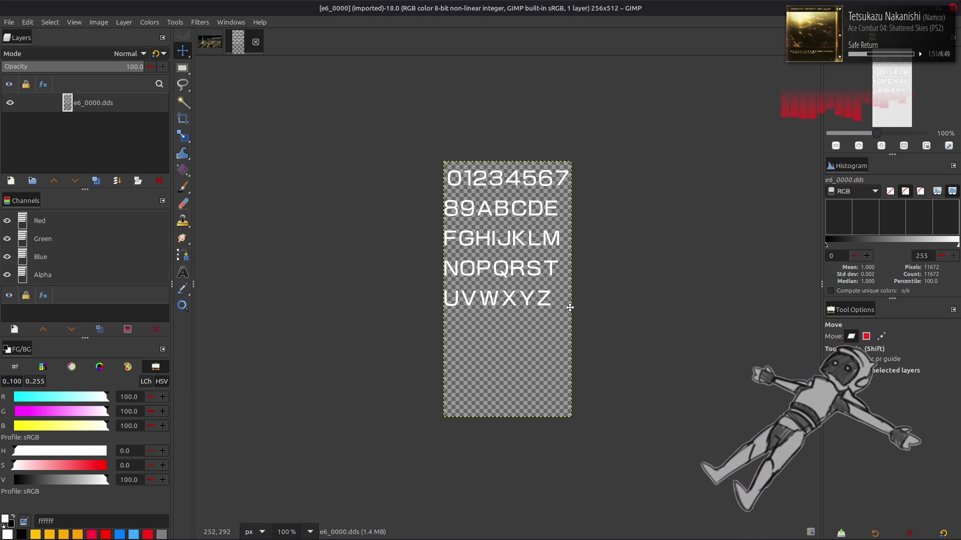
Step: View the e6 digits and capitals on black at 400%, then close discarding changes
key(3)
scroll(497, 279, up, 4)
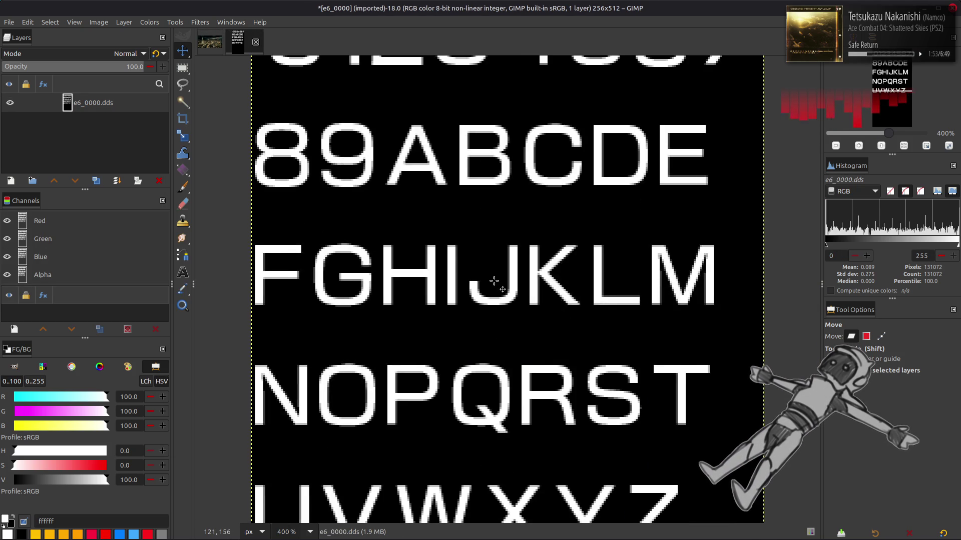
scroll(494, 281, up, 3)
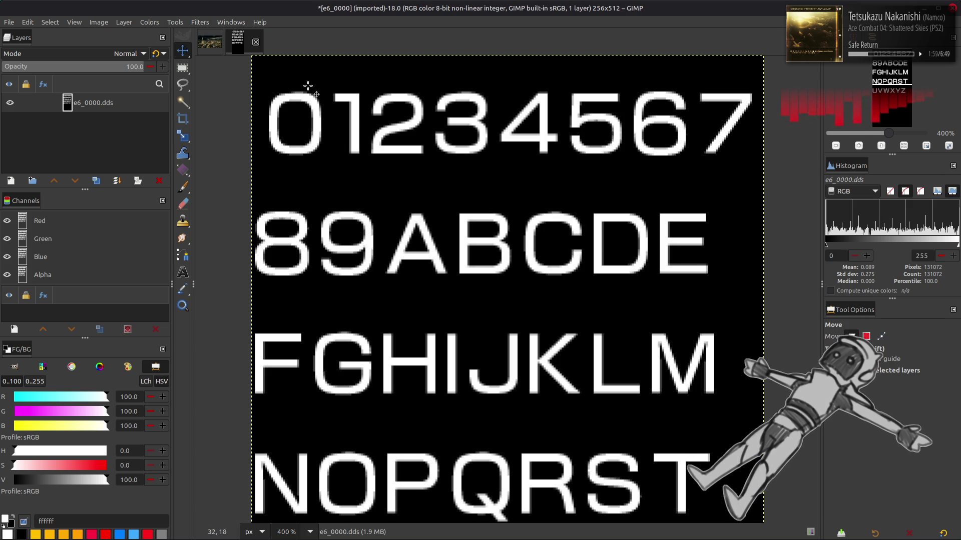
click(257, 41)
click(541, 321)
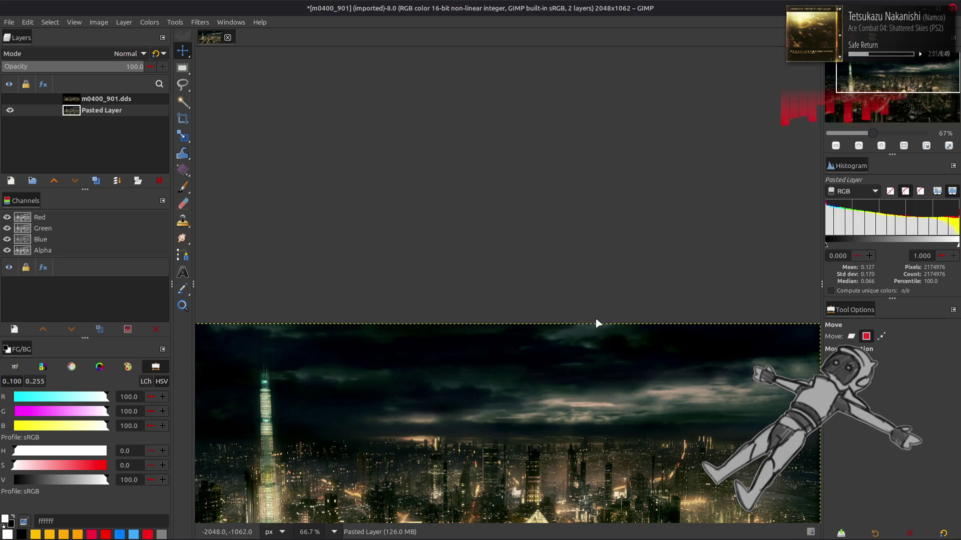
Step: Unpack e7_t.bnd and e7.tpf in the e7 folder and open e7.dds in GIMP
key(alt+Tab)
key(BackSpace)
key(BackSpace)
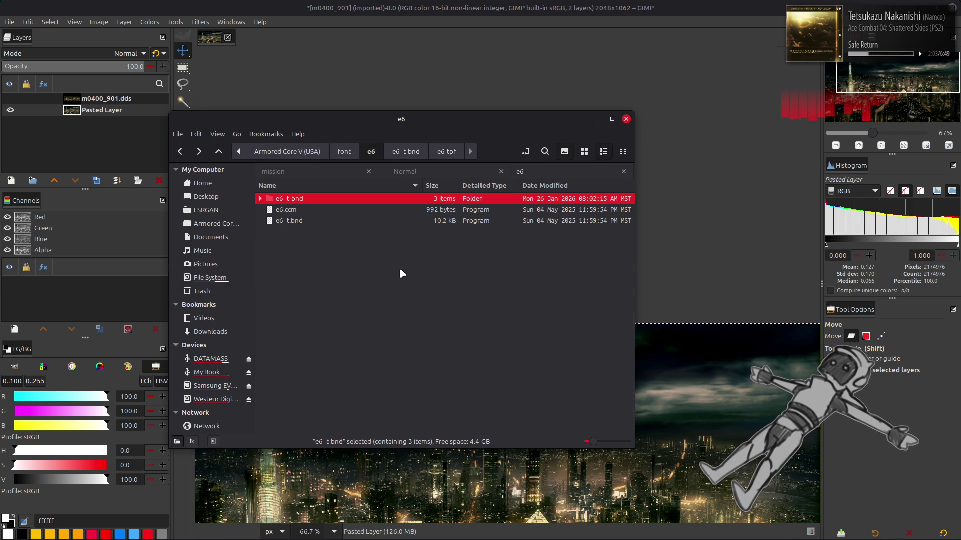
key(BackSpace)
double_click(401, 275)
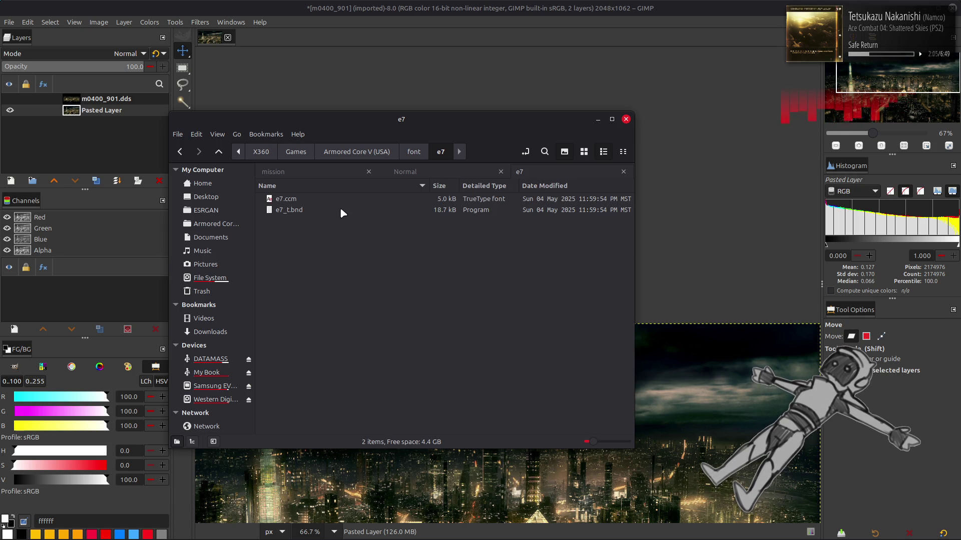
double_click(325, 210)
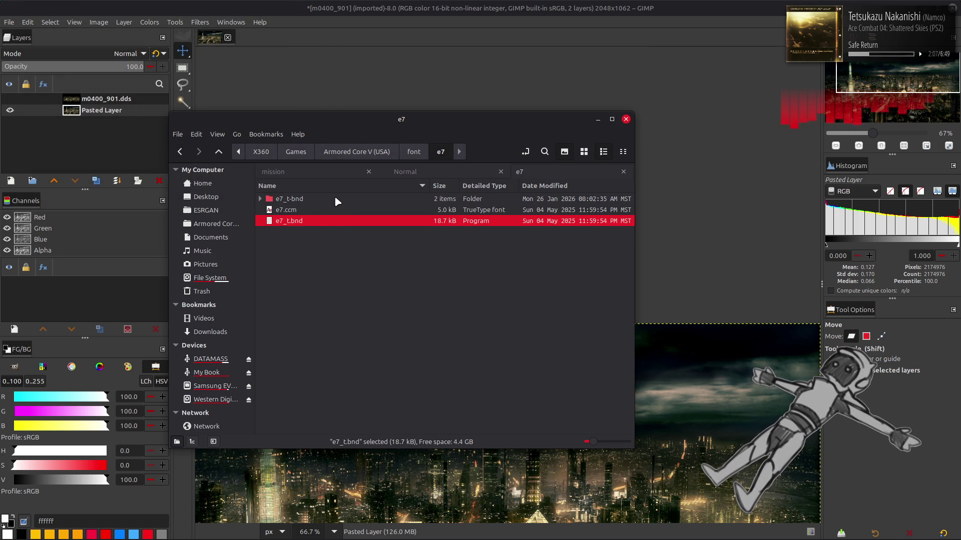
double_click(334, 197)
double_click(334, 199)
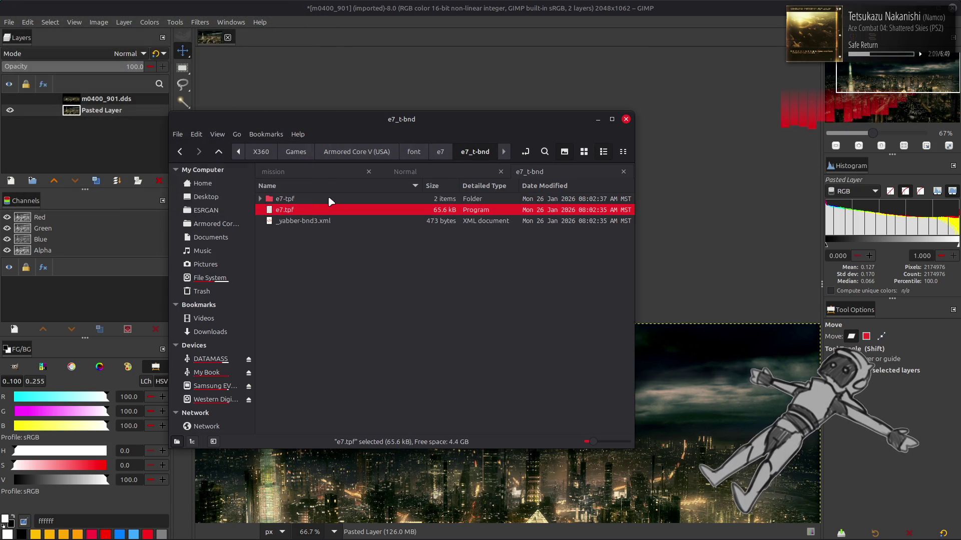
double_click(322, 199)
click(321, 200)
key(Return)
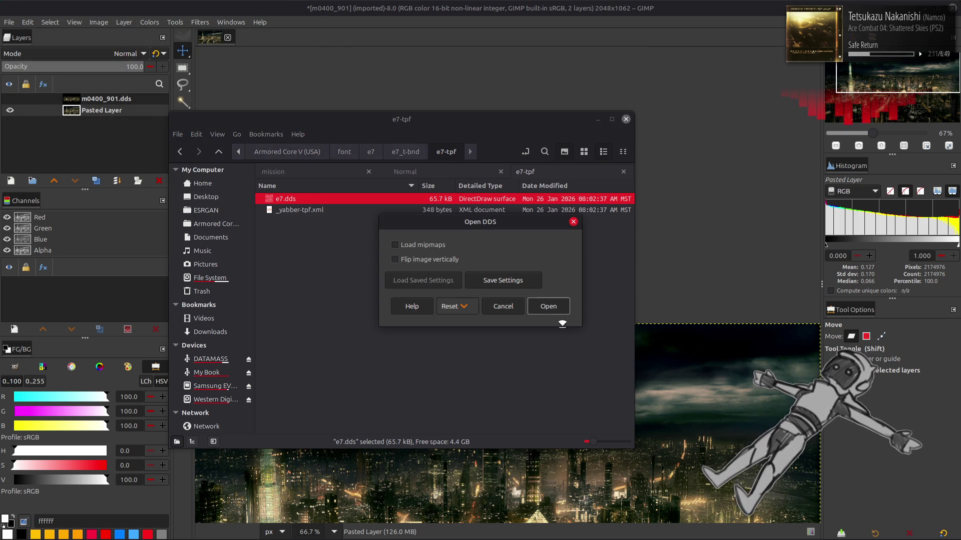
click(548, 306)
Step: View the e7 Latin glyphs on black, then close the image discarding changes
scroll(508, 289, up, 3)
key(ctrl+f)
scroll(515, 289, down, 1)
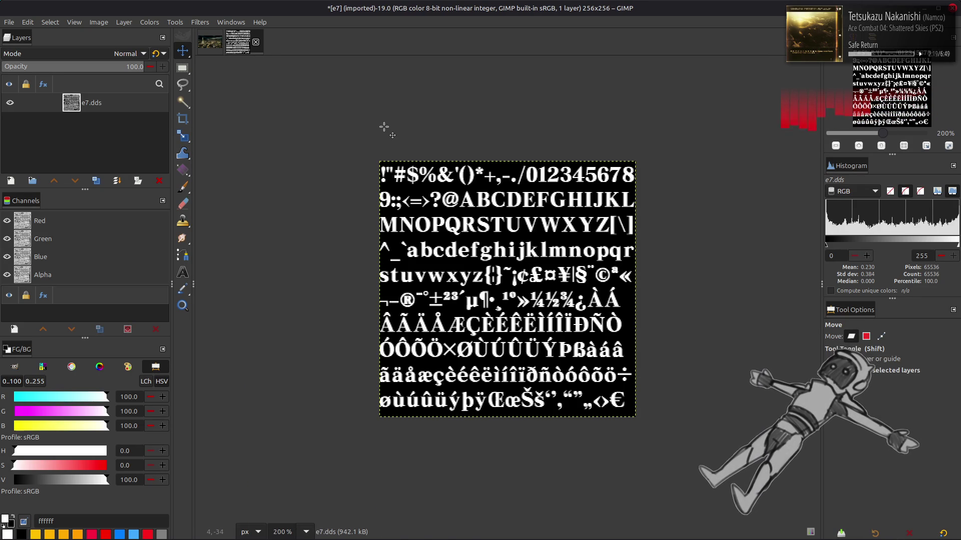
click(256, 42)
click(569, 312)
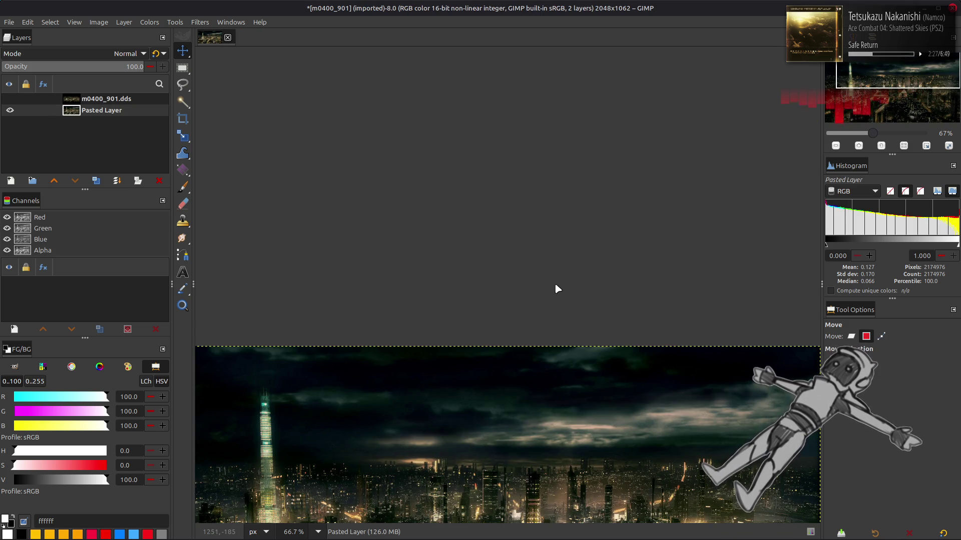
Step: Unpack e8_t.bnd and e8.tpf in the e8 folder and open e80000.dds in GIMP
key(alt+Tab)
key(alt+Up)
key(alt+Up)
key(alt+Up)
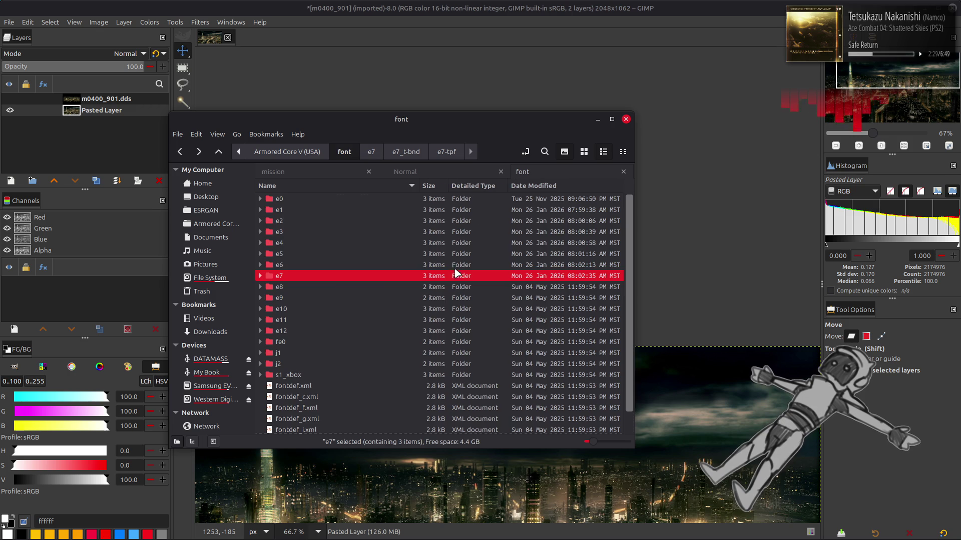
double_click(327, 286)
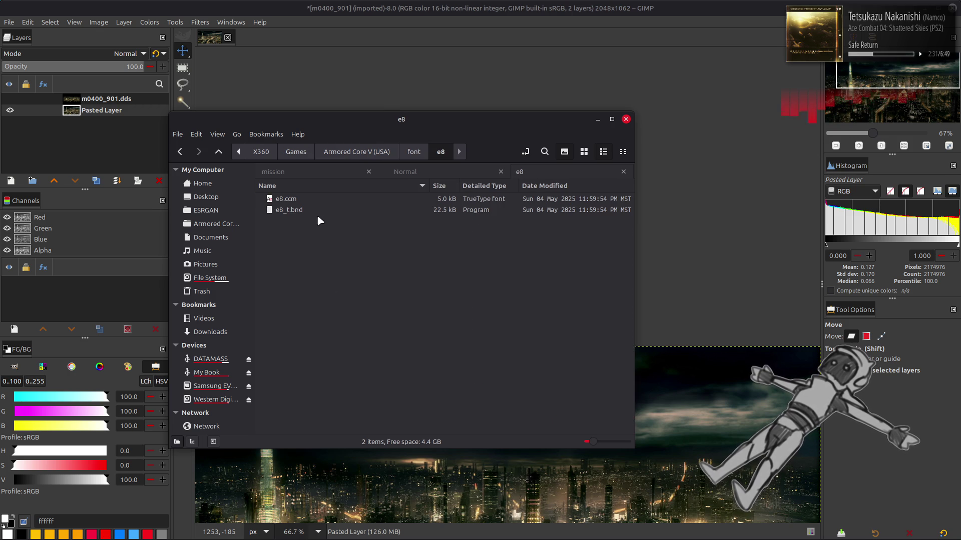
double_click(317, 211)
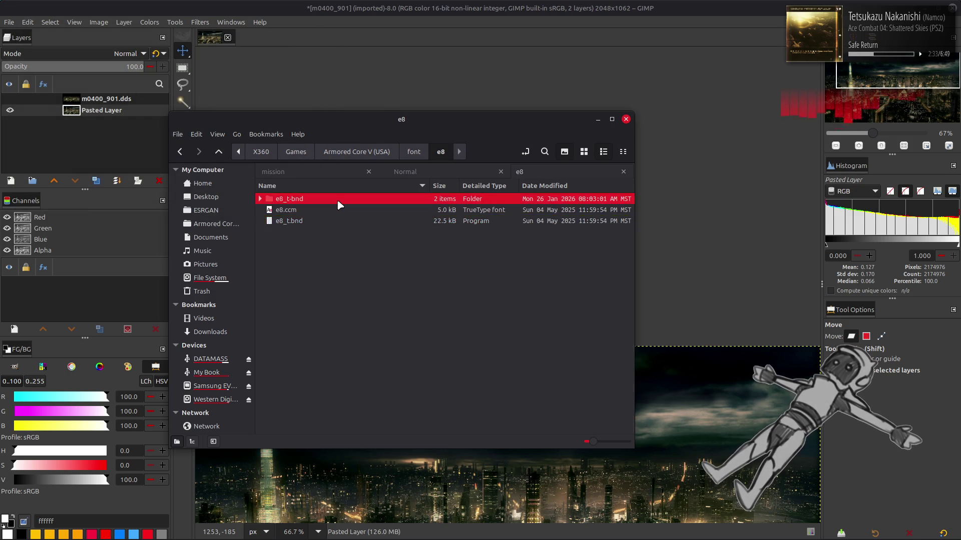
double_click(338, 201)
double_click(338, 201)
double_click(338, 201)
click(337, 198)
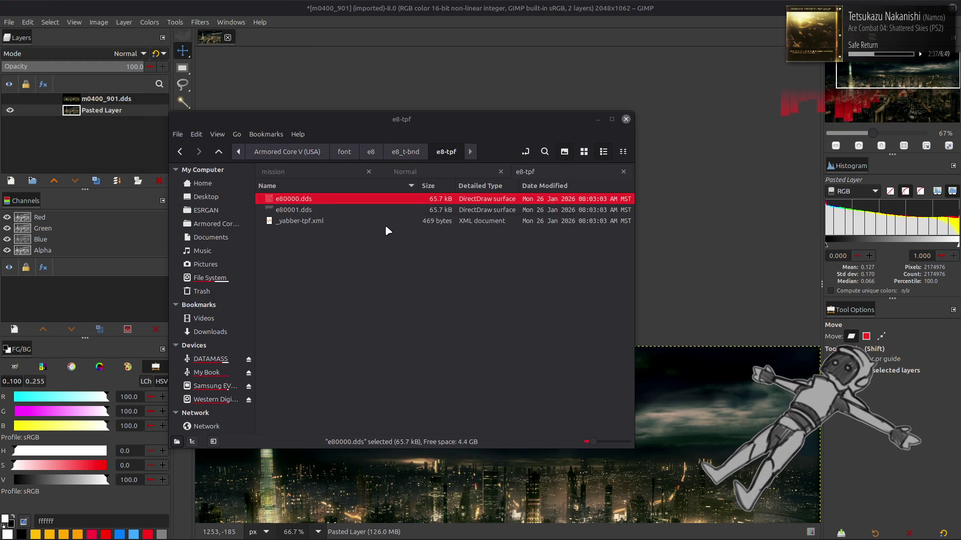
key(Return)
click(531, 303)
Step: Close e80000, view e80001.dds, close it discarding changes, and return to the font folder
scroll(533, 292, up, 1)
scroll(517, 293, down, 1)
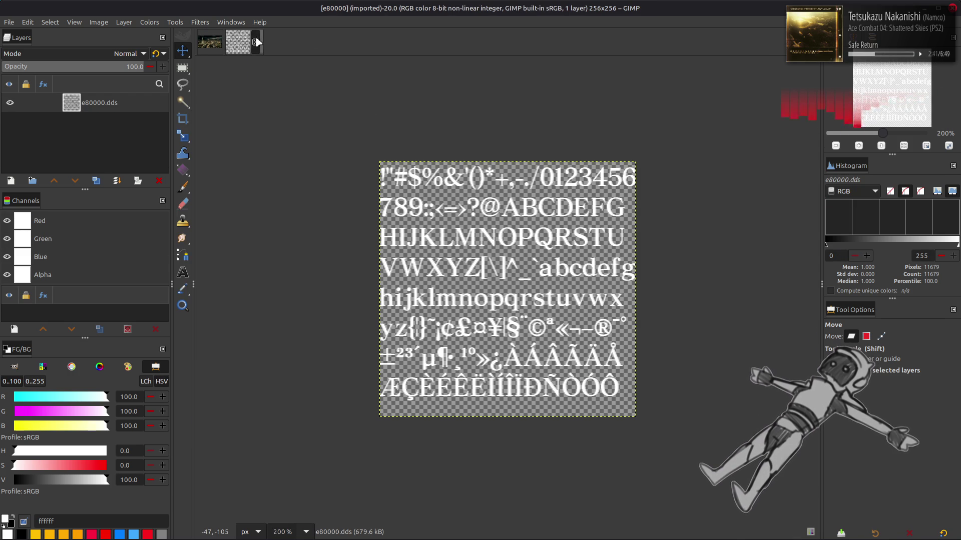
click(257, 42)
key(alt+Tab)
click(333, 212)
key(Return)
click(542, 307)
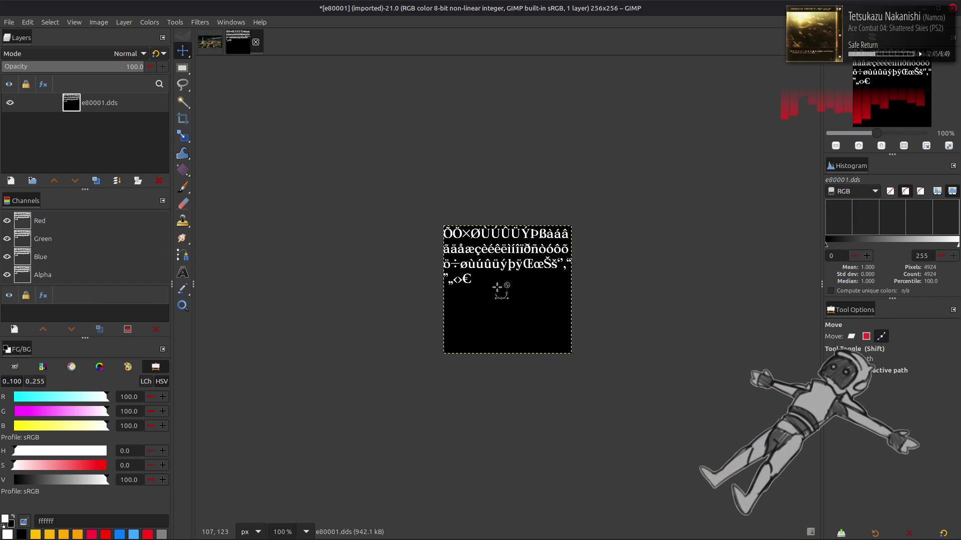
click(256, 42)
click(571, 314)
key(alt+Tab)
key(alt+Up)
key(alt+Up)
key(alt+Up)
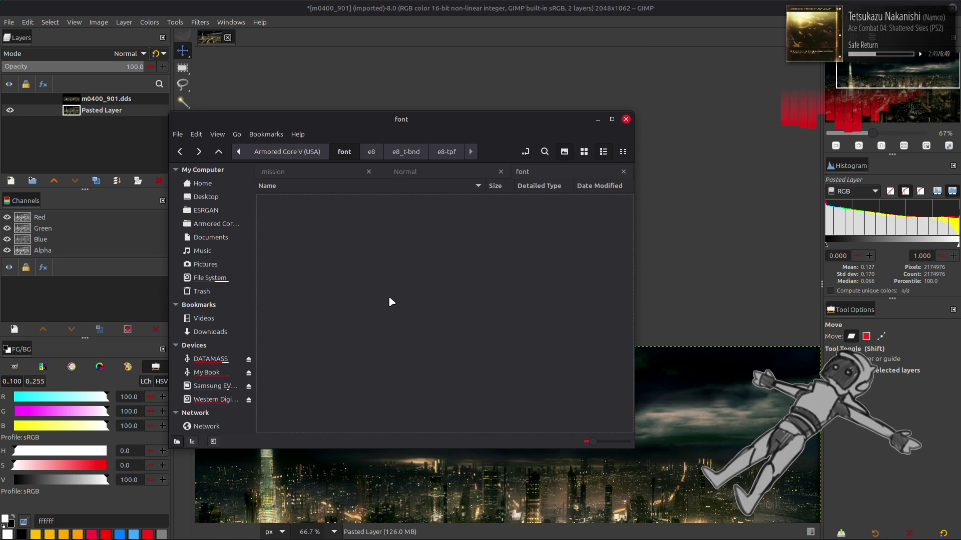
Step: Unpack e9_t.bnd and e9.tpf in the e9 folder and open e9.dds in GIMP
double_click(318, 298)
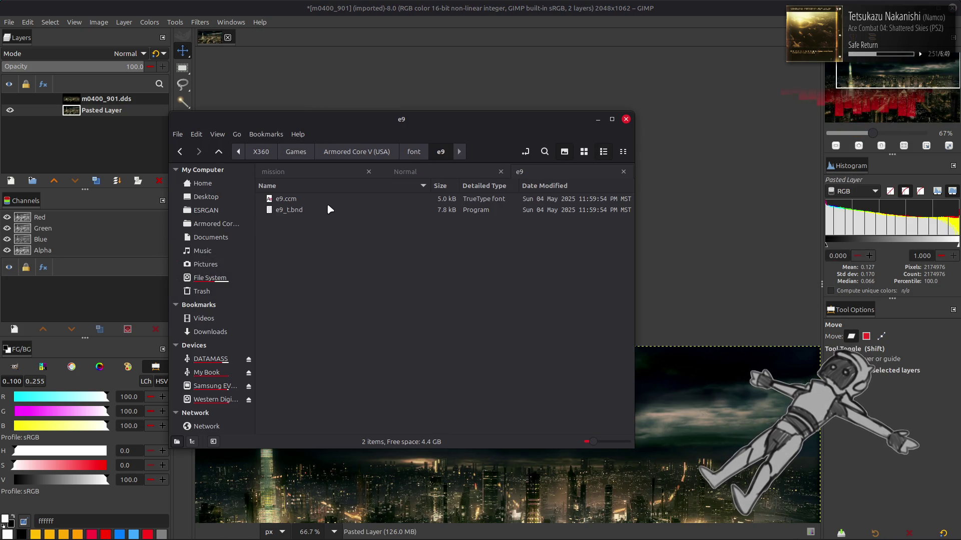
double_click(328, 209)
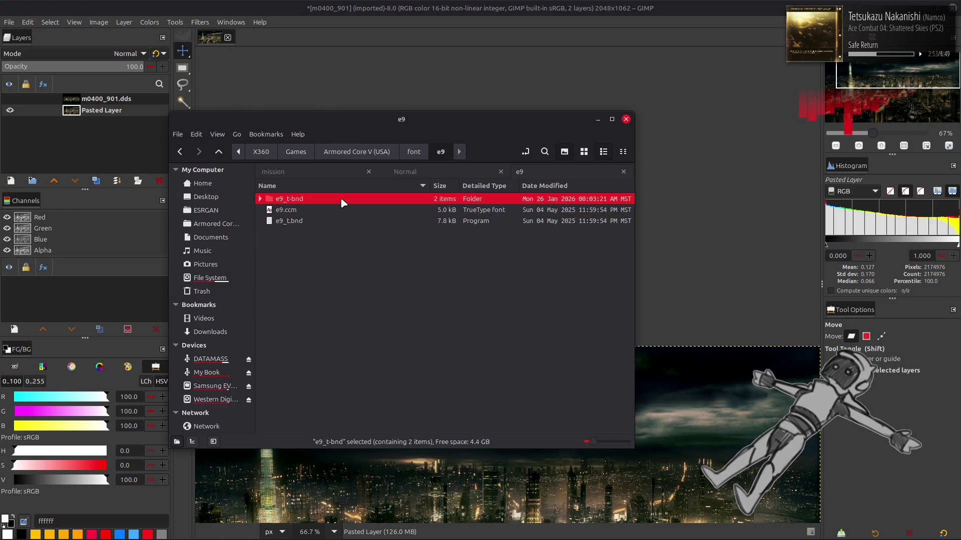
double_click(342, 200)
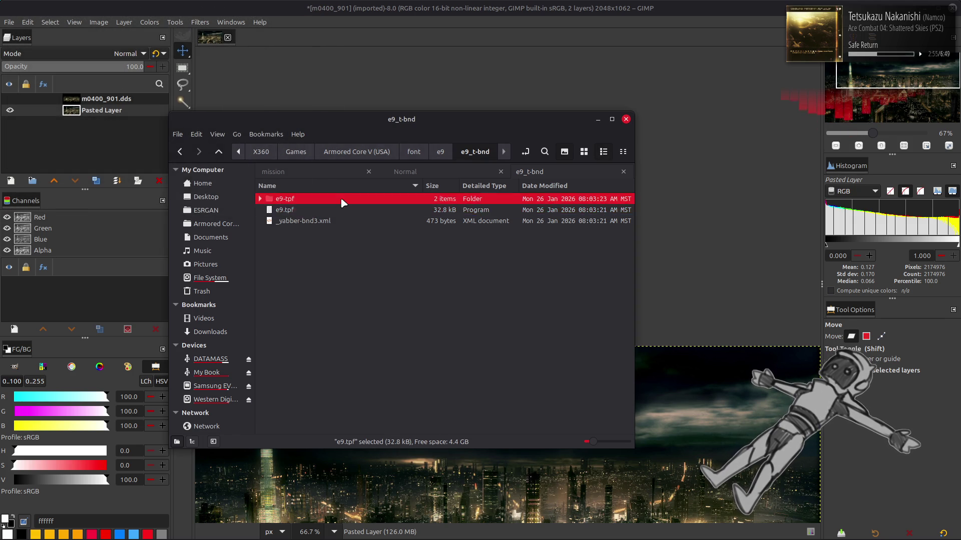
double_click(343, 200)
double_click(341, 199)
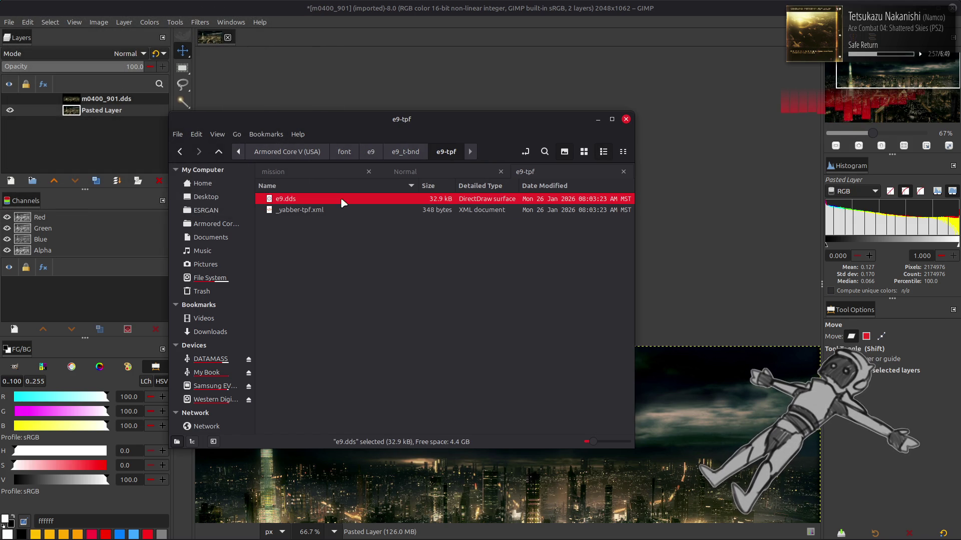
click(553, 309)
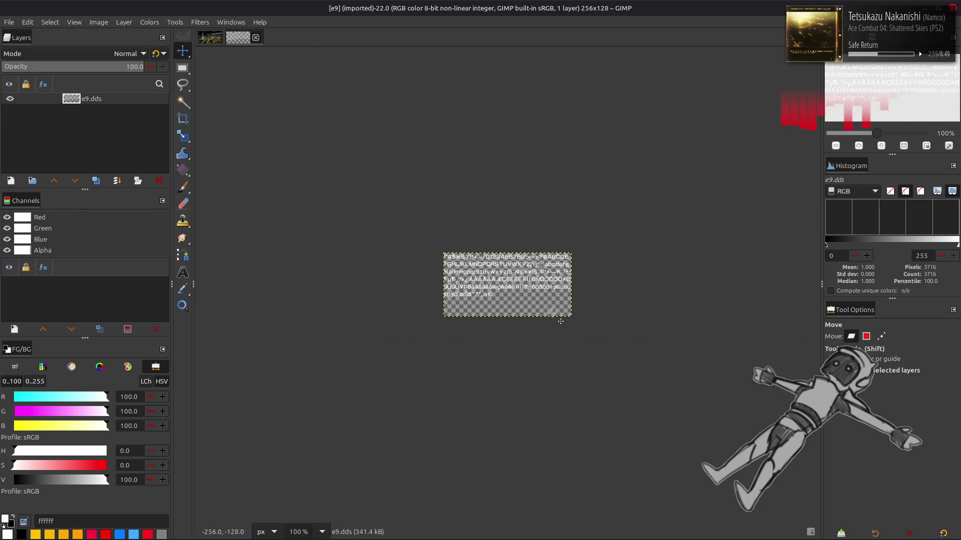
Step: View the e9.dds glyphs zoomed in, then close the image discarding changes
ctrl+scroll(528, 300, up, 4)
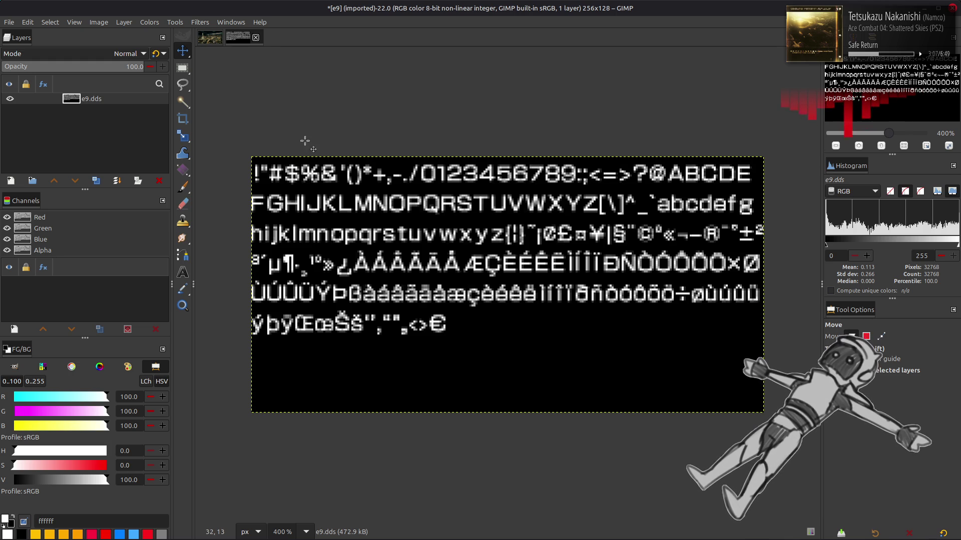
click(255, 37)
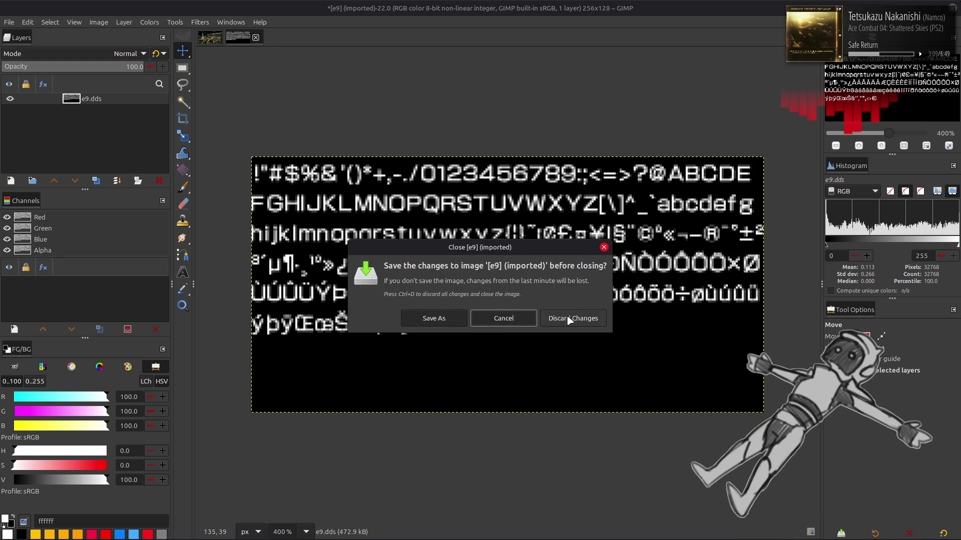
click(568, 319)
key(alt+Tab)
key(alt+Tab)
key(alt+Tab)
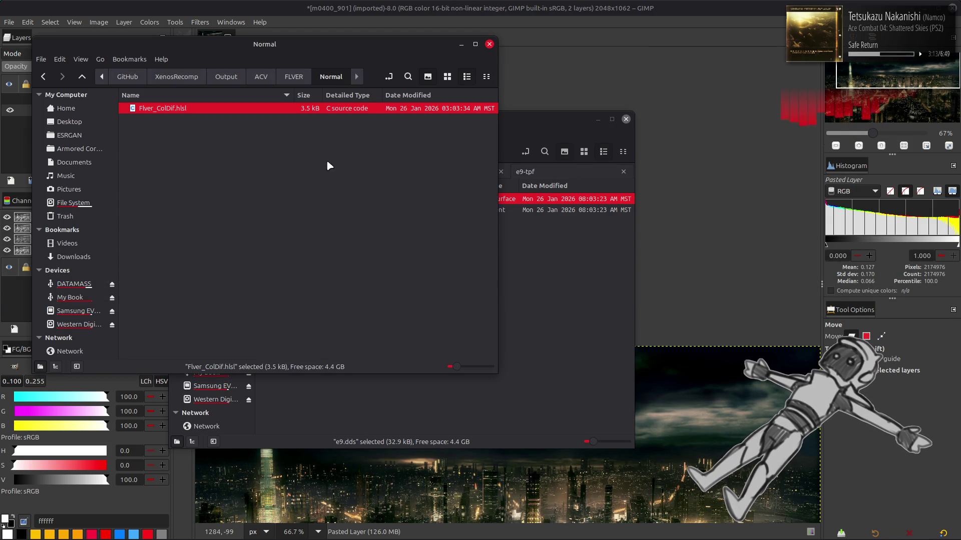
Step: Bring the e9-tpf folder window forward, then show previews of all Nemo windows
key(alt+Tab)
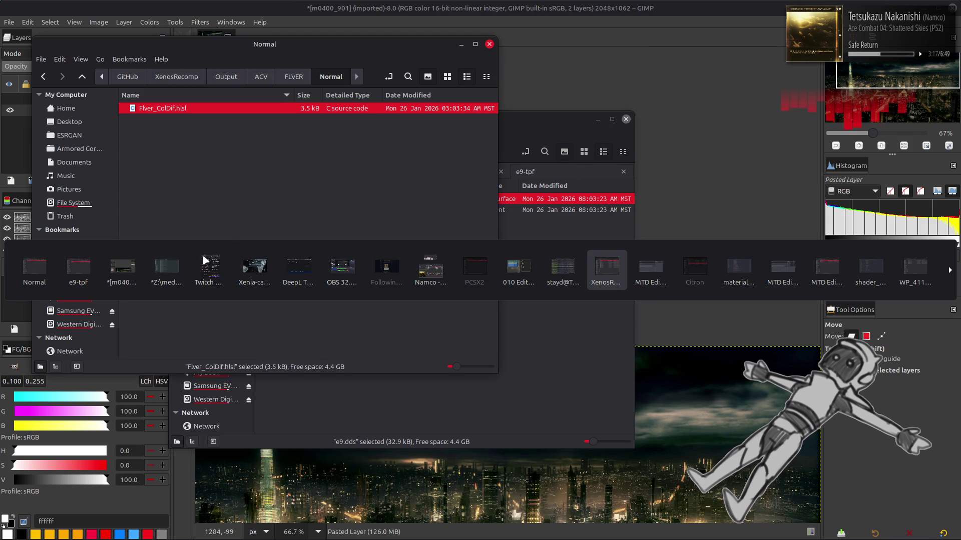
click(77, 272)
click(359, 236)
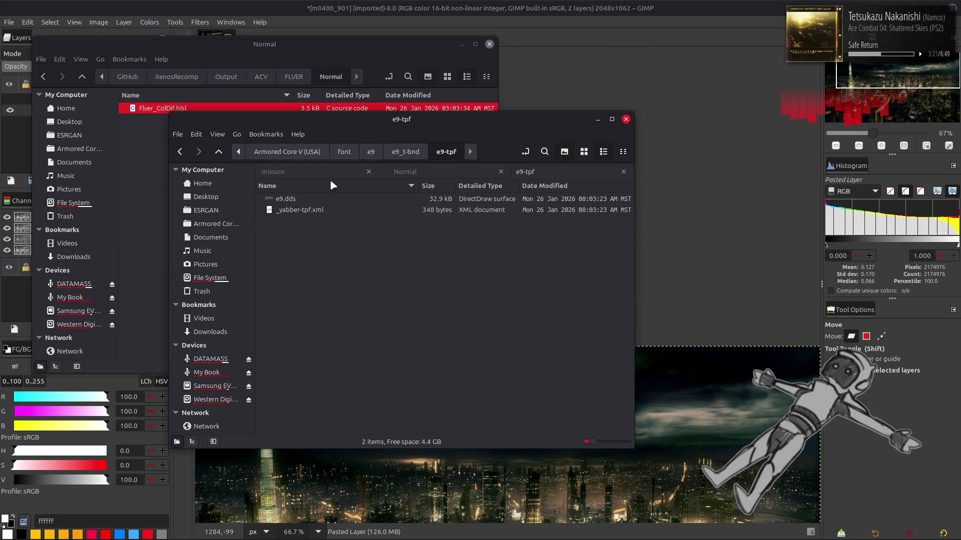
key(alt+Tab)
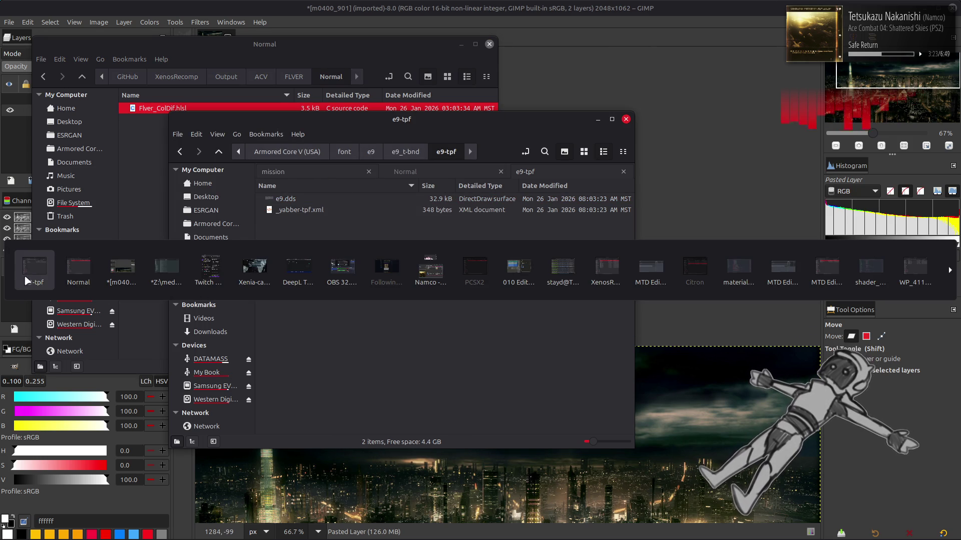
click(33, 276)
mouse_move(53, 530)
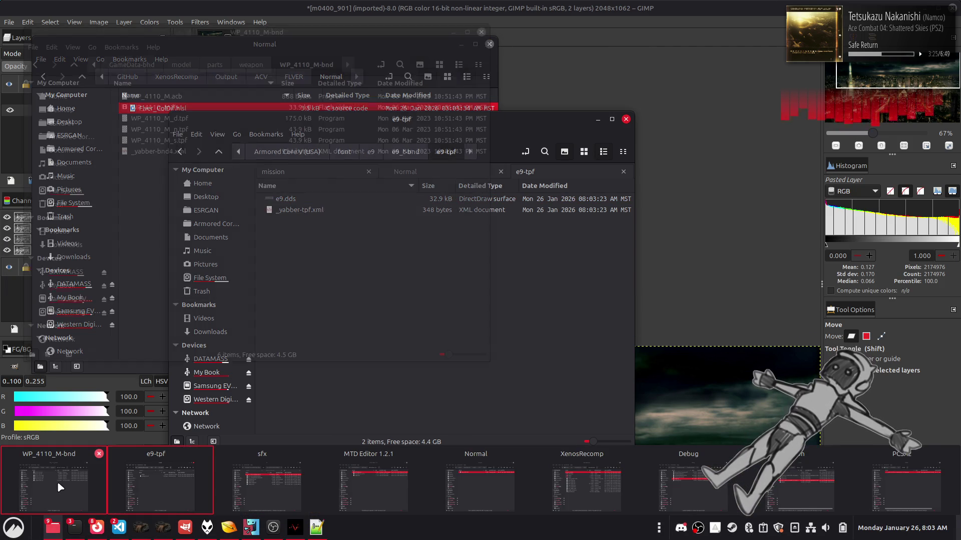
Step: From the sfx window, open a new Nemo tab and go to Verdict Day's font folder
click(251, 473)
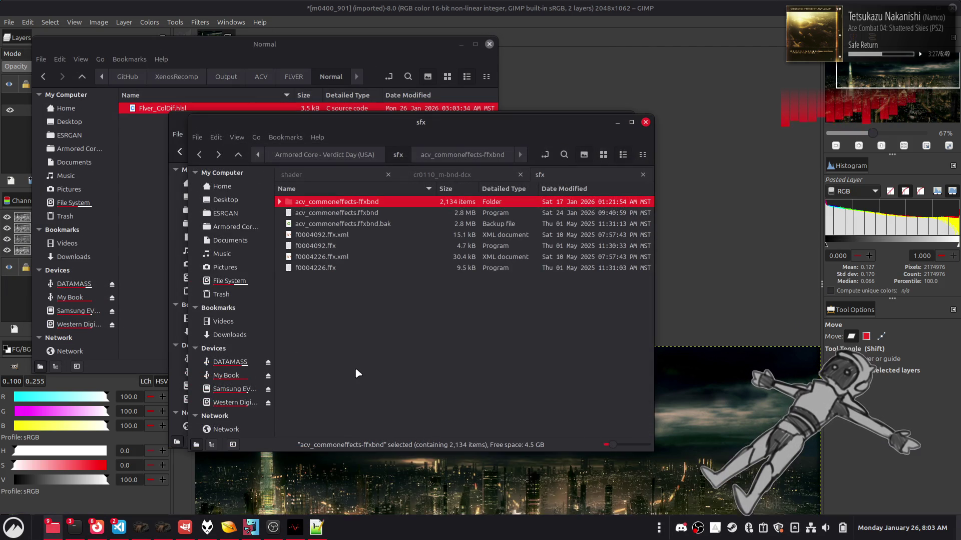
right_click(548, 174)
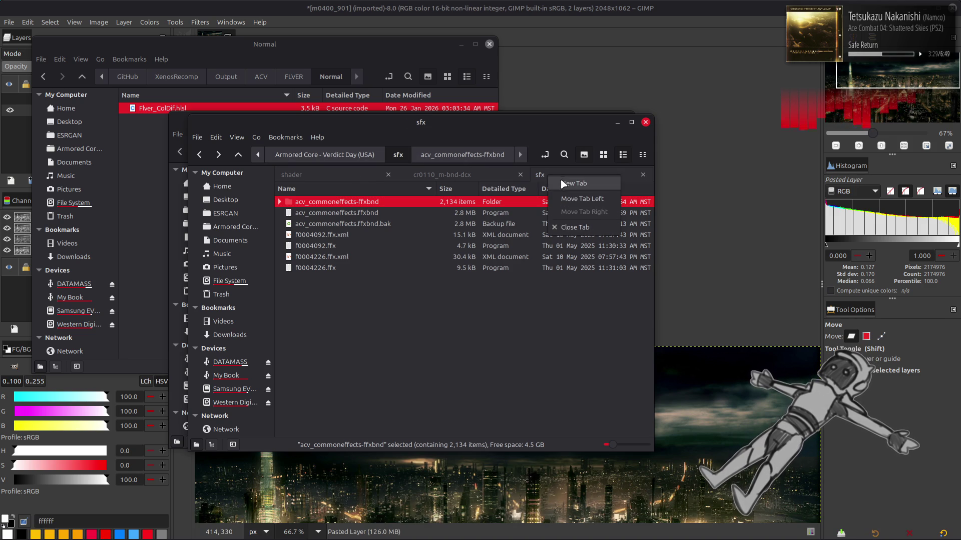
click(570, 184)
click(238, 155)
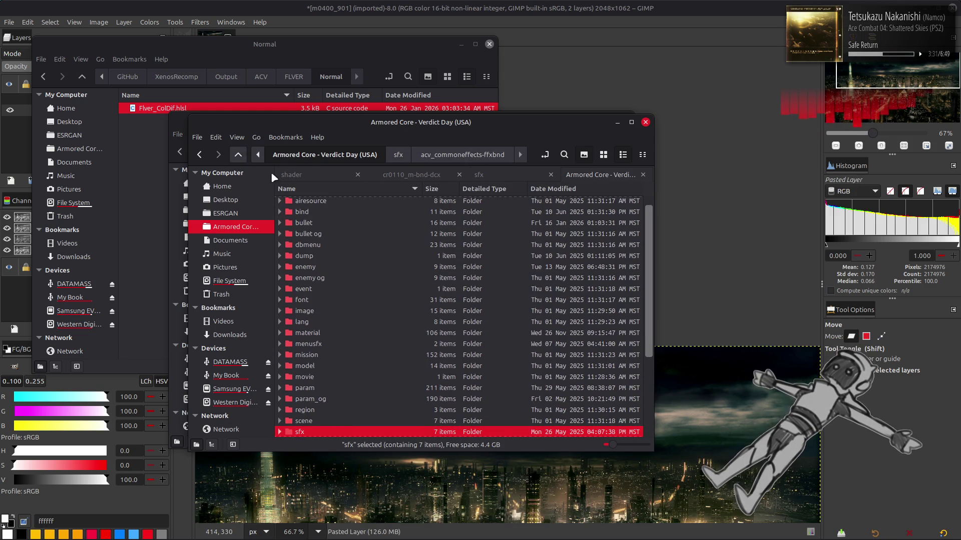
double_click(317, 300)
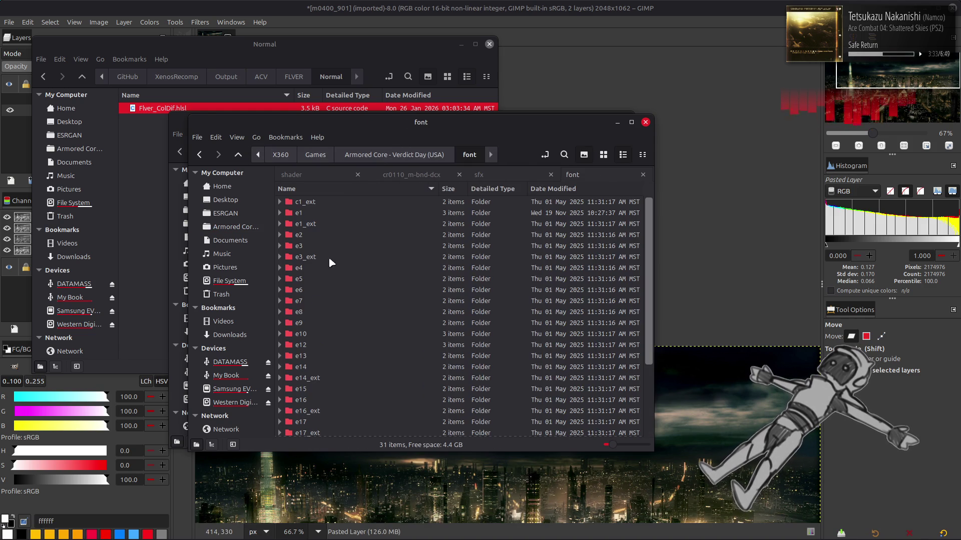
Step: Open e1_0000.dds from e1/e1_t-bnd/e1-tpf in GIMP
double_click(331, 203)
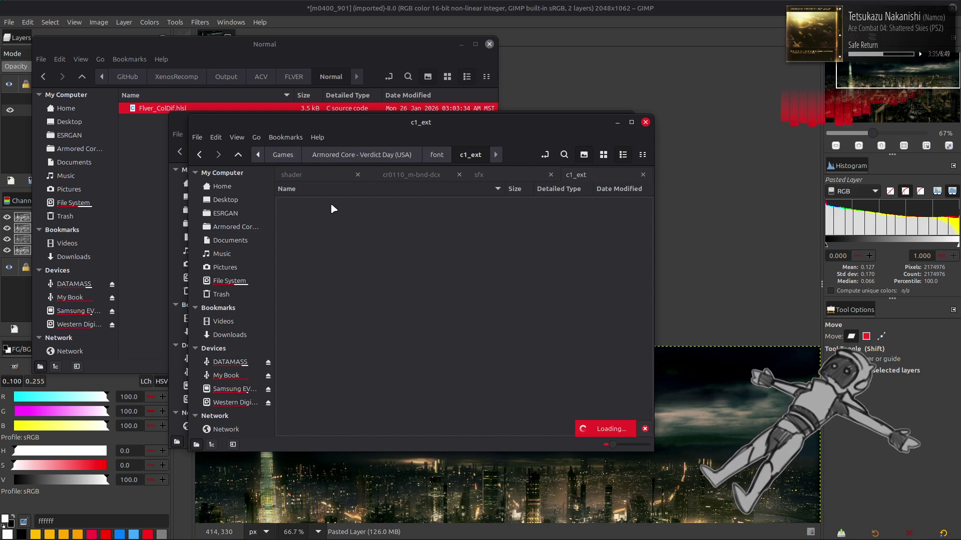
key(BackSpace)
double_click(326, 212)
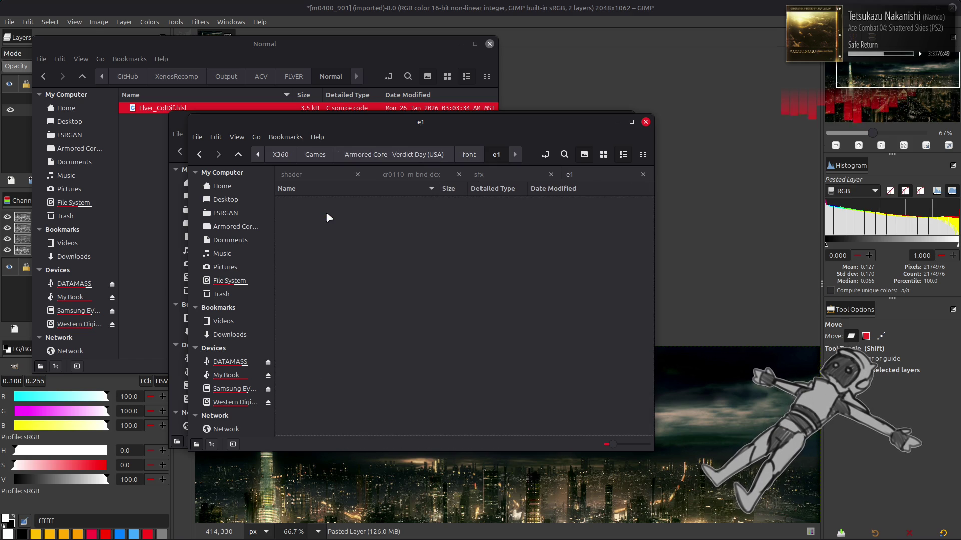
double_click(339, 202)
double_click(338, 202)
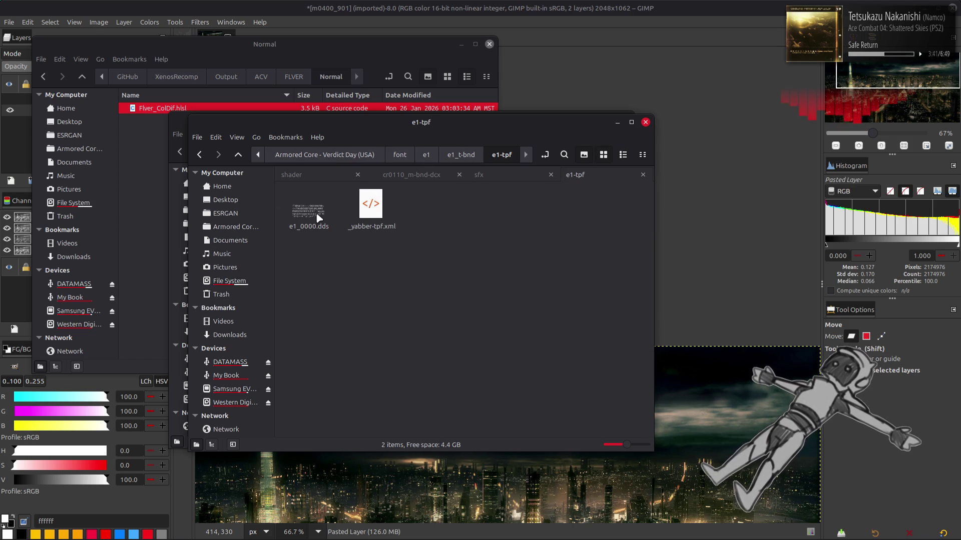
click(307, 214)
key(Return)
click(550, 306)
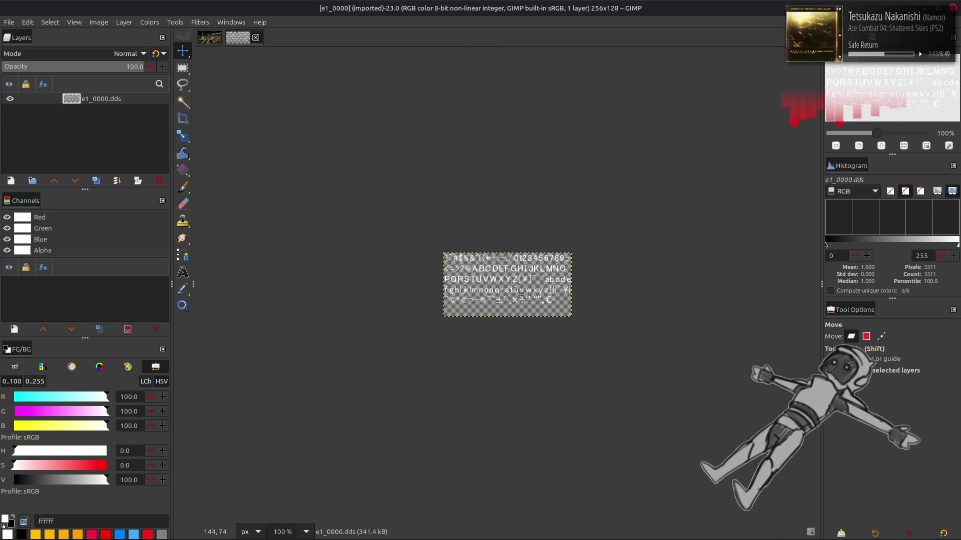
Step: Measure the j and k glyphs with a rectangle selection, then clear the selection
scroll(509, 288, up, 2)
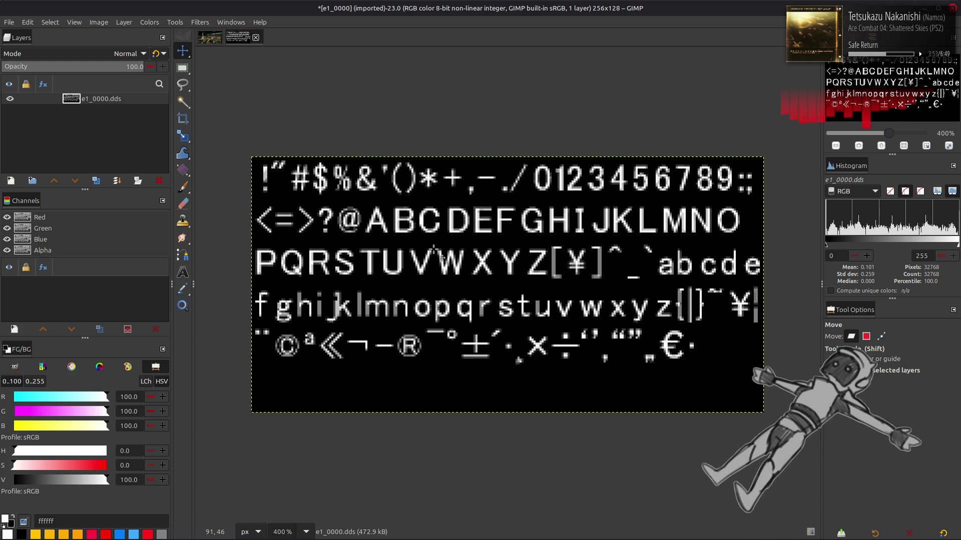
key(r)
drag(317, 287, 355, 326)
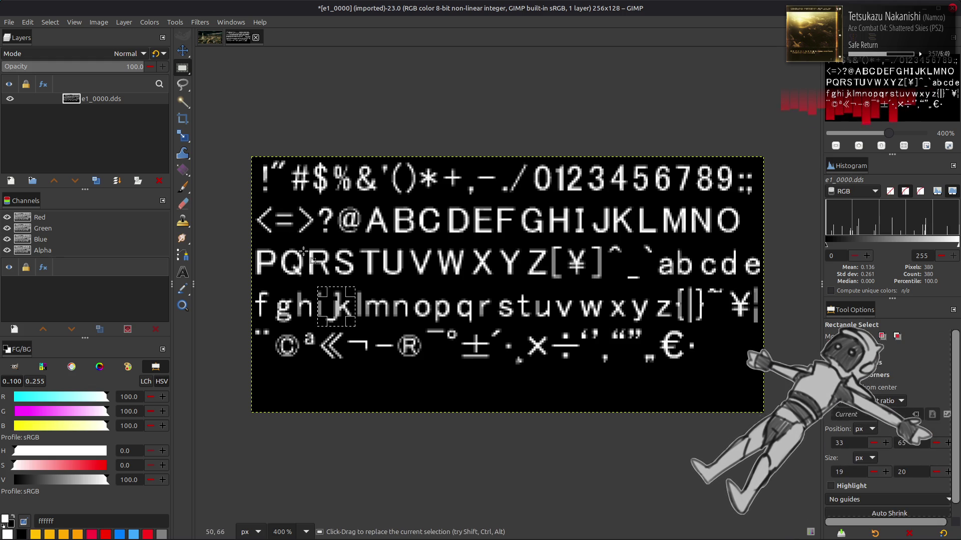
click(50, 22)
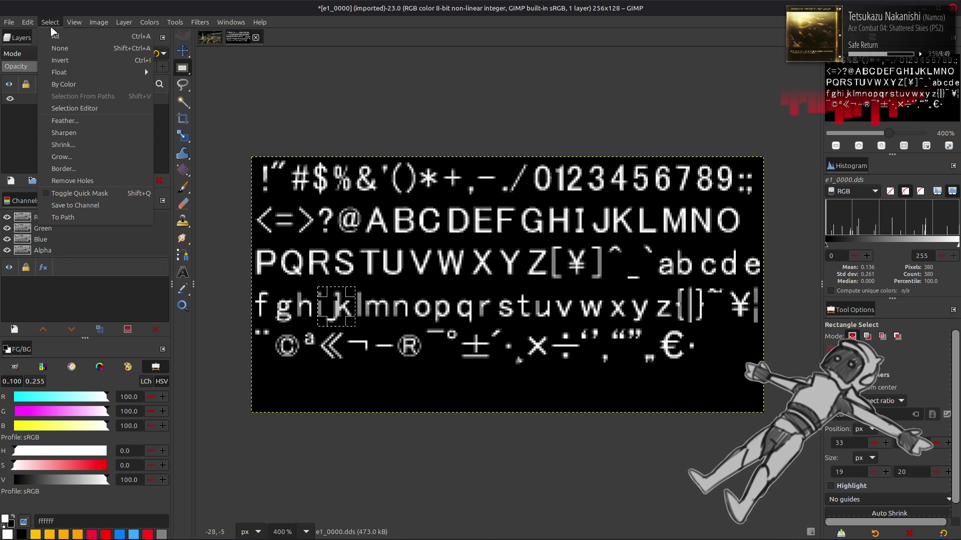
click(57, 46)
key(m)
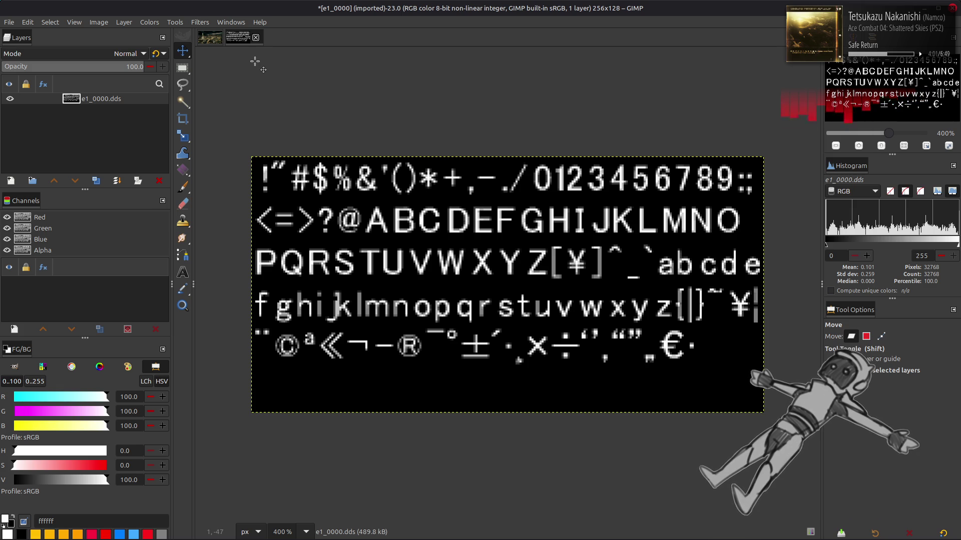
Step: Close the e1_0000 atlas without saving and return to the e1 folder
click(255, 38)
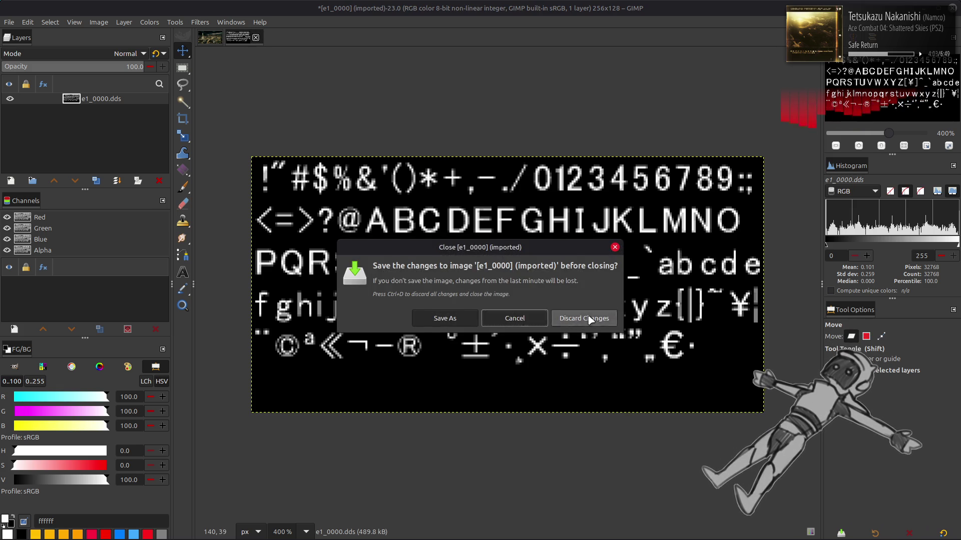
click(584, 318)
key(alt+Tab)
key(alt+Up)
key(alt+Up)
key(alt+Up)
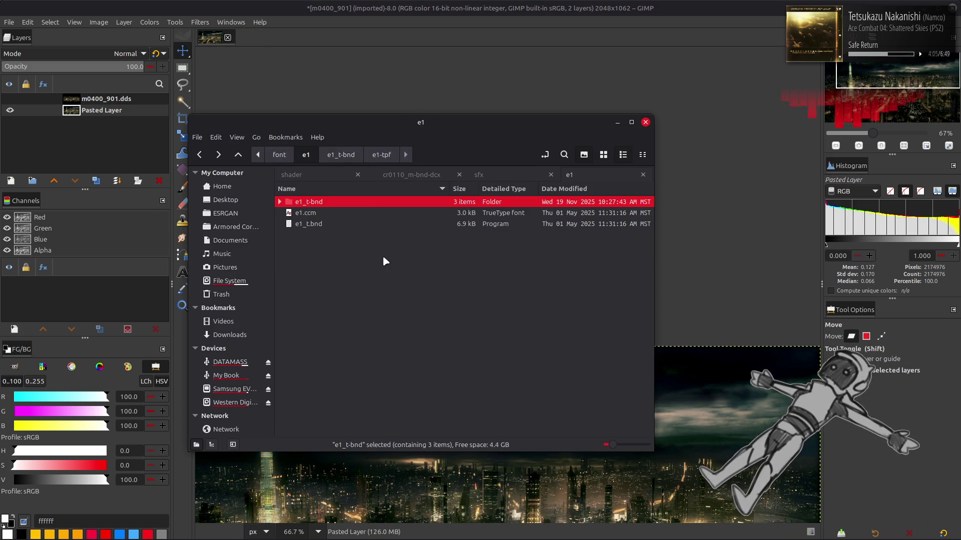
Step: Unpack the e1_ext_t.bnd archive and its e1_ext.tpf texture pack inside the e1_ext folder
double_click(323, 225)
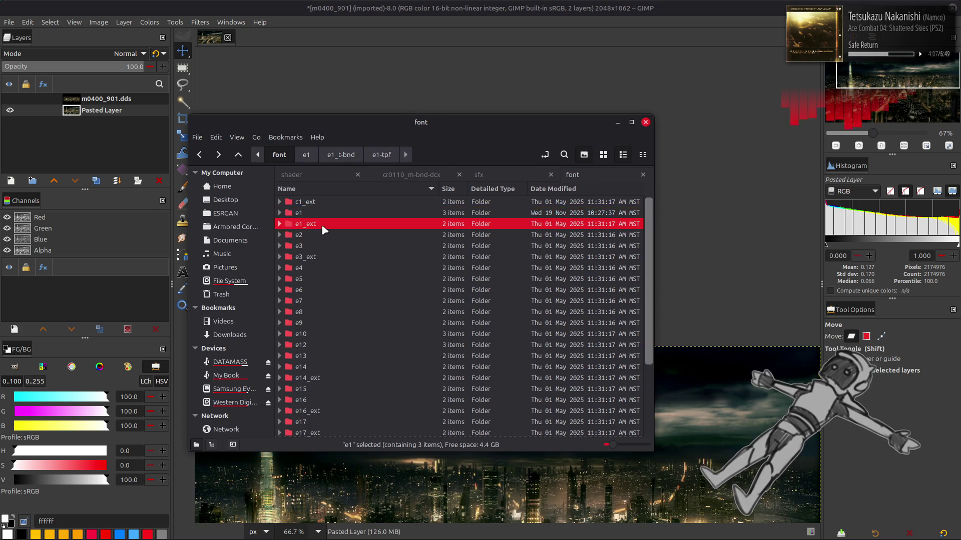
click(341, 213)
double_click(343, 214)
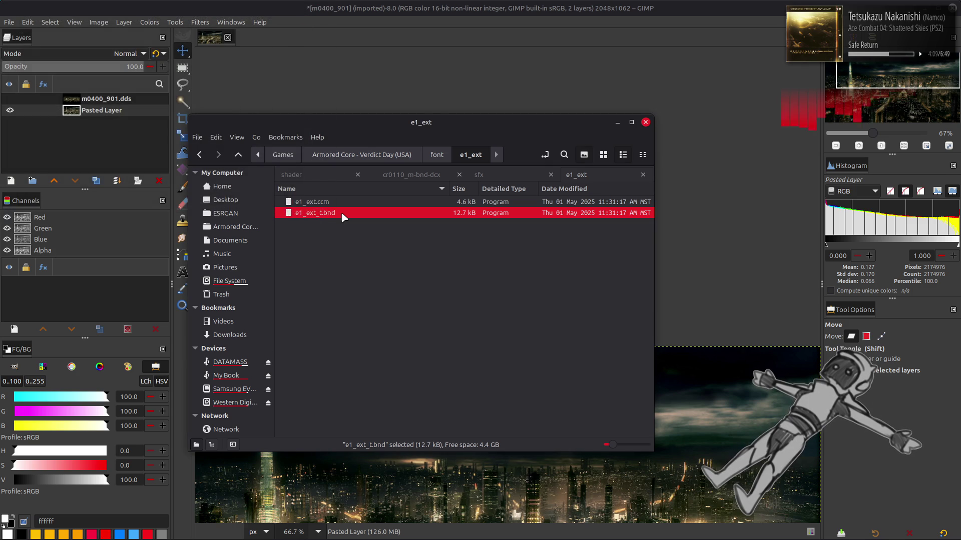
double_click(348, 205)
double_click(347, 205)
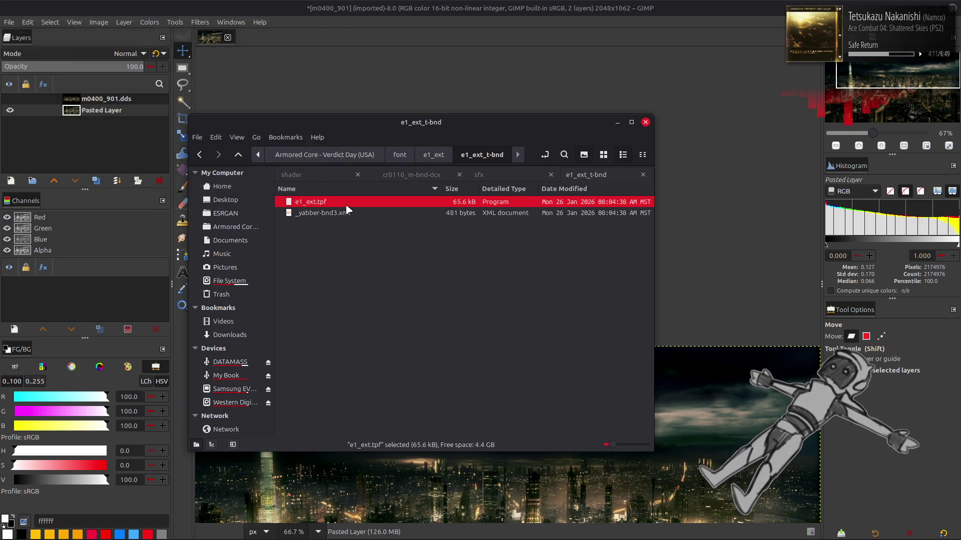
double_click(348, 205)
Step: Open e1_ext_0000.dds in GIMP and remove its transparency to show the glyphs on black
double_click(356, 208)
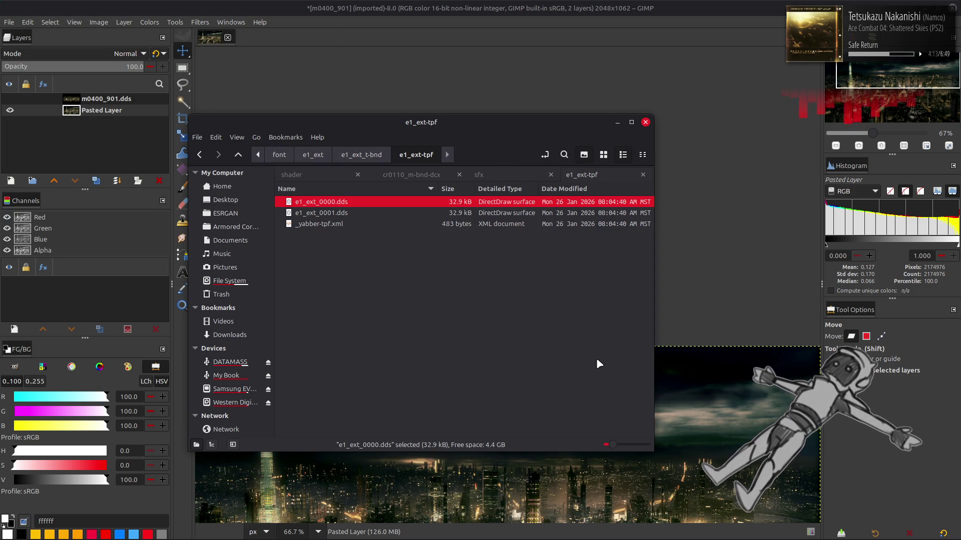
click(547, 307)
key(ctrl+shift+f)
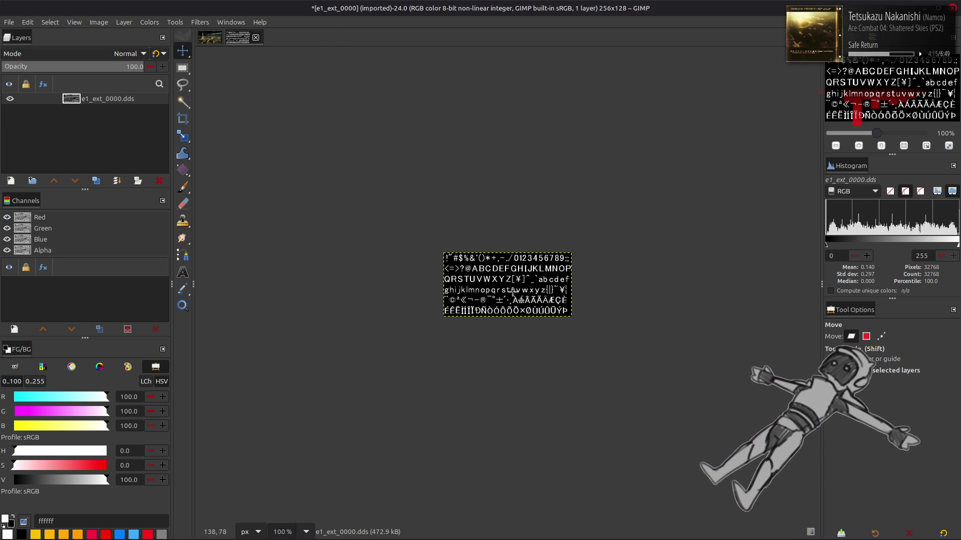
Step: View e1_ext_0000 at 400%, then close it without saving
key(3)
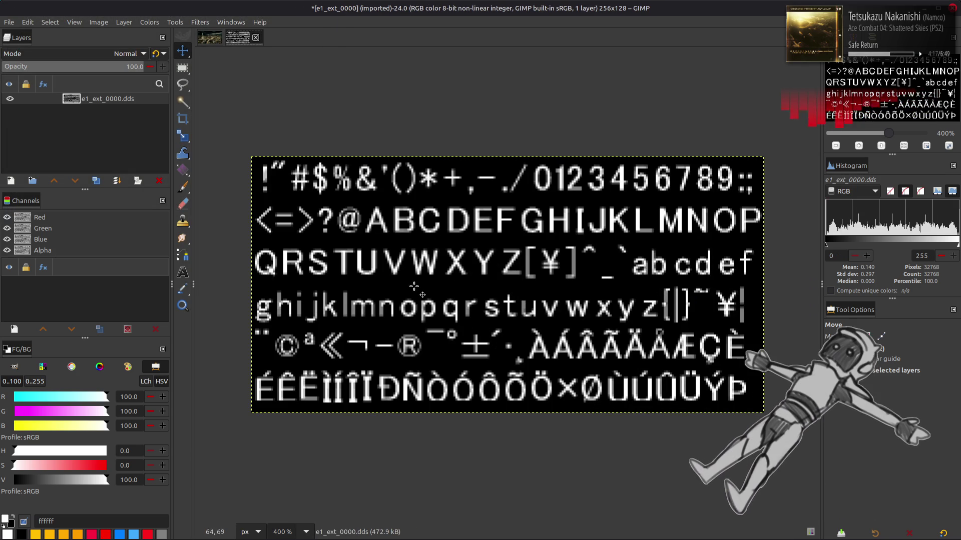
click(255, 37)
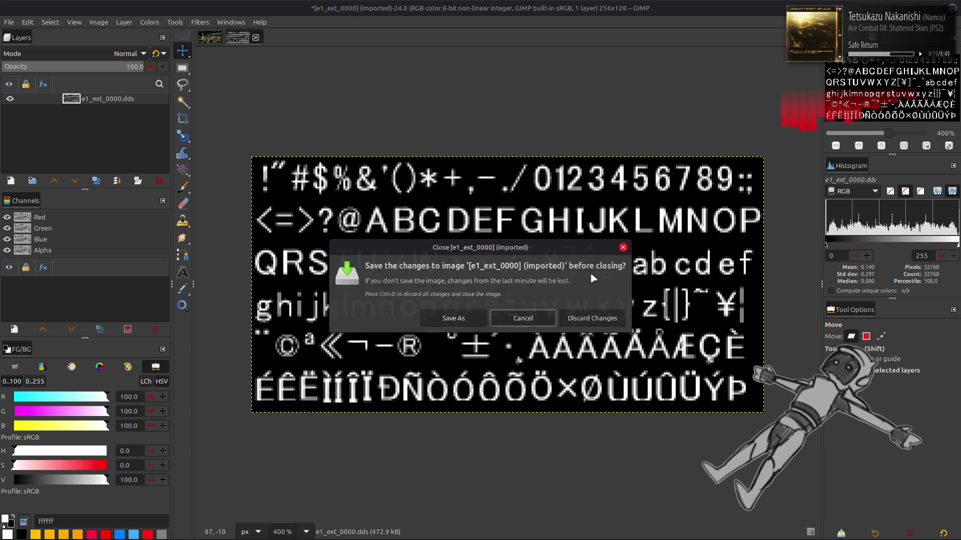
click(522, 319)
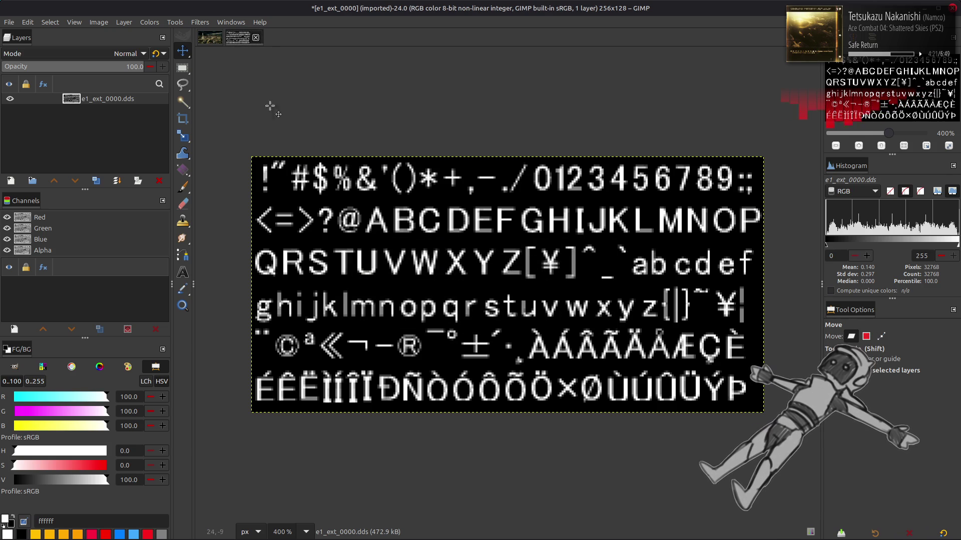
click(255, 38)
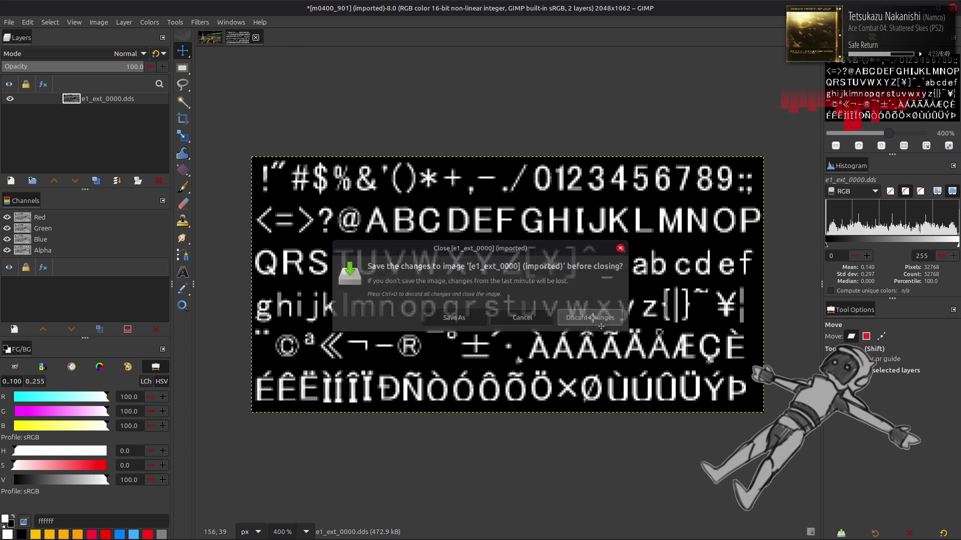
click(592, 318)
Step: Load e1_ext_0001.dds in GIMP, flatten it onto black and zoom to 400%
key(alt+Tab)
click(342, 214)
double_click(342, 216)
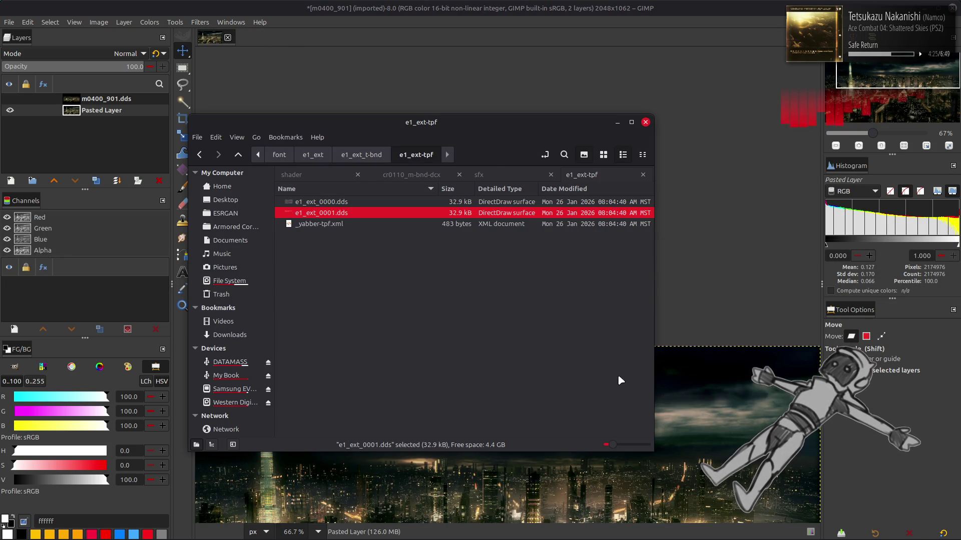
click(548, 306)
key(ctrl+m)
key(3)
Step: Close e1_ext_0001 without saving and return to the e1_ext folder in Nemo
click(256, 37)
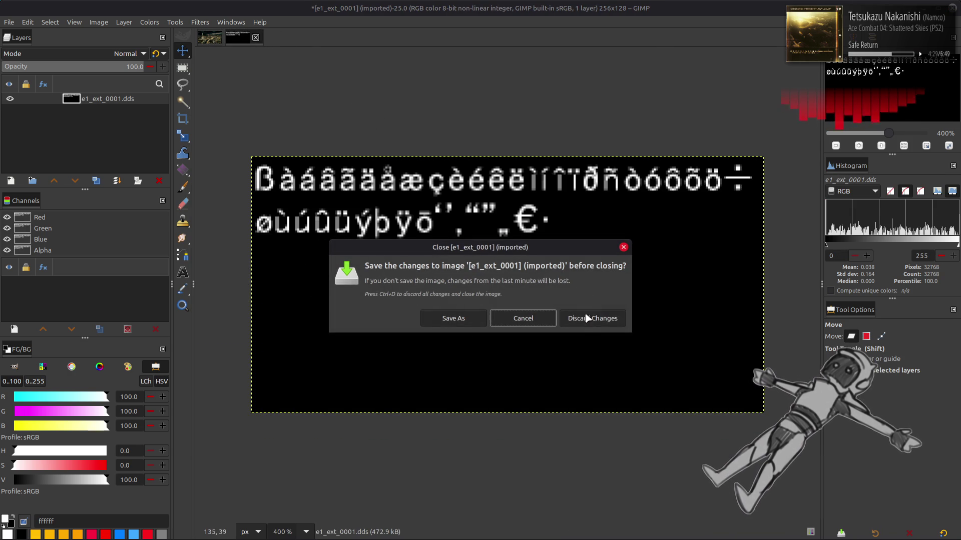
click(593, 319)
key(alt+Tab)
key(alt+Up)
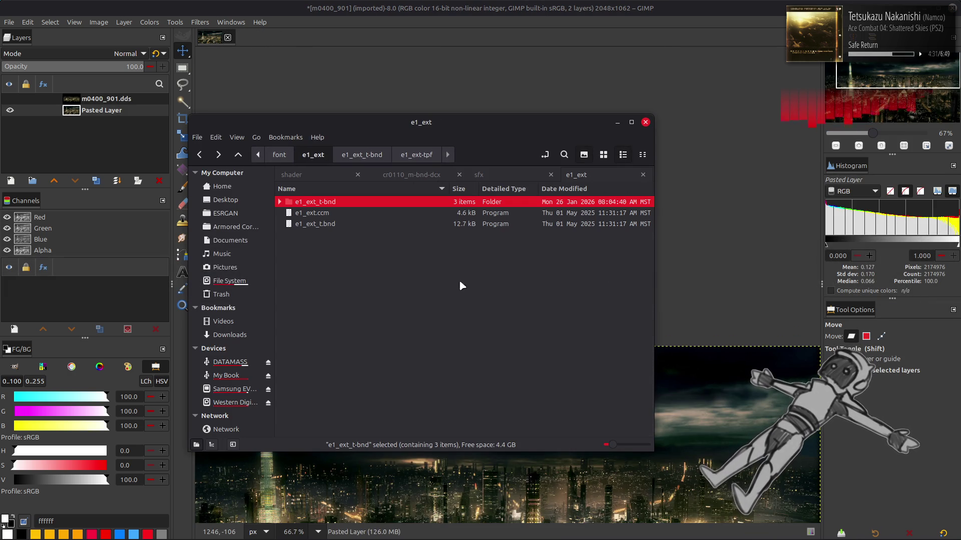
Step: Go into the e2 font folder and unpack e2_t.bnd into a new e2_t-bnd folder
key(alt+Up)
double_click(344, 234)
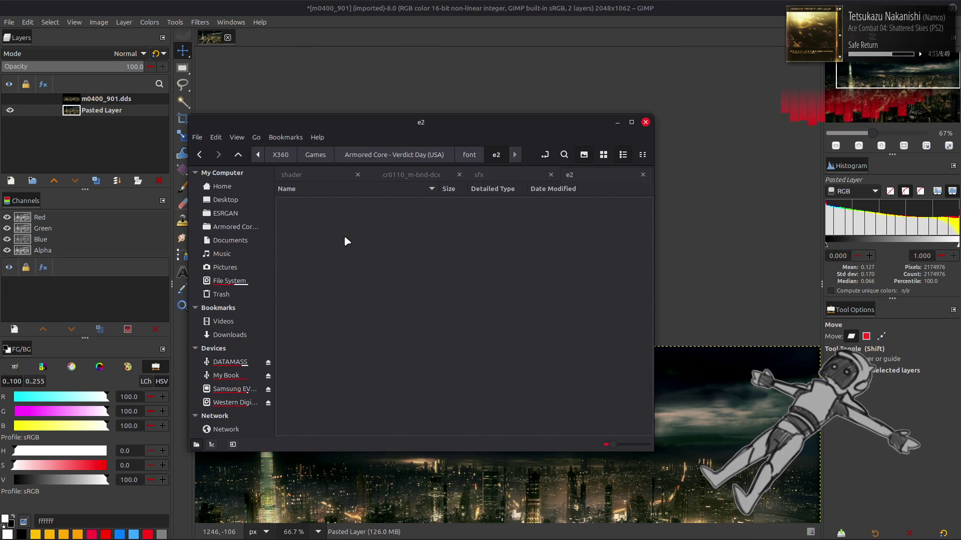
click(341, 203)
click(336, 215)
double_click(337, 214)
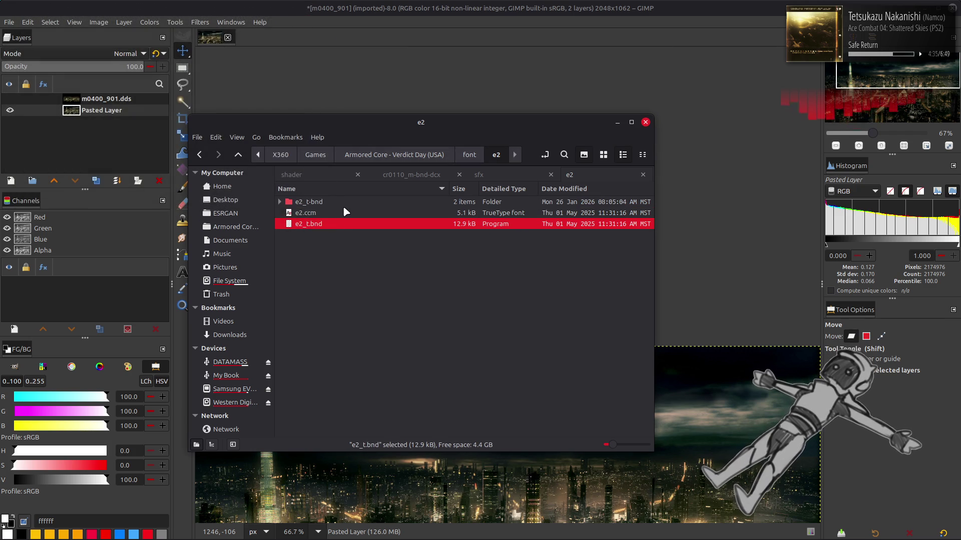
double_click(341, 203)
Step: Return to the e2 folder and select e2.ccm
key(alt+Left)
click(340, 213)
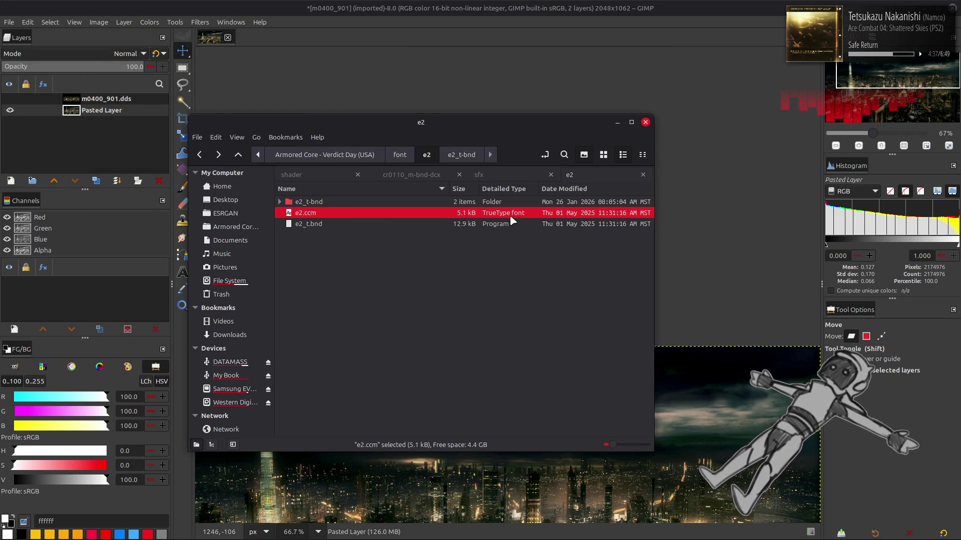
click(249, 528)
click(229, 528)
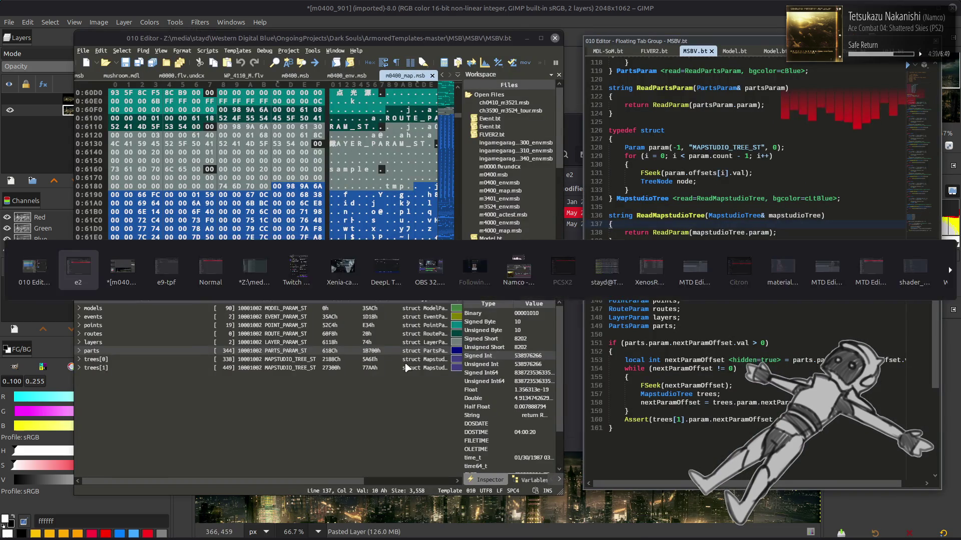
Step: Load e2.ccm into 010 Editor and open the CCM1.bt template from SoulsTemplates-master
drag(321, 216, 157, 250)
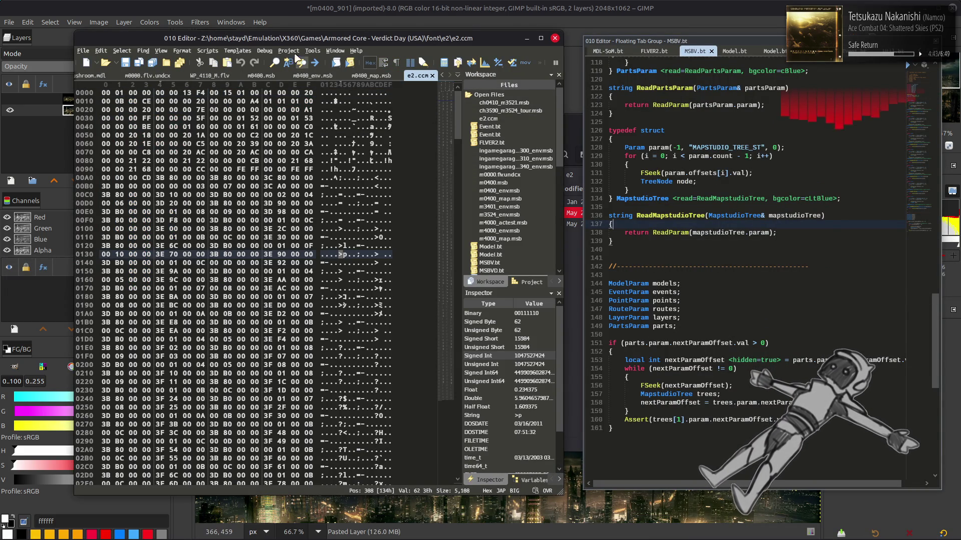
click(237, 50)
click(266, 73)
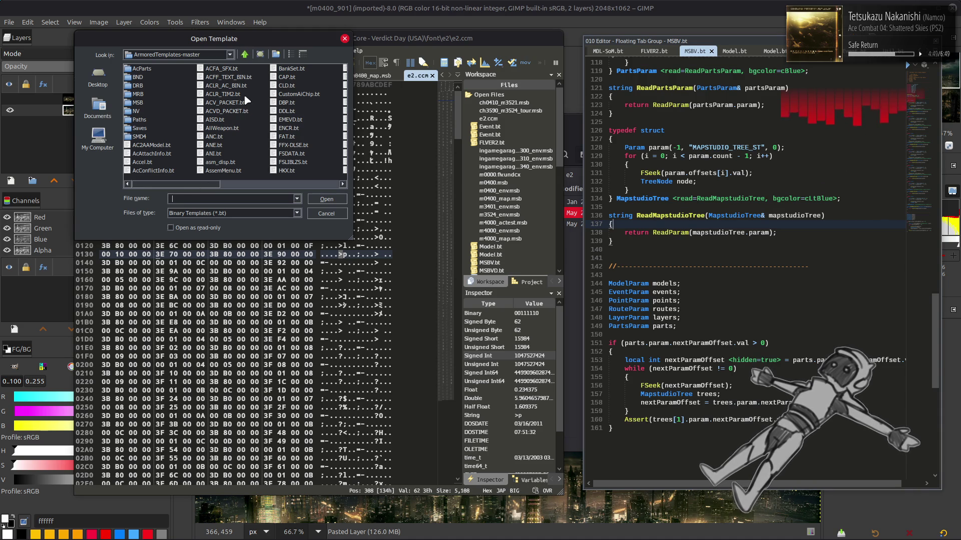
click(244, 54)
drag(175, 185, 333, 189)
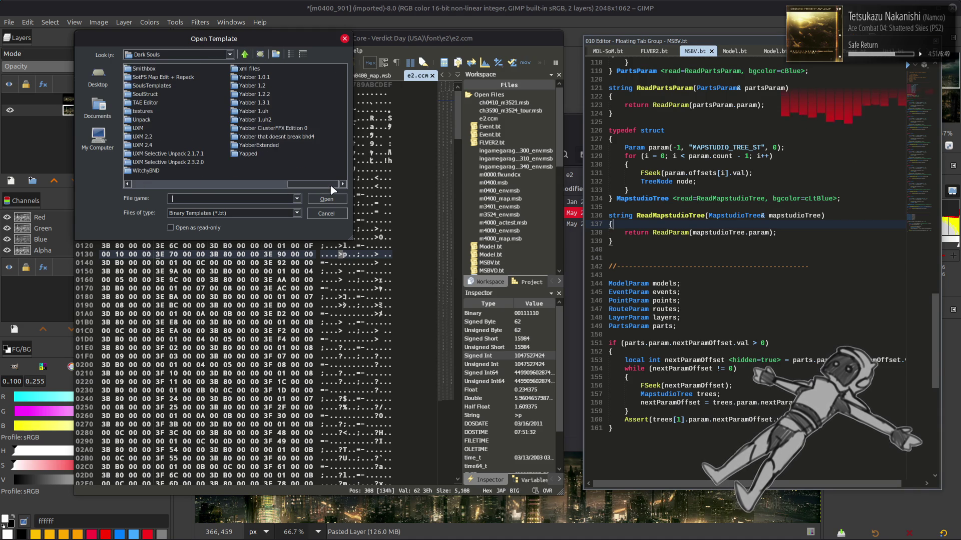
double_click(152, 86)
double_click(162, 69)
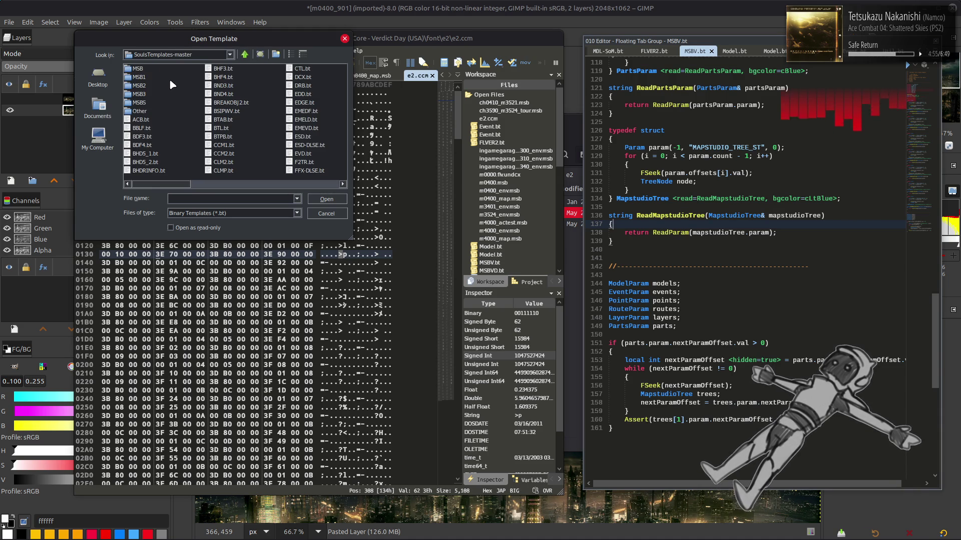
click(227, 156)
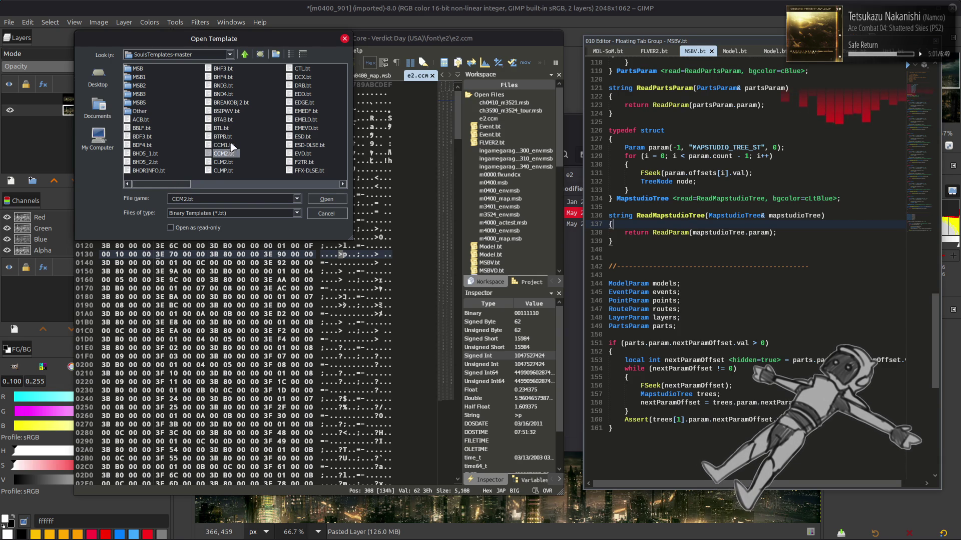
double_click(229, 145)
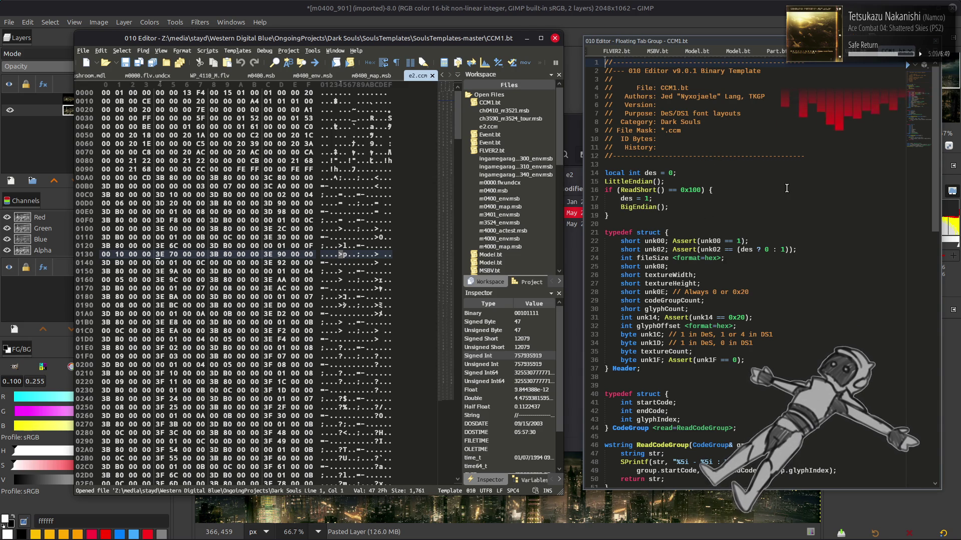
Step: Run CCM1.bt on e2.ccm and expand the header, showing a 256×256 texture and 206 glyphs
click(917, 66)
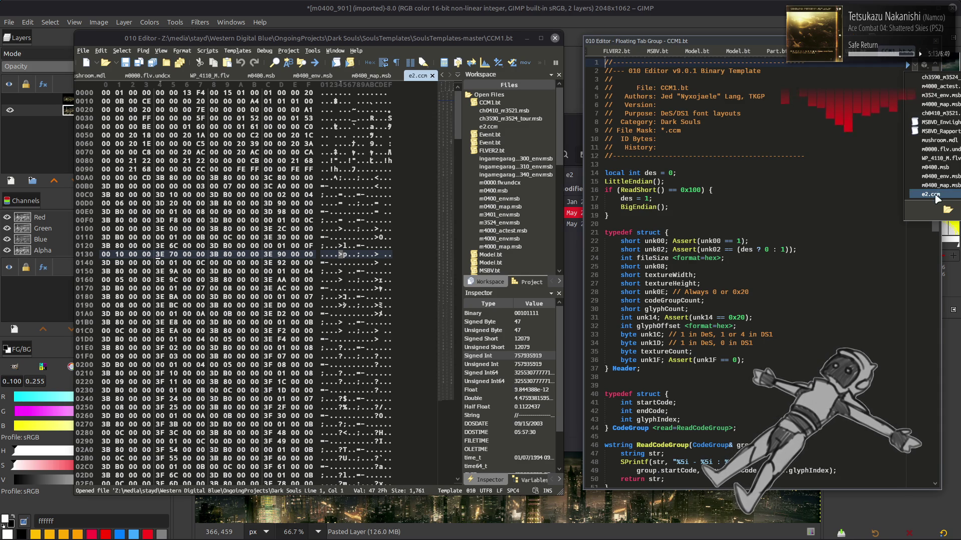
key(F5)
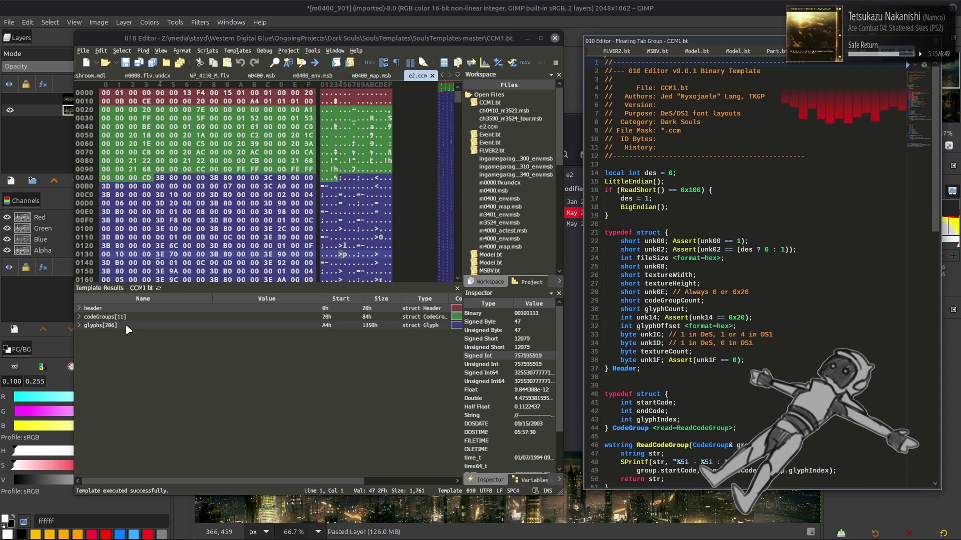
click(80, 309)
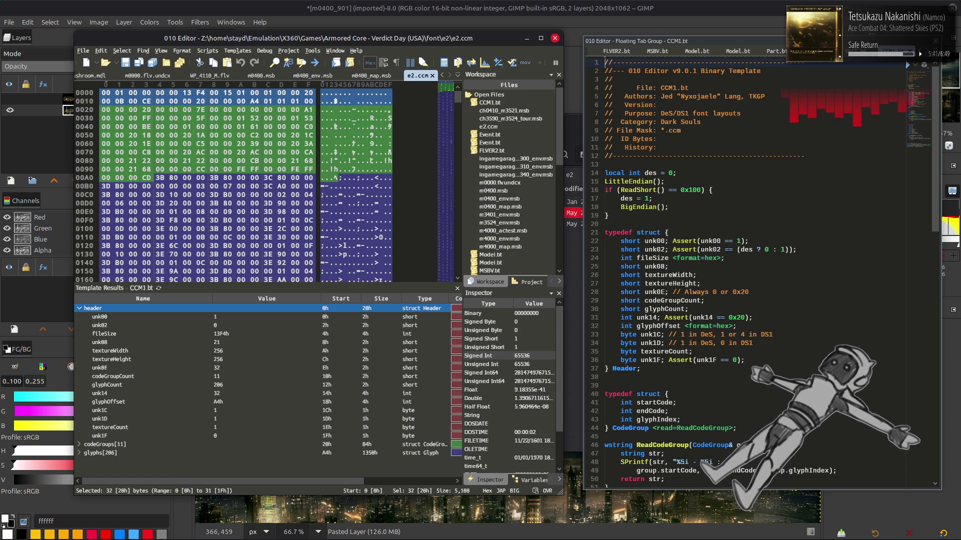
Step: Select the header's unk0E field to highlight its bytes at offset 0Eh
click(145, 367)
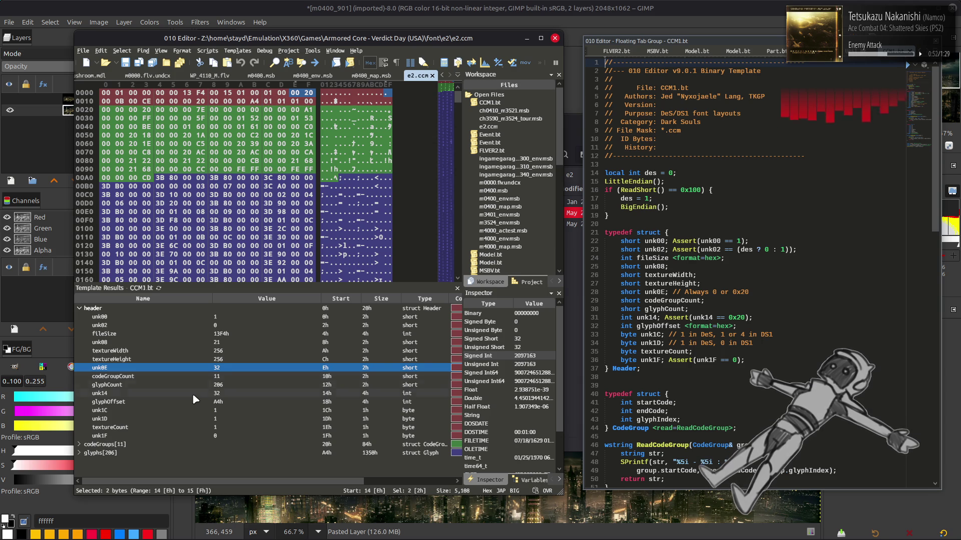
Step: Compare the unk1C, glyphOffset (A4h) and unk14 header fields with their hex bytes
click(240, 411)
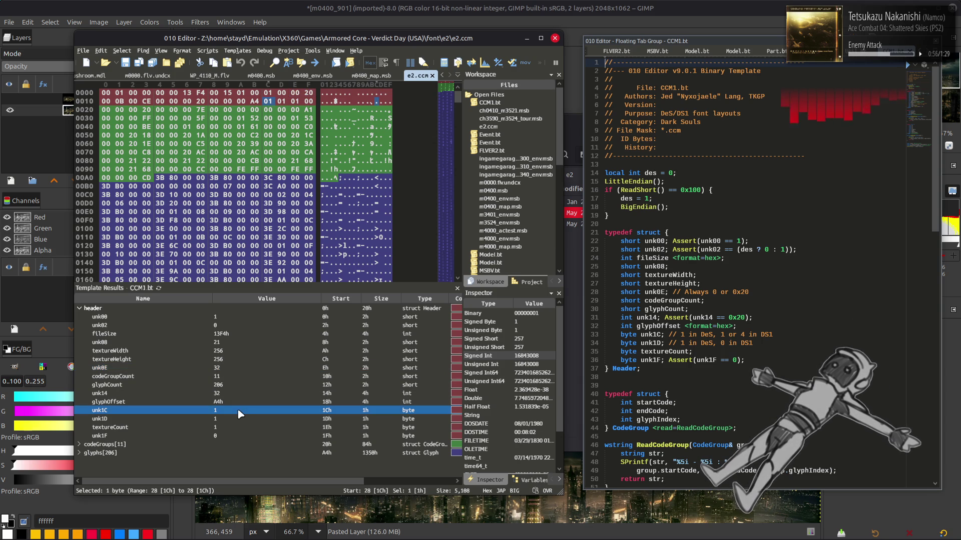
click(248, 403)
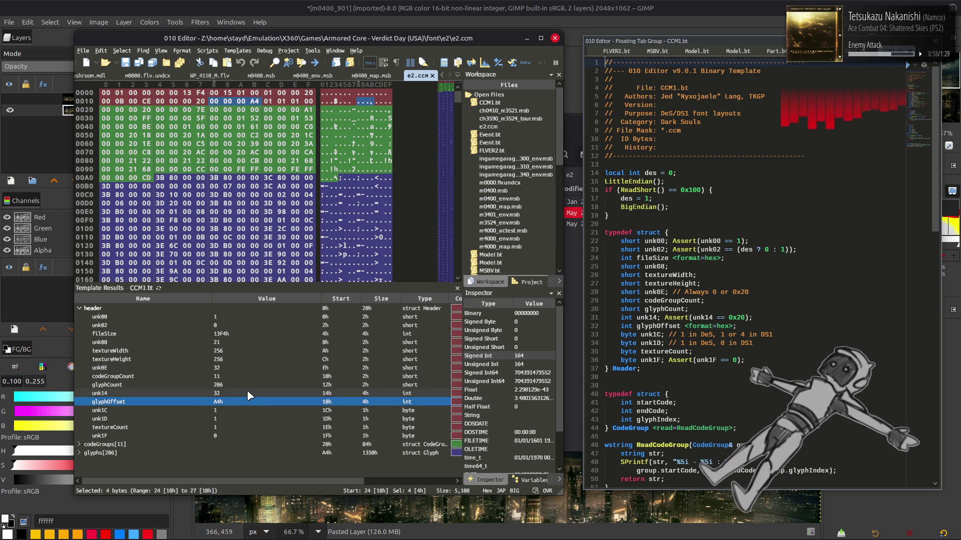
click(249, 395)
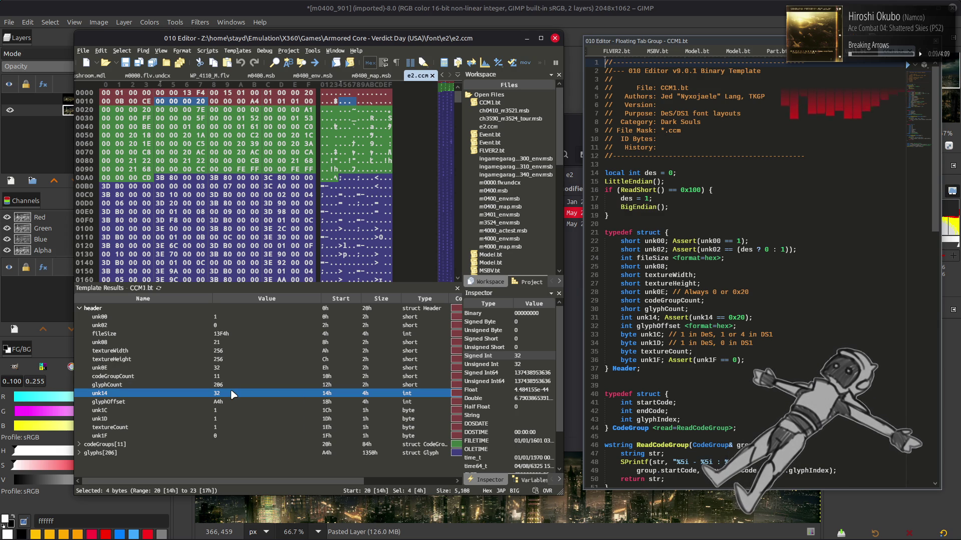
Step: Expand the 11 code groups, the 206-glyph list and the first glyph entry
click(77, 444)
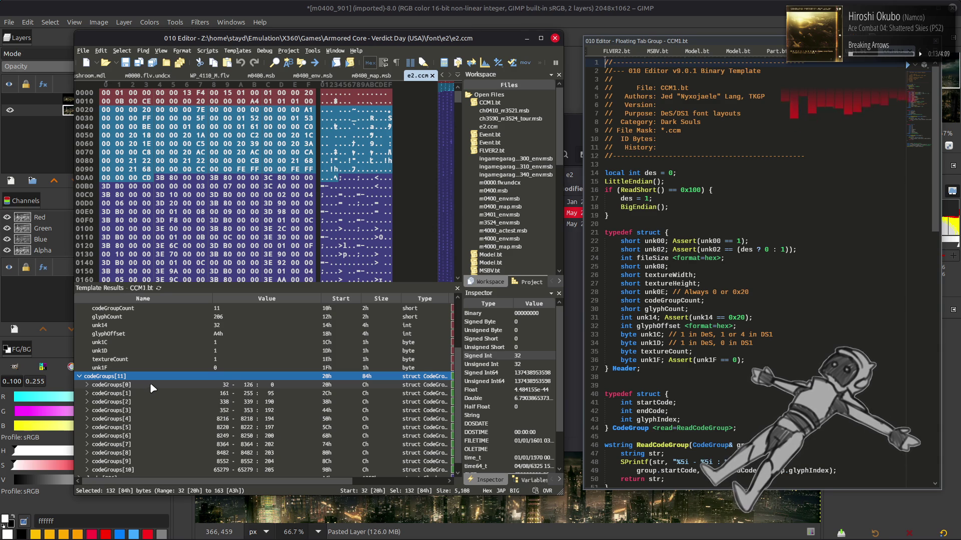
click(79, 474)
click(100, 470)
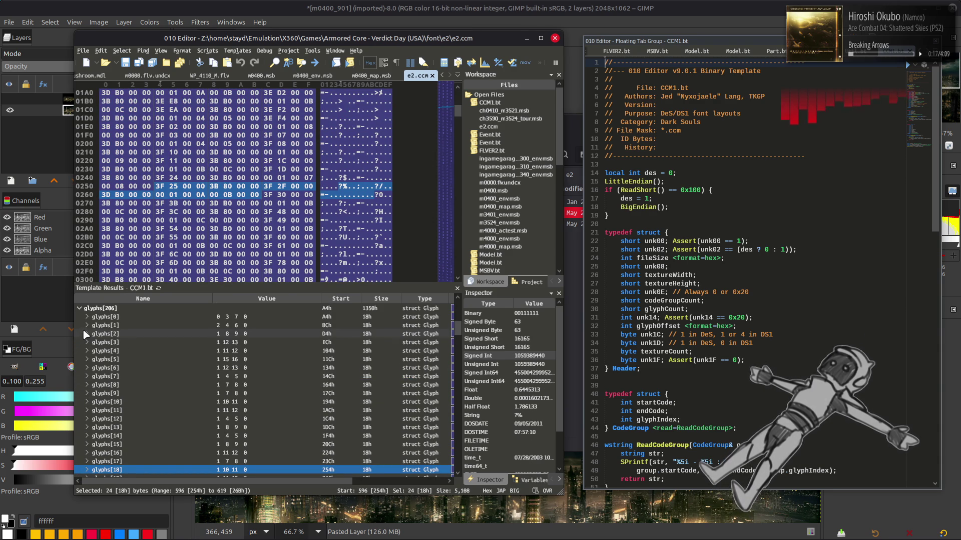
click(88, 317)
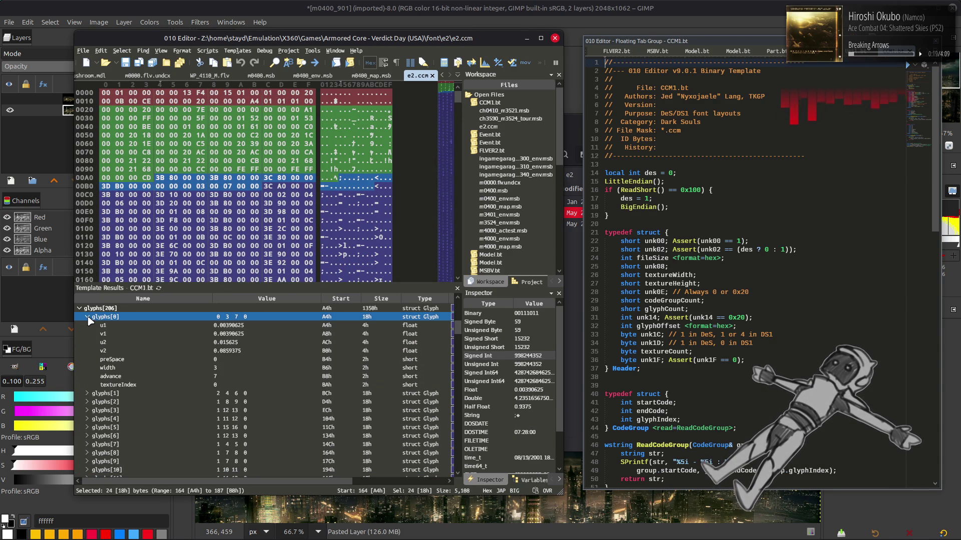
Step: Inspect glyphs[0]'s preSpace, width and advance values, then expand glyphs[1]
click(222, 360)
click(223, 369)
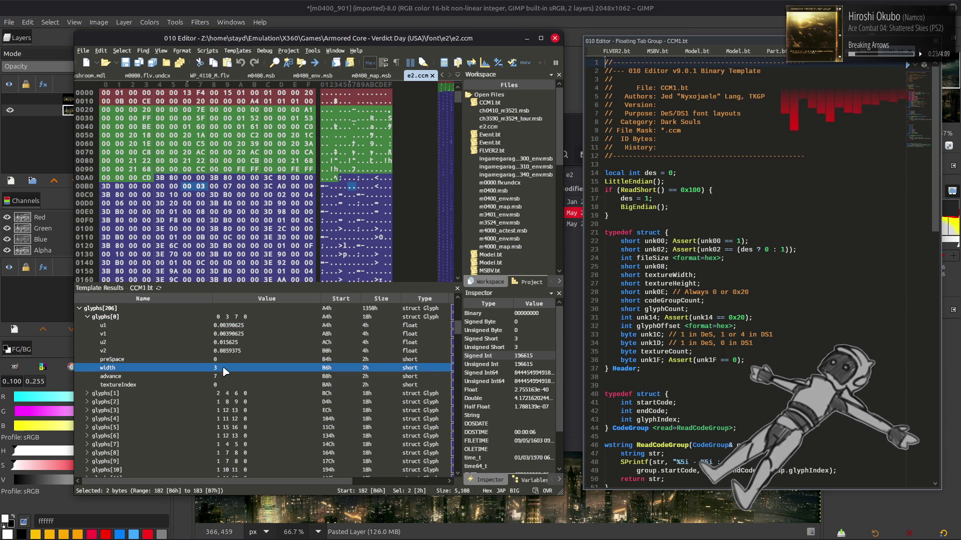
click(223, 376)
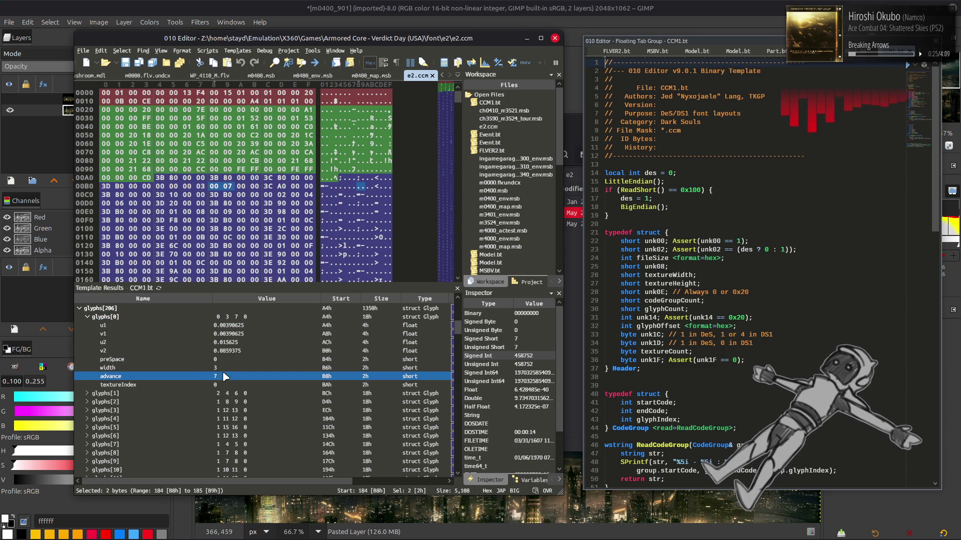
click(88, 394)
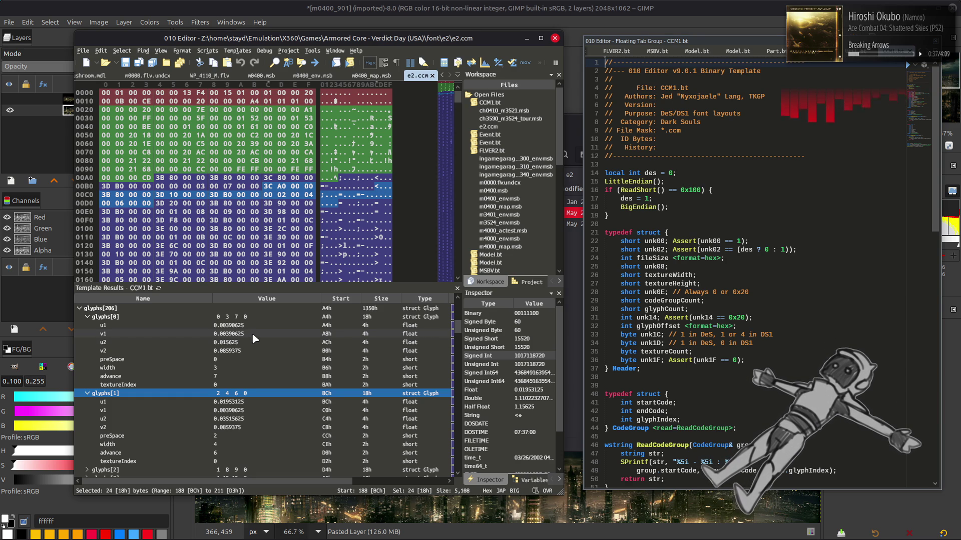
scroll(255, 340, up, 10)
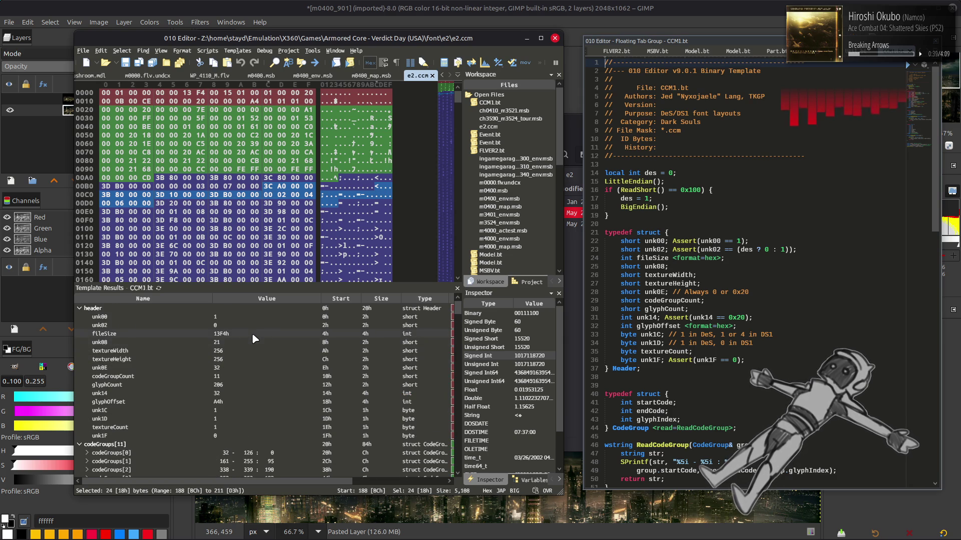
key(alt+Tab)
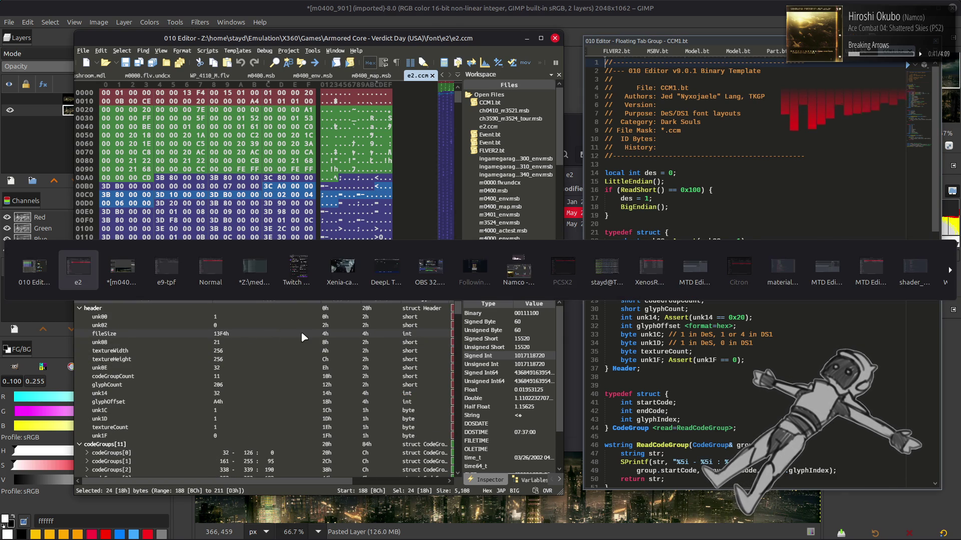
Step: Go into the e3 font folder and unpack the e3_t.bnd archive
key(BackSpace)
double_click(350, 254)
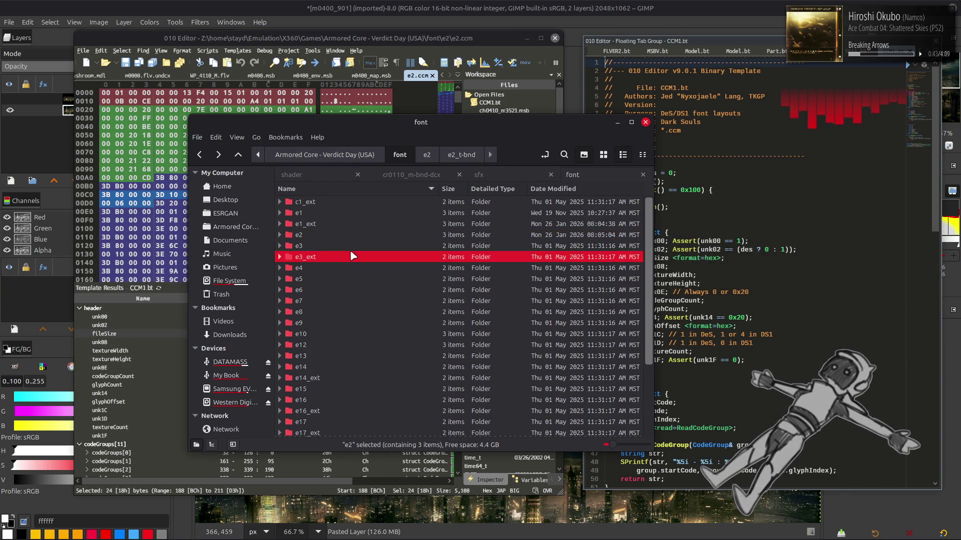
key(BackSpace)
double_click(338, 245)
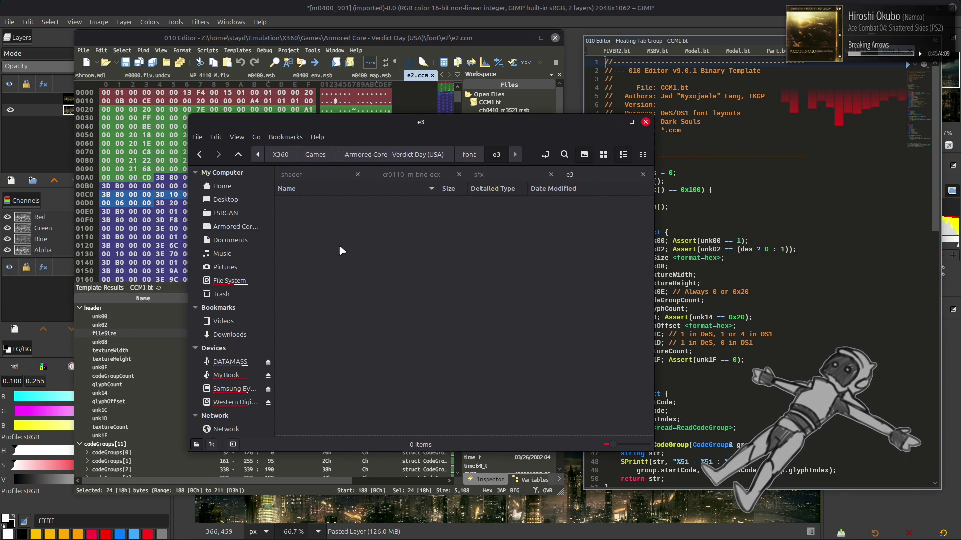
click(338, 212)
double_click(338, 213)
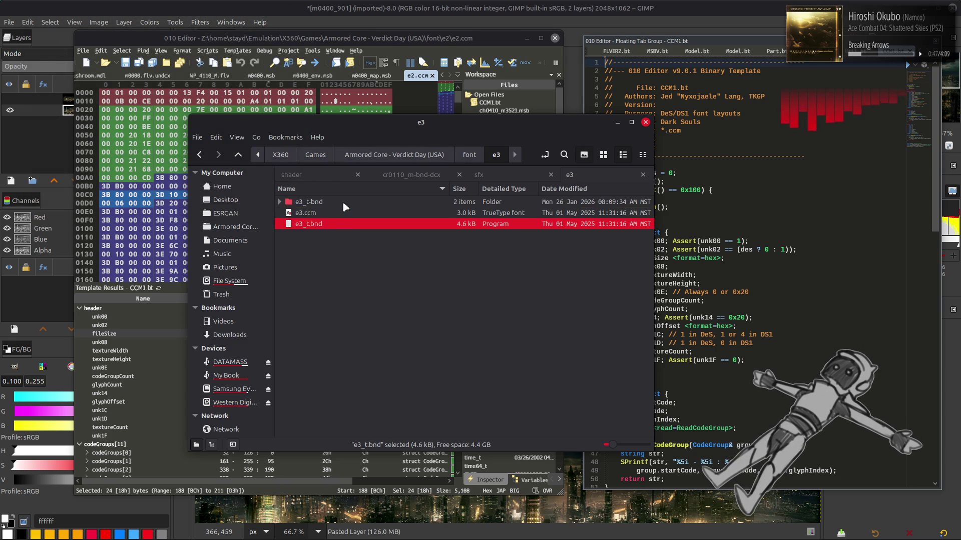
Step: Unpack e3.tpf from e3_t-bnd and open e3_0000.dds in GIMP
double_click(342, 201)
double_click(342, 201)
double_click(344, 212)
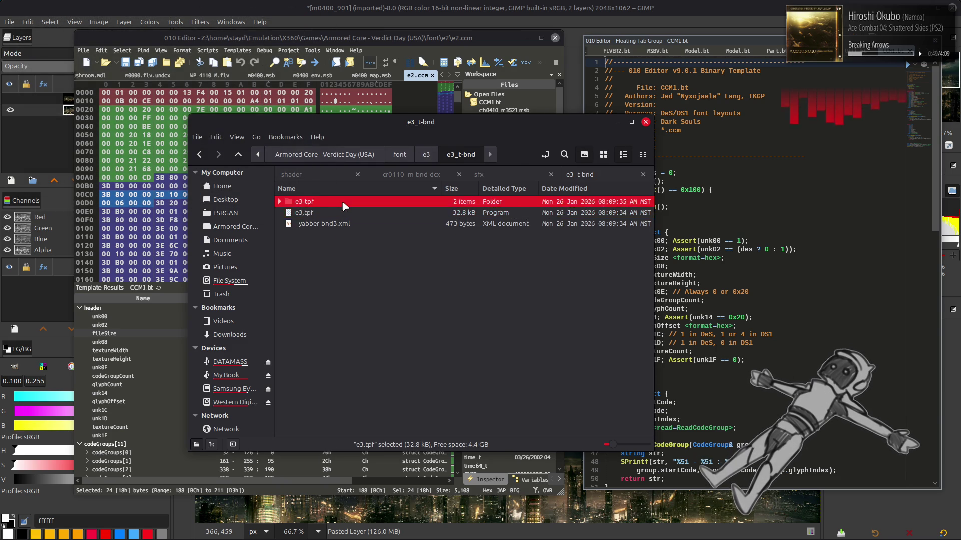
click(344, 201)
key(Return)
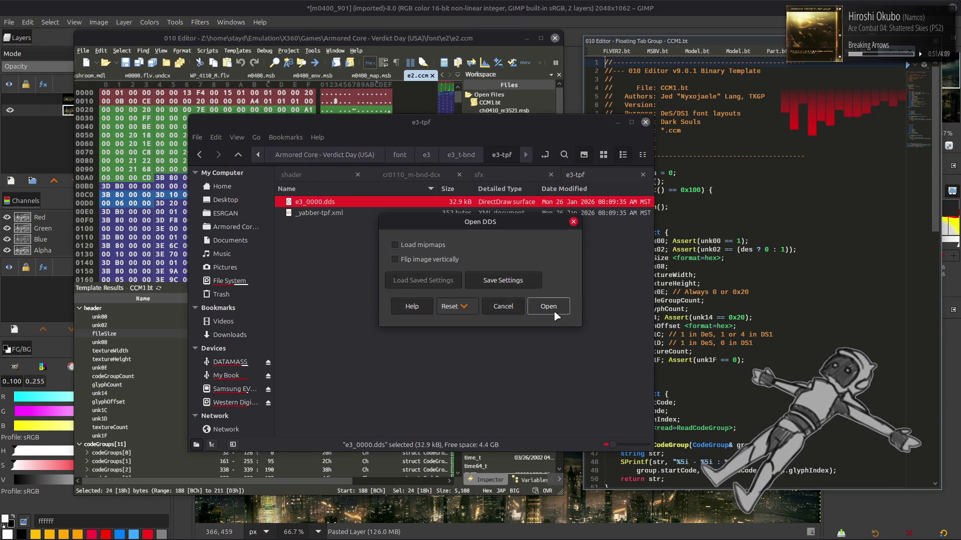
key(Return)
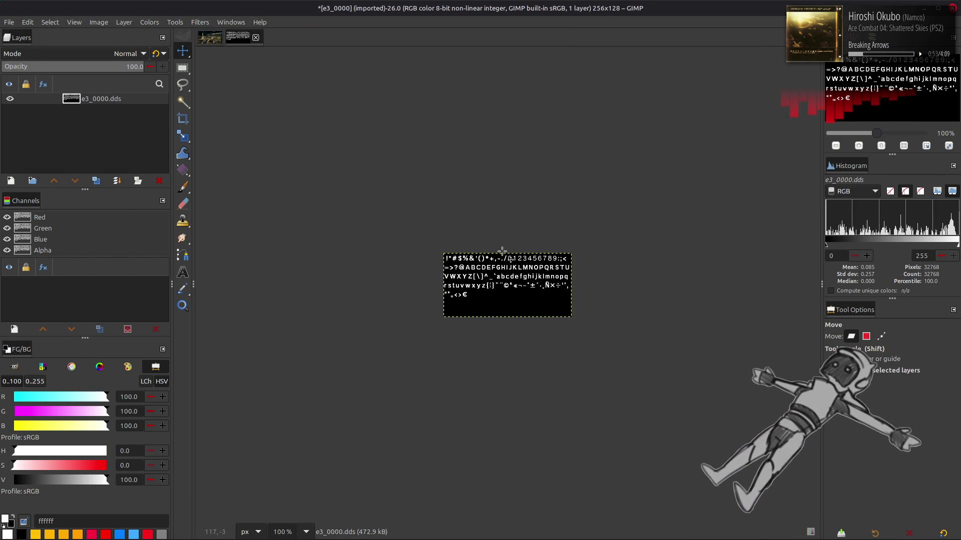
Step: View the e3_0000 glyph atlas enlarged on black, then close it discarding changes
key(plus)
key(plus)
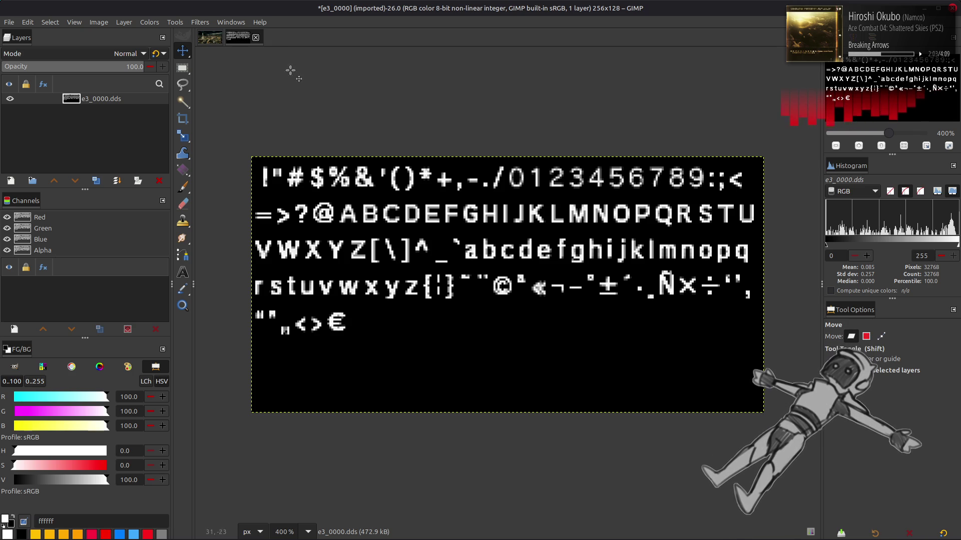
click(256, 37)
click(602, 316)
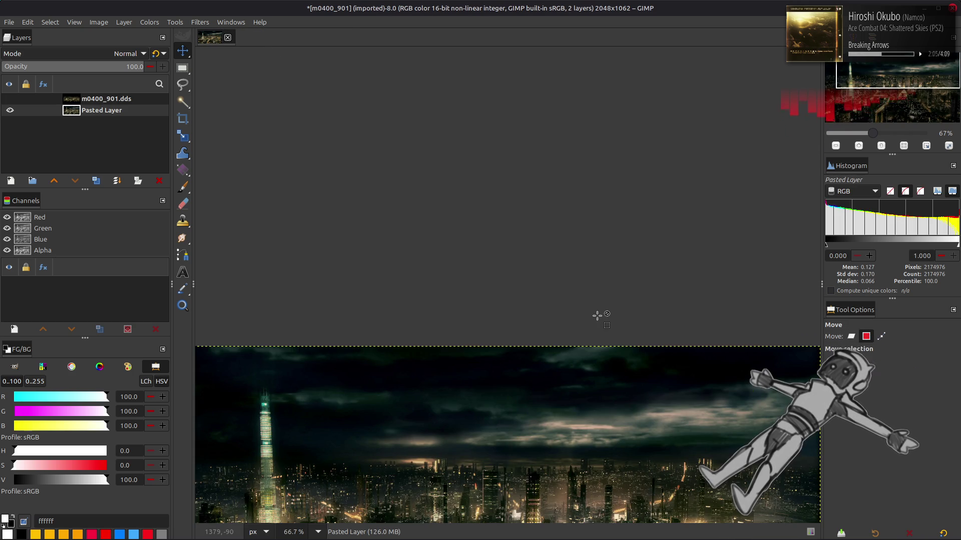
Step: Back in Nemo, open the e3_ext folder and try unpacking e3_ext.ccm, dismissing the error
key(alt+Tab)
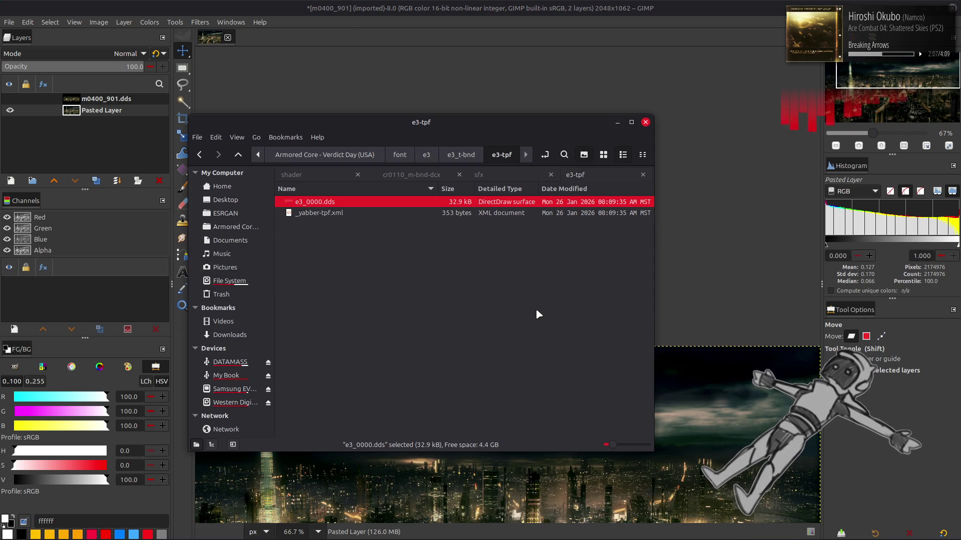
key(BackSpace)
key(BackSpace)
key(BackSpace)
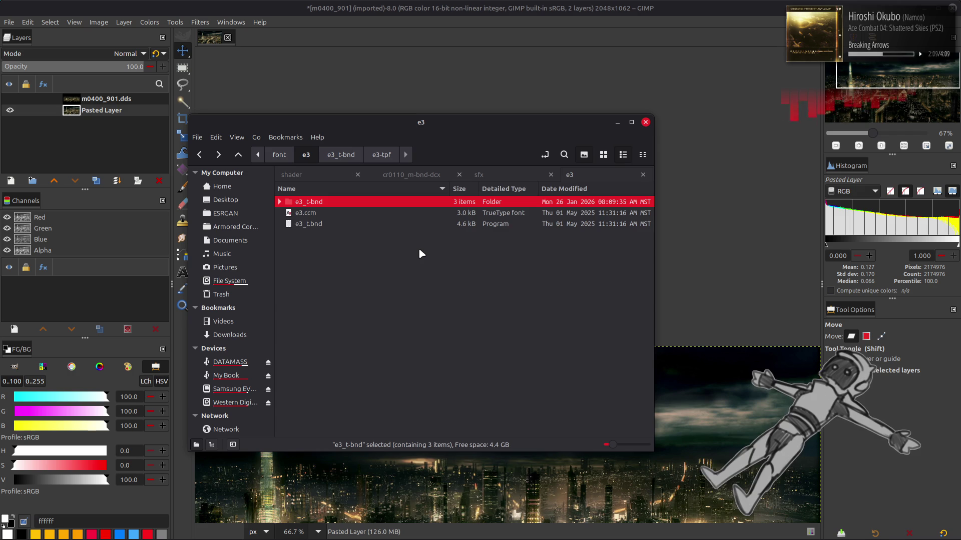
double_click(321, 257)
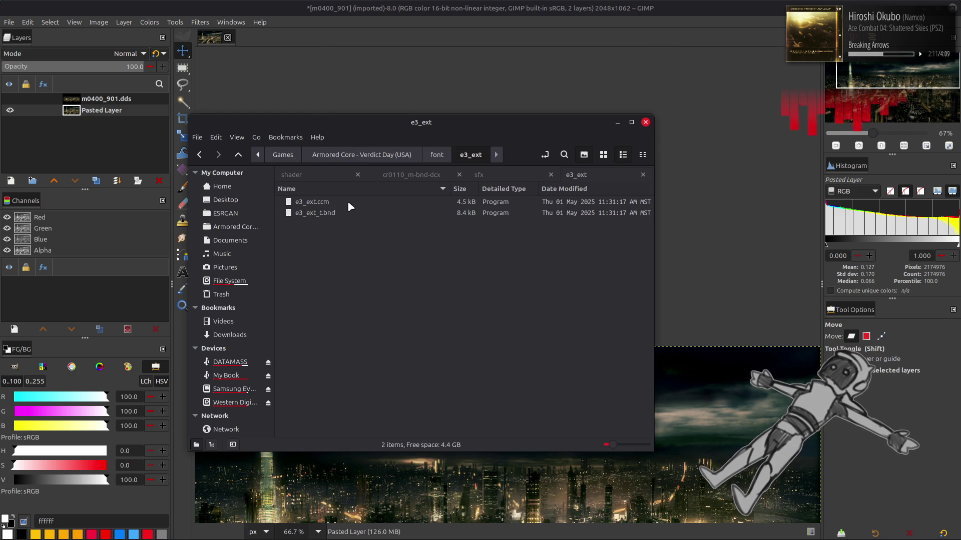
click(347, 202)
double_click(347, 201)
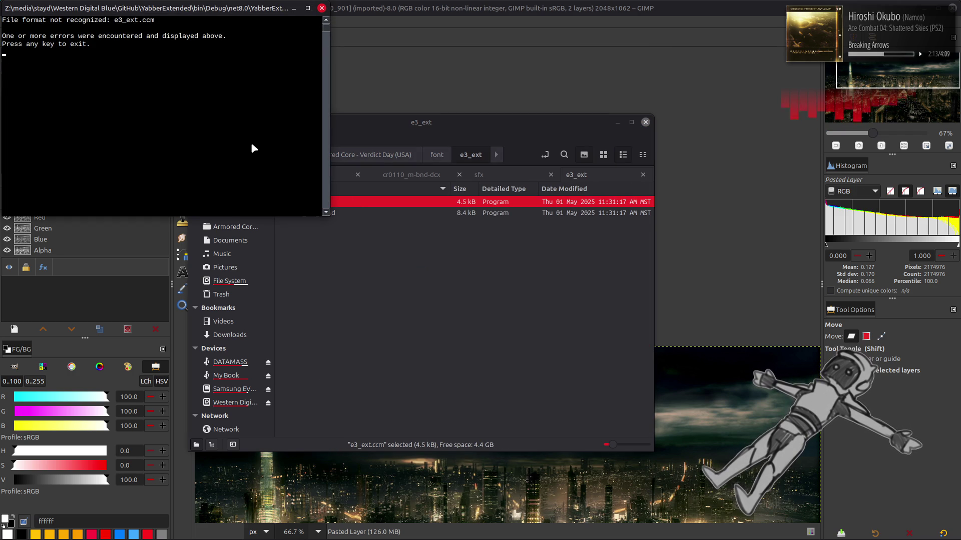
key(Return)
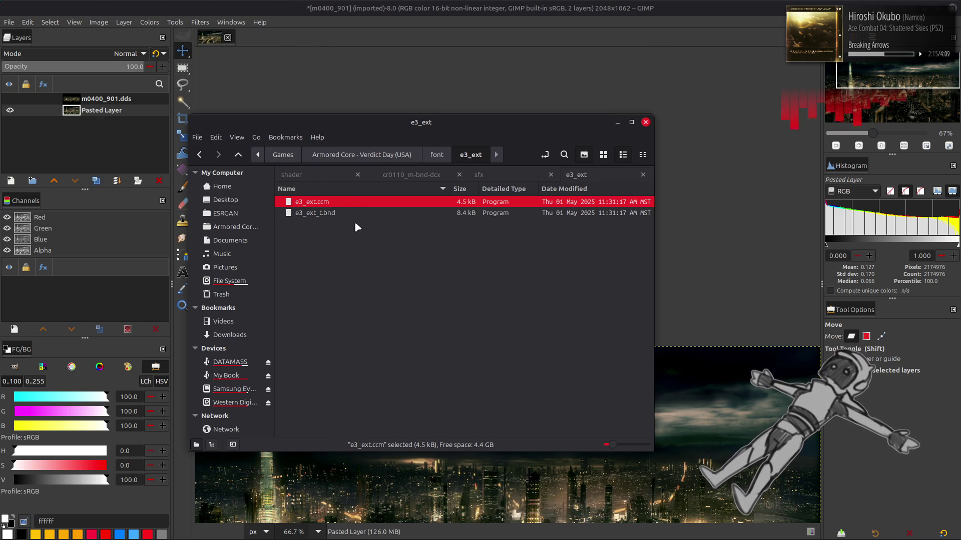
Step: Unpack e3_ext_t.bnd and e3_ext.tpf, then open e3_ext_0000.dds in GIMP at 400% zoom
double_click(350, 213)
double_click(353, 201)
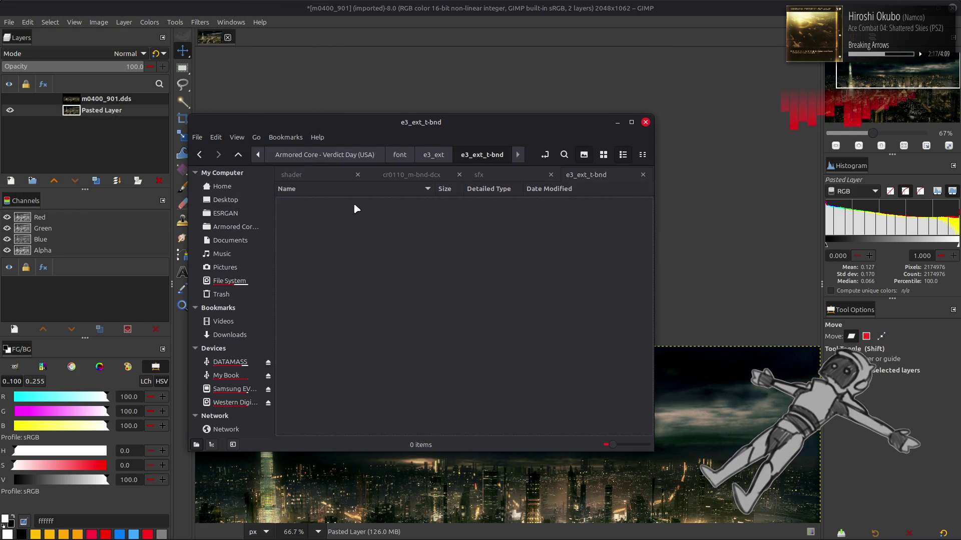
double_click(353, 202)
double_click(354, 204)
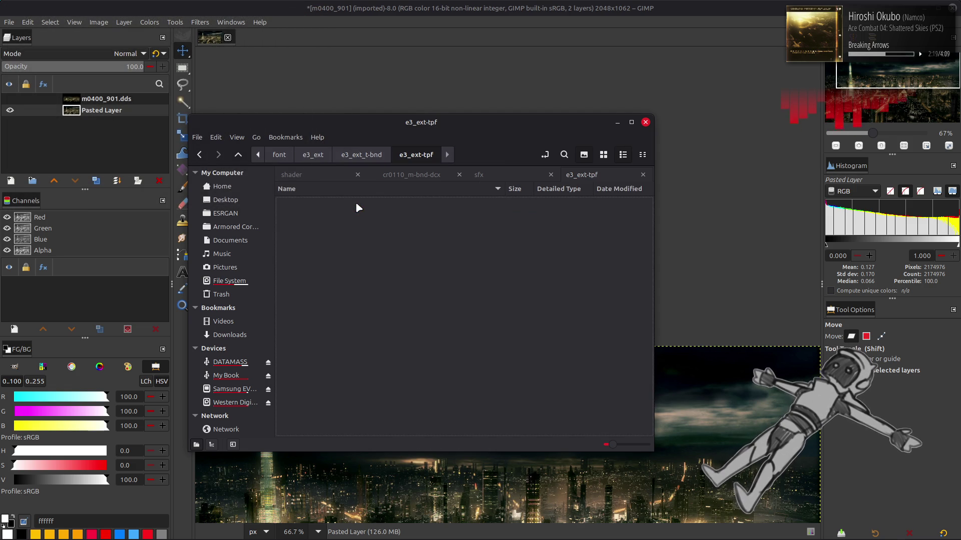
double_click(354, 202)
click(548, 307)
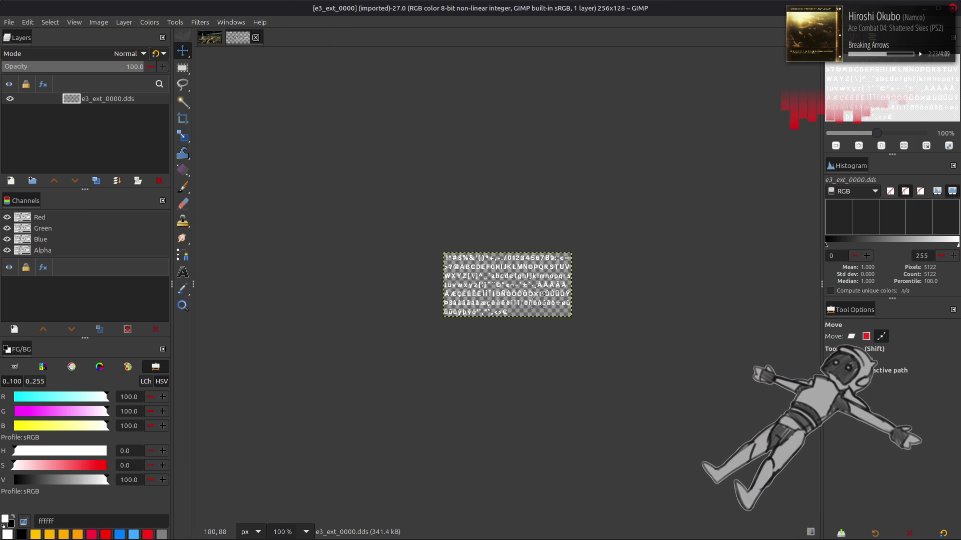
key(3)
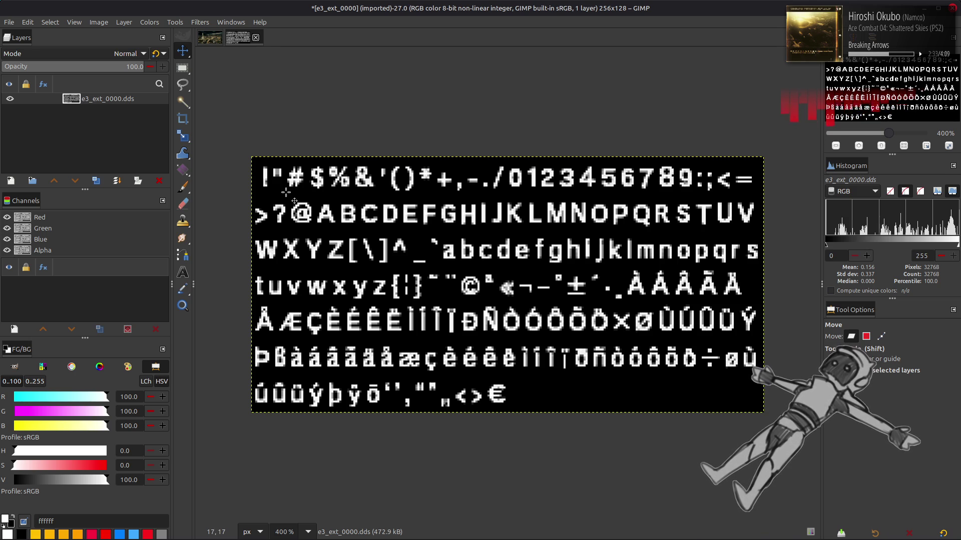
Step: Close e3_ext_0000 discarding changes, and go up a folder in Nemo
click(256, 37)
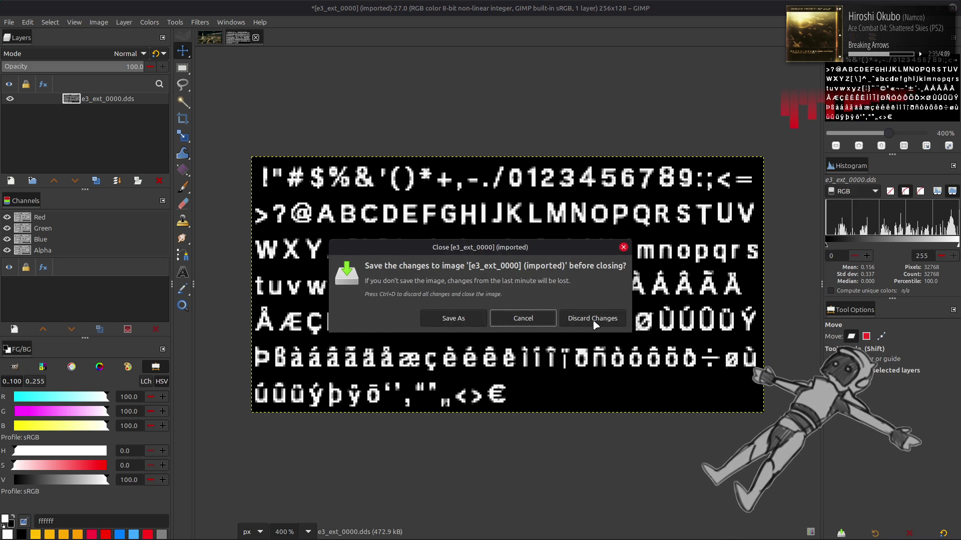
click(593, 318)
key(alt+Tab)
key(alt+Up)
key(alt+Up)
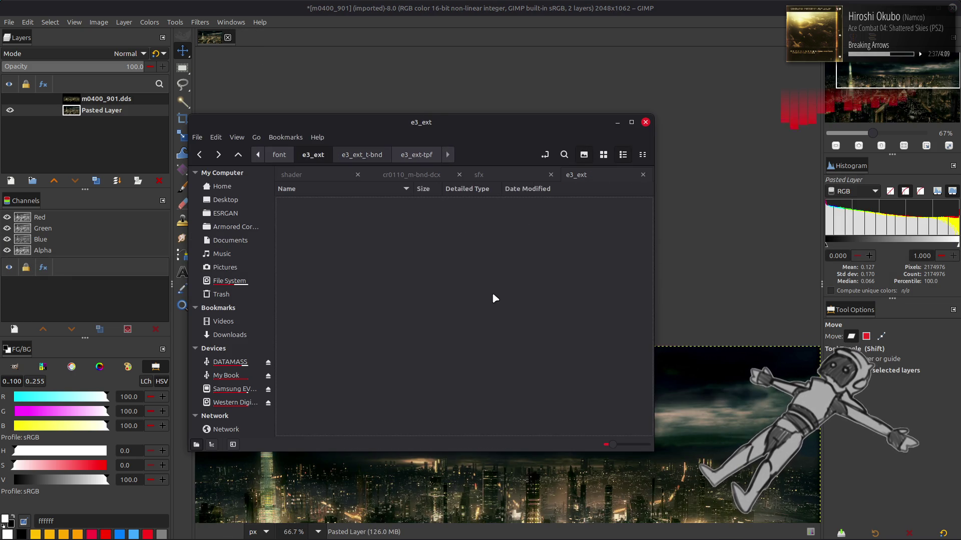
Step: Navigate into e4's unpacked e4-tpf folder and open e4_0000.dds in GIMP
key(alt+Up)
double_click(357, 269)
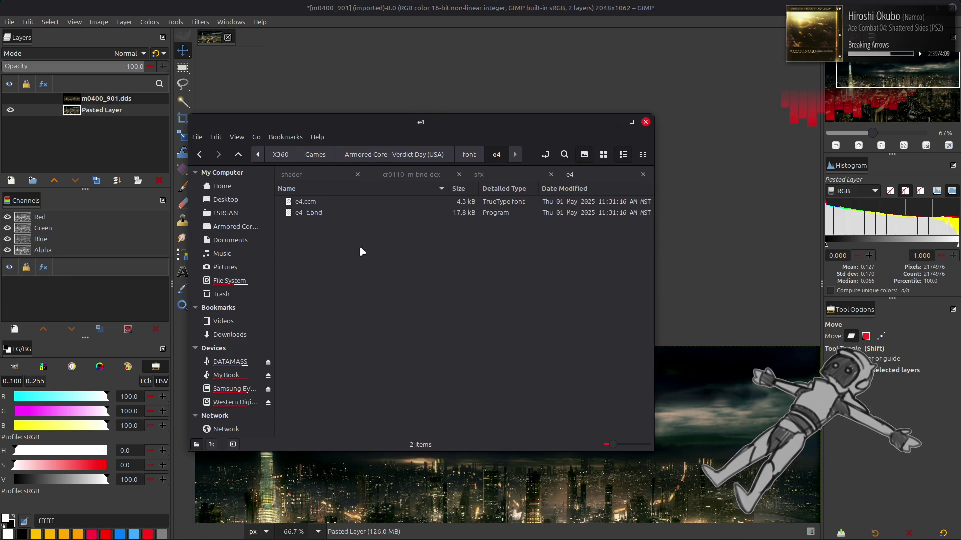
click(348, 214)
double_click(369, 201)
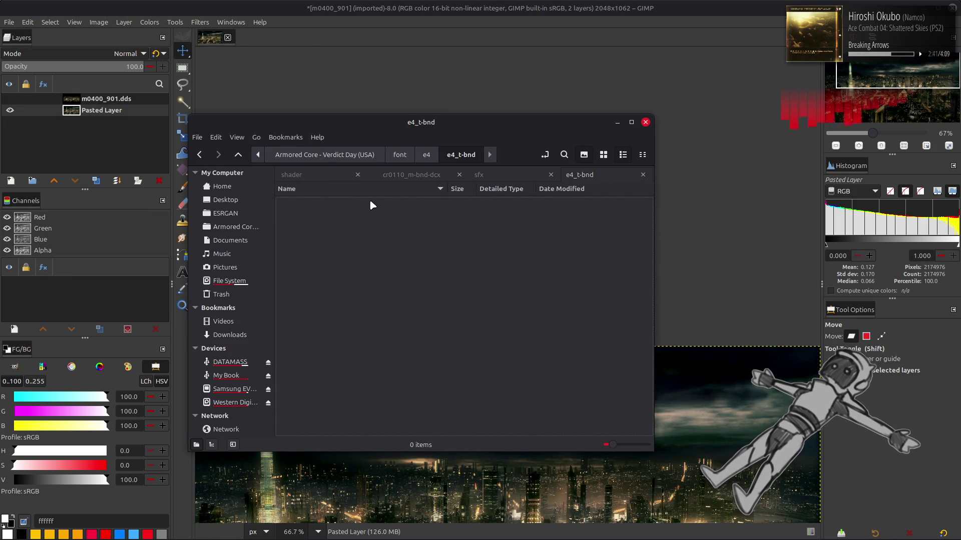
click(369, 200)
double_click(373, 202)
double_click(372, 200)
click(547, 307)
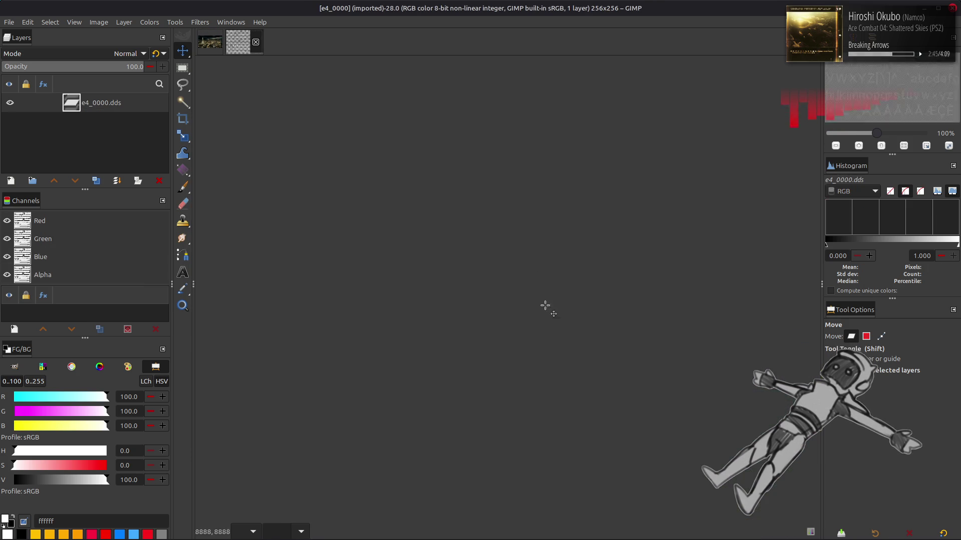
scroll(500, 284, up, 4)
scroll(500, 284, down, 2)
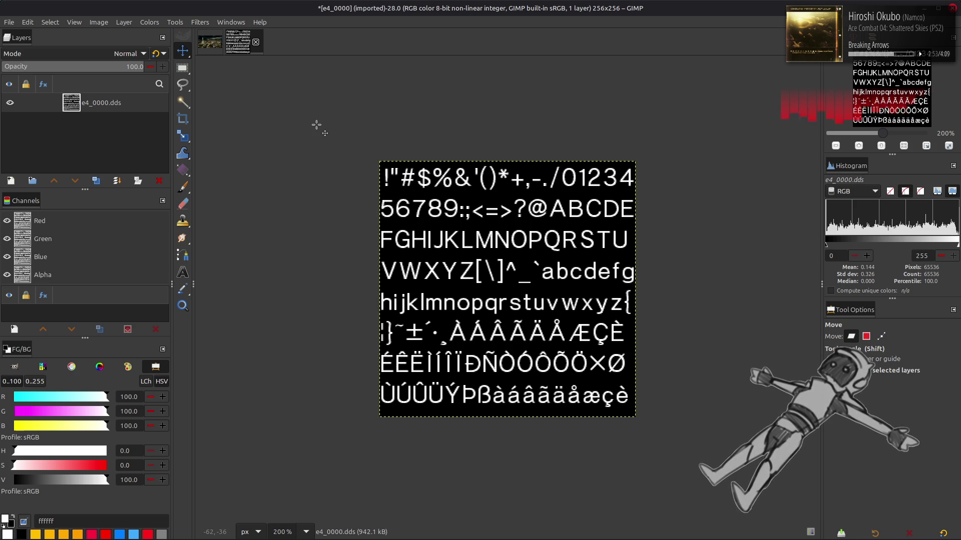
Step: Close e4_0000 unsaved, view e4_0001.dds, close it unsaved, and go up a folder
click(256, 42)
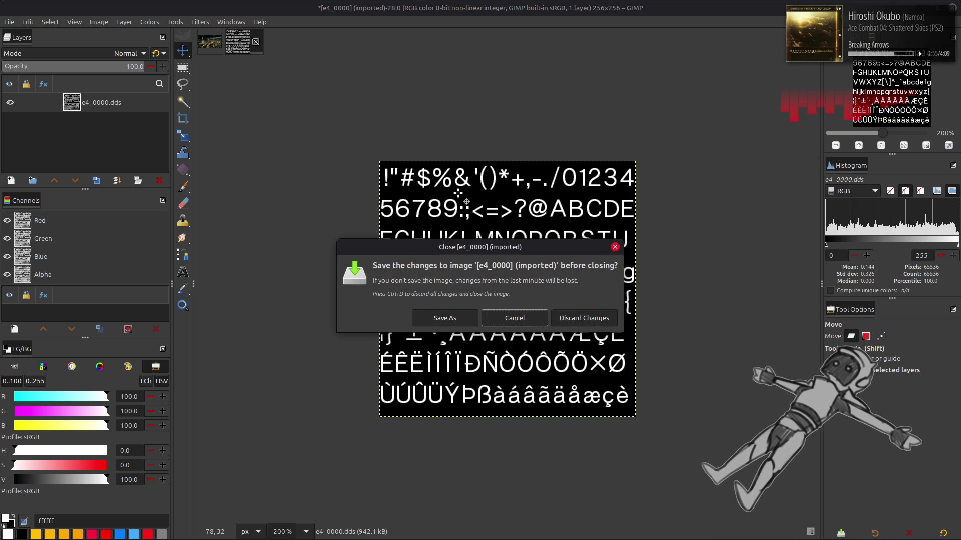
click(575, 320)
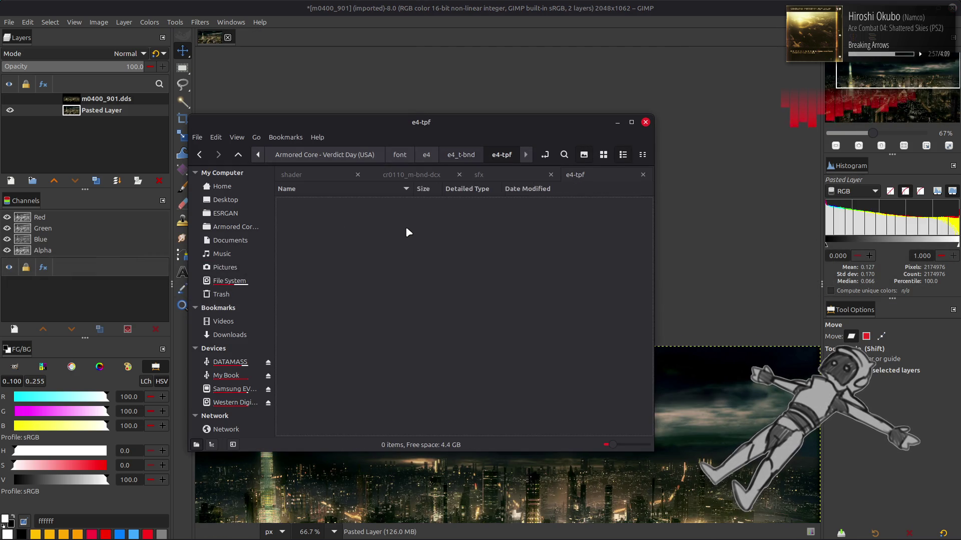
double_click(406, 214)
click(536, 298)
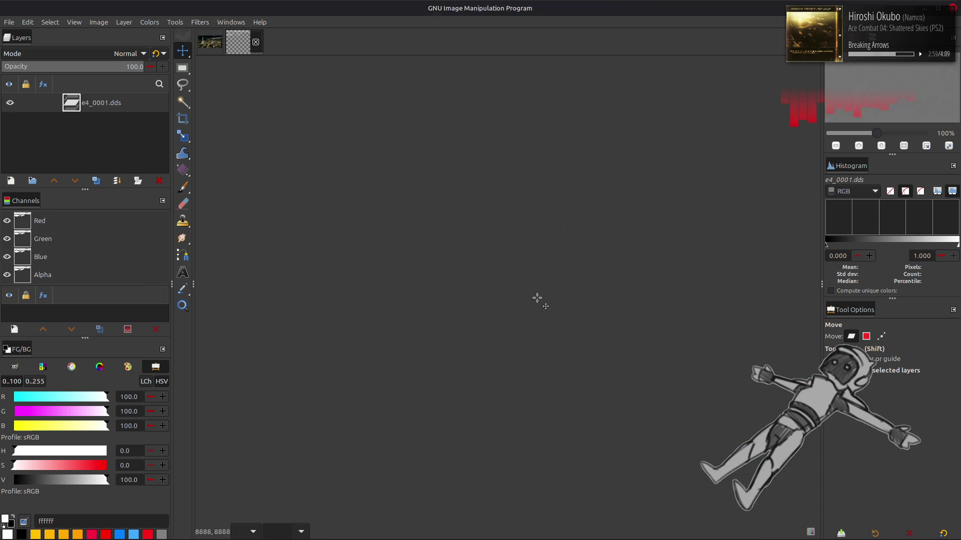
click(255, 40)
click(570, 311)
key(alt+Up)
key(alt+Up)
key(alt+Up)
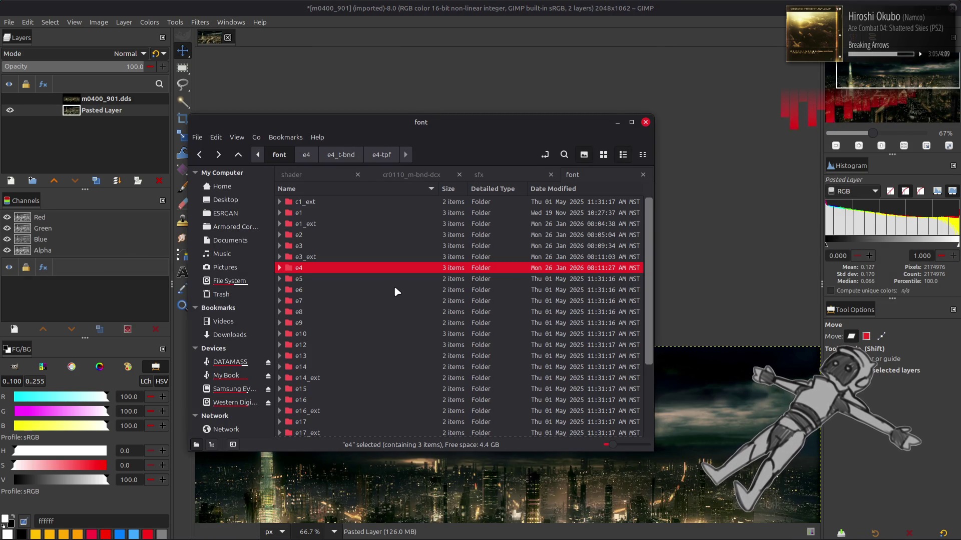
Step: Unpack e5_t.bnd and e5.tpf, then open e5_0000.dds in GIMP
double_click(390, 279)
double_click(358, 213)
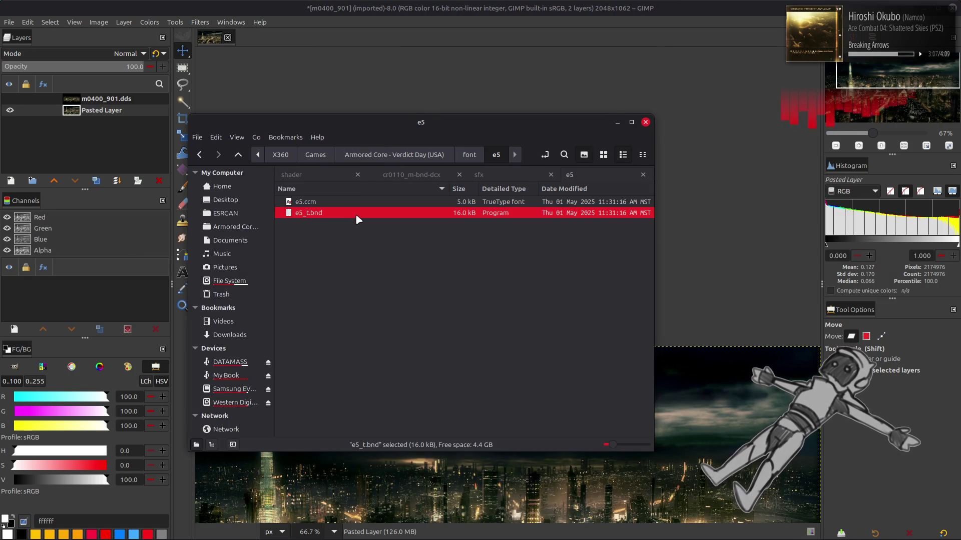
double_click(385, 205)
double_click(384, 202)
double_click(381, 203)
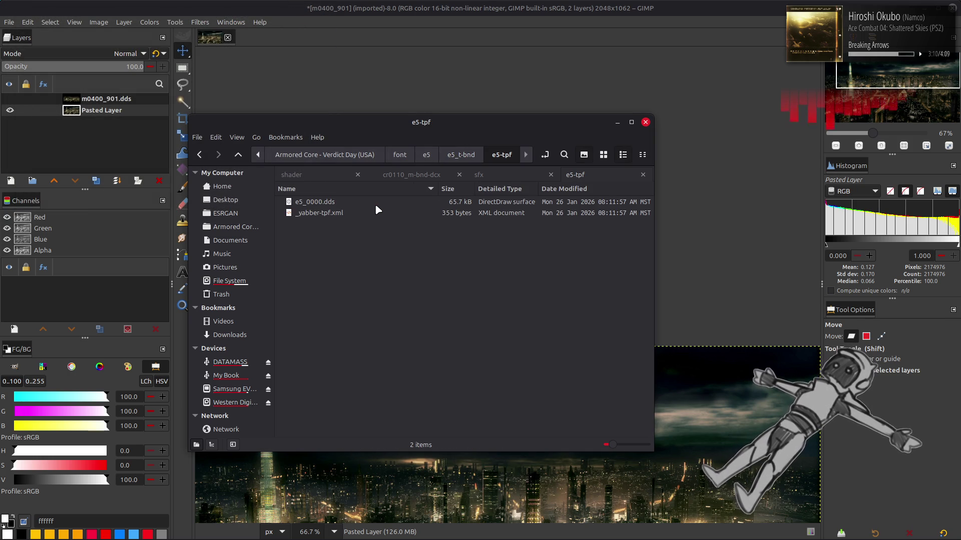
double_click(333, 204)
click(553, 310)
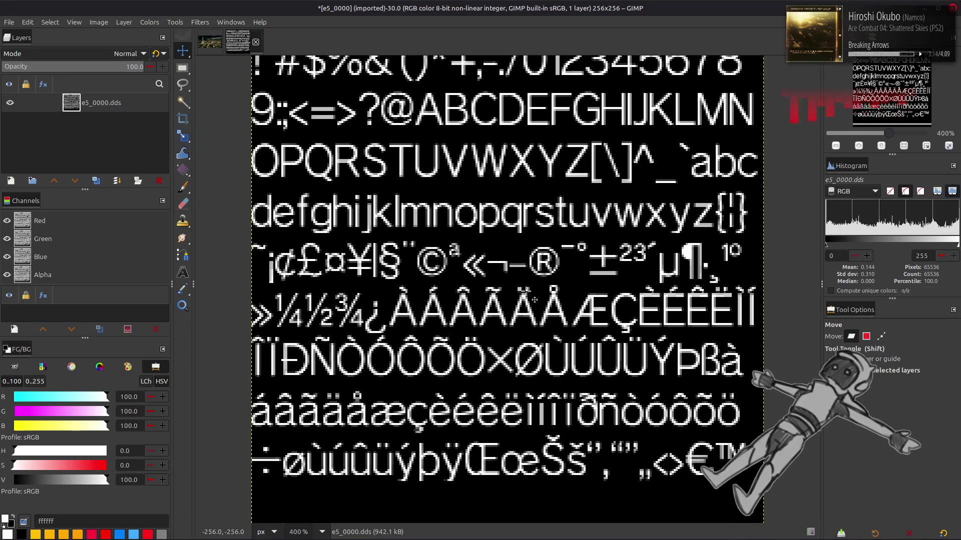
scroll(526, 290, down, 2)
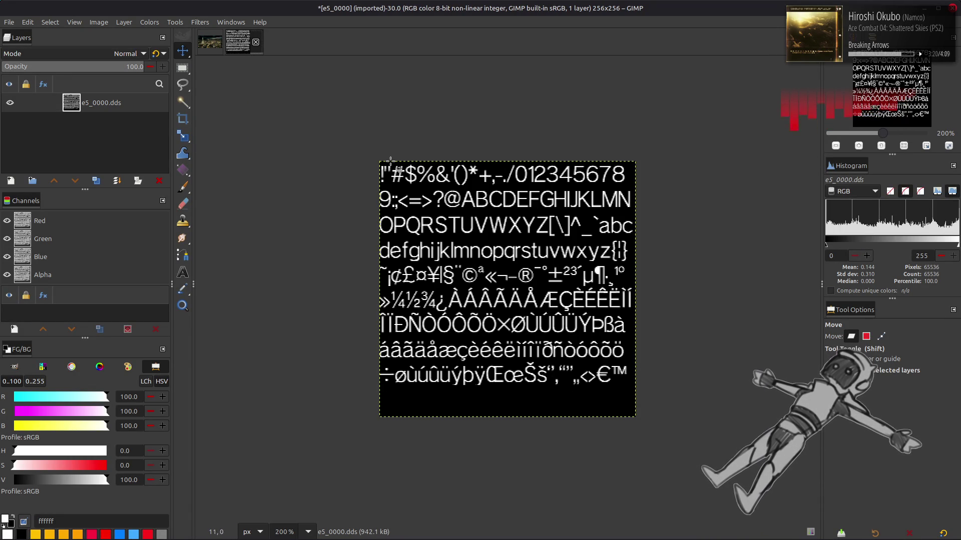
Step: Close e5_0000 discarding changes, and go up a folder in Nemo
click(256, 42)
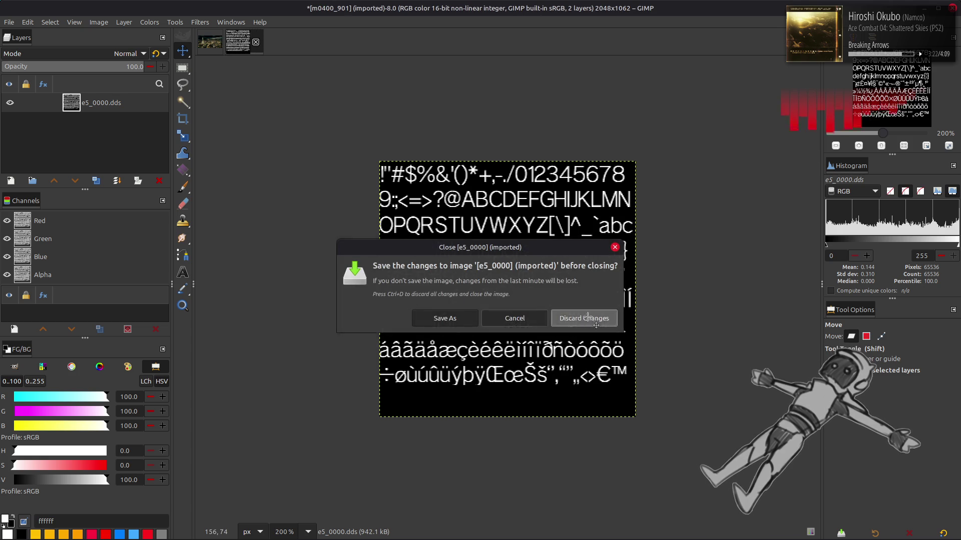
click(583, 318)
key(alt+Tab)
key(alt+Up)
key(alt+Up)
key(alt+Up)
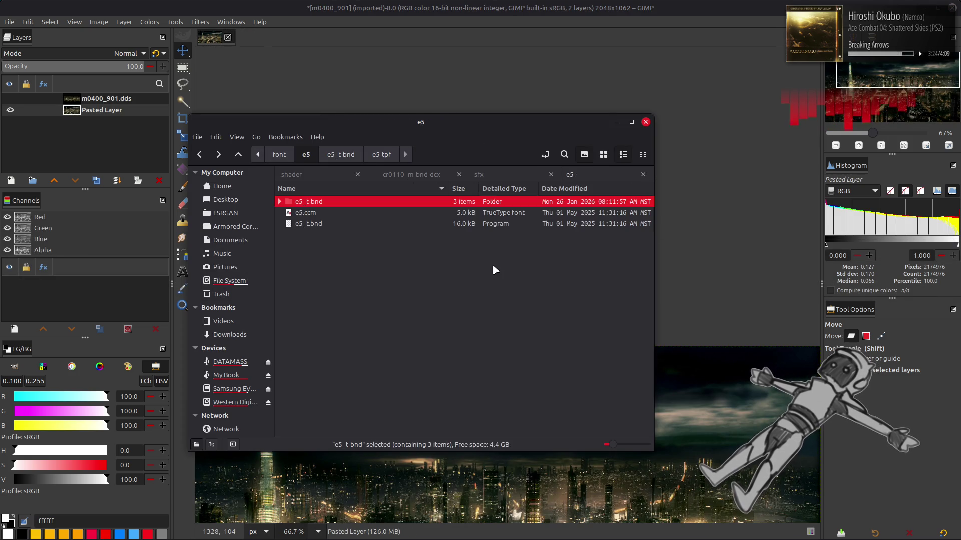
Step: Unpack e6_t.bnd and e6.tpf, then open e6_0000.dds in GIMP
double_click(351, 290)
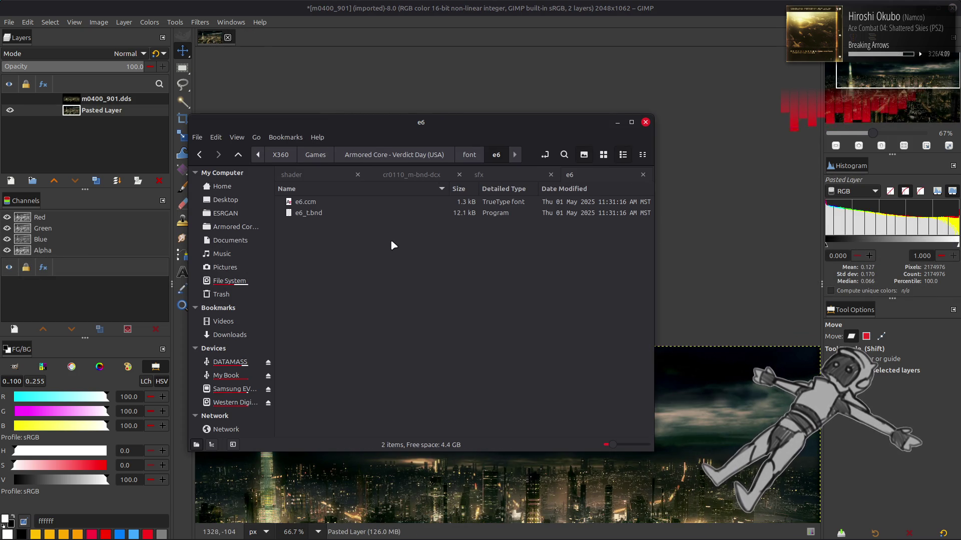
double_click(369, 214)
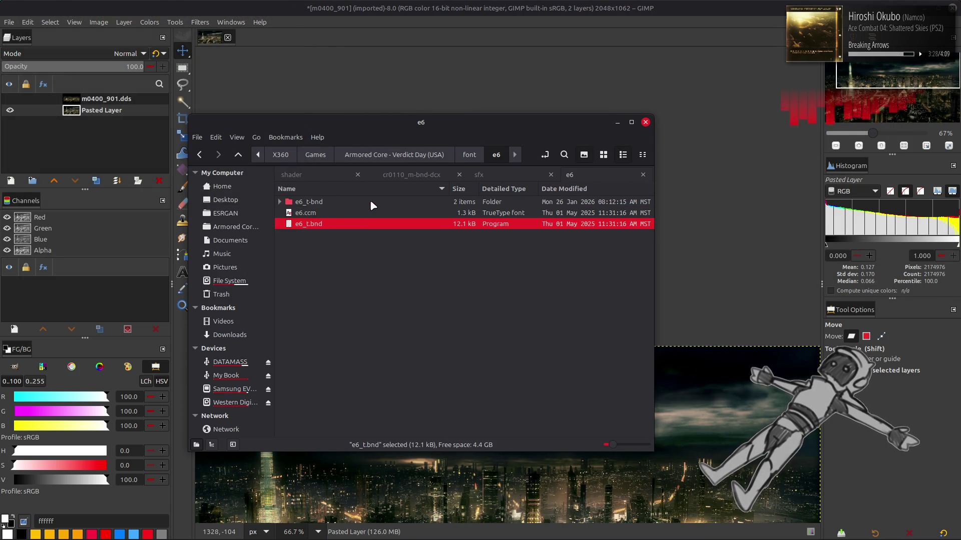
double_click(370, 202)
double_click(371, 202)
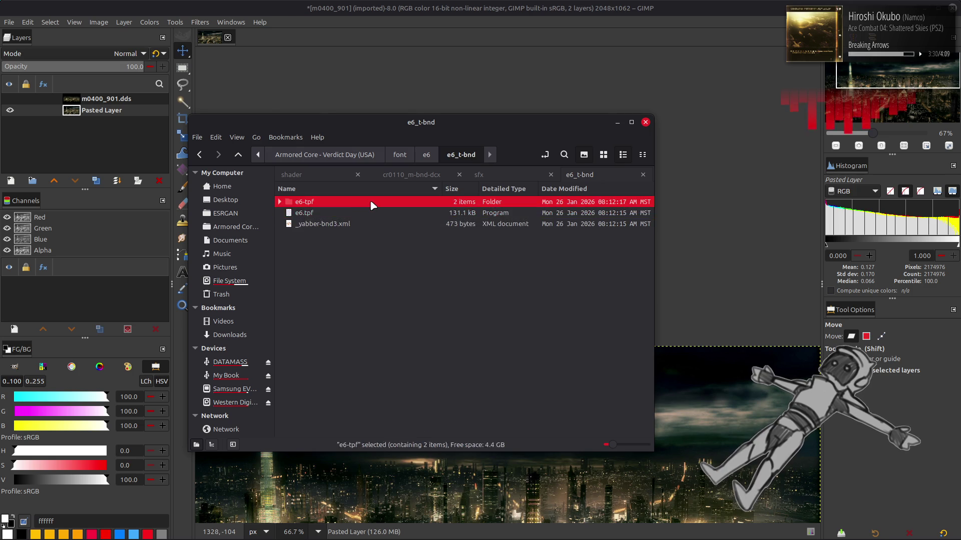
double_click(371, 202)
double_click(369, 201)
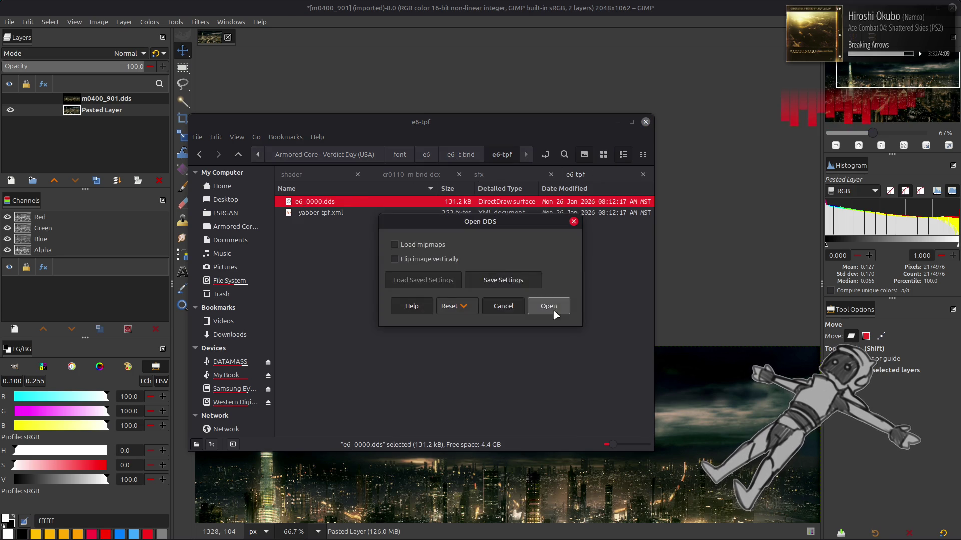
click(532, 301)
Step: Show the e6_0000 glyphs on black and inspect them at 200% and 400% zoom
key(ctrl+f)
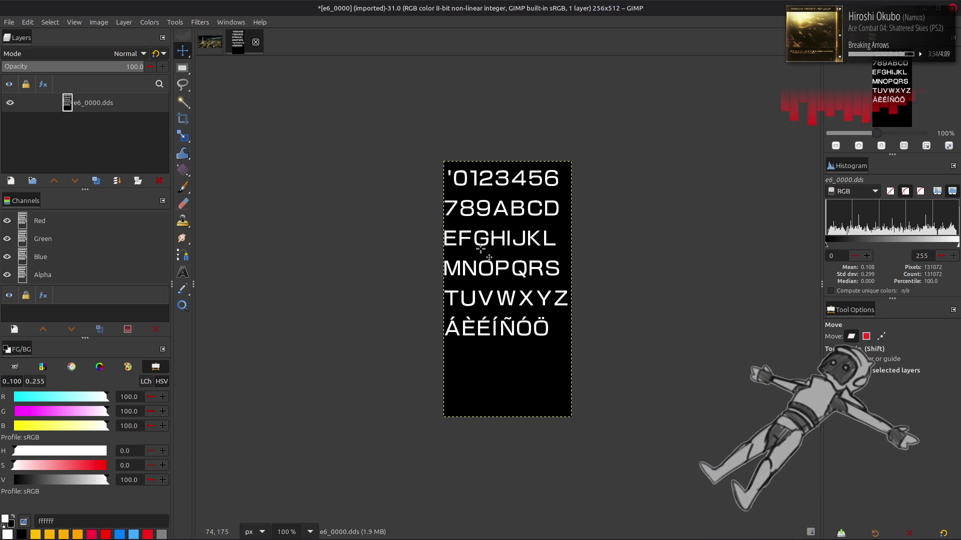
key(2)
key(3)
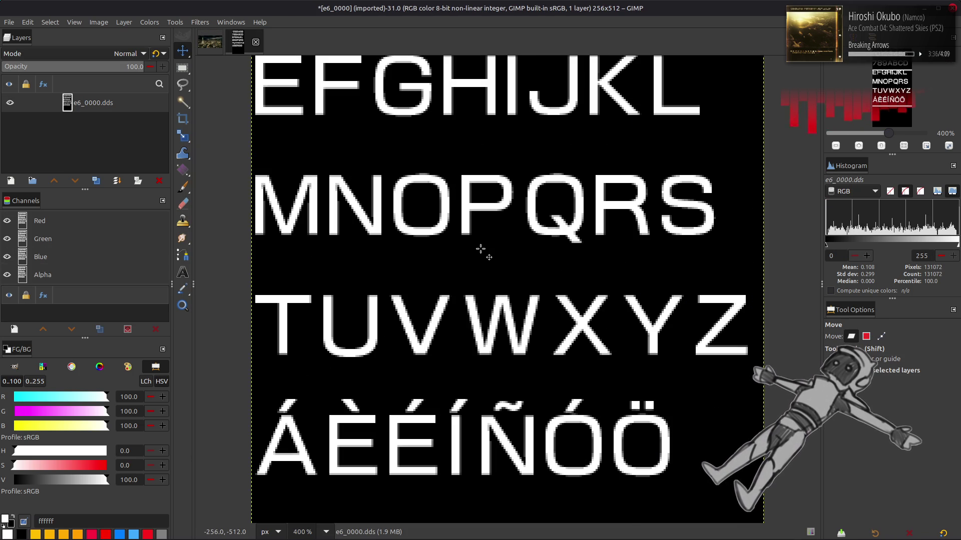
key(2)
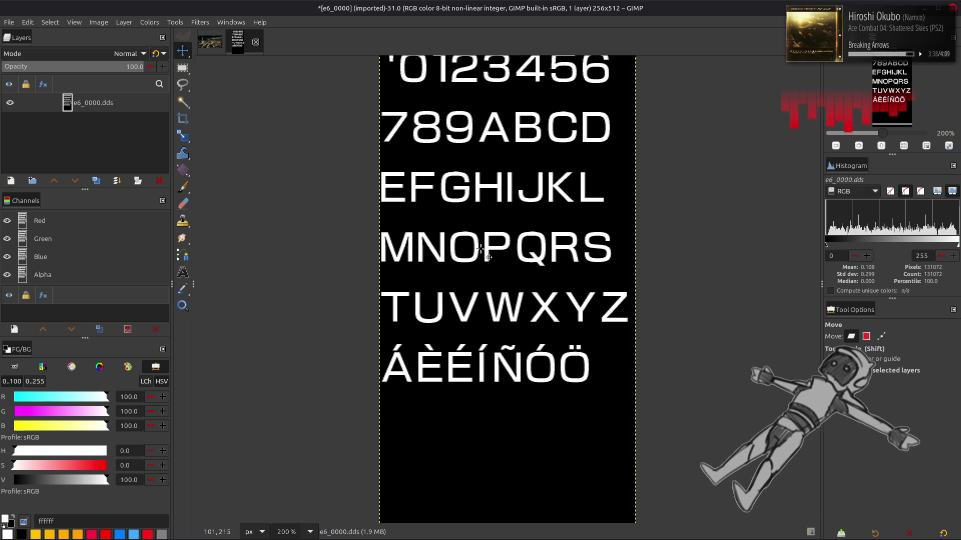
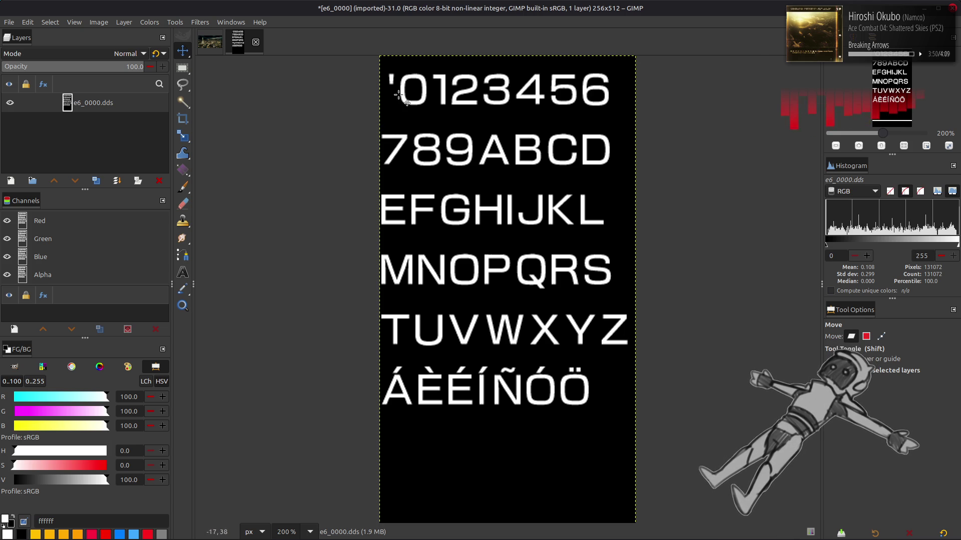
Step: Zoom the e6 glyph sheet to 400%, then close it without saving
key(3)
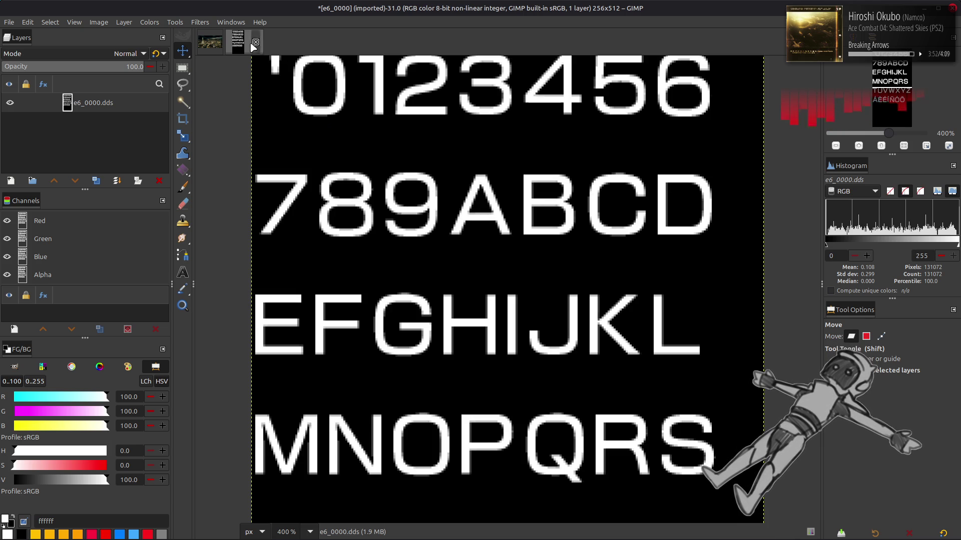
click(255, 42)
click(583, 316)
Step: In the e7 folder, unpack e7_t.bnd and then e7.tpf into an e7-tpf folder
key(alt+Tab)
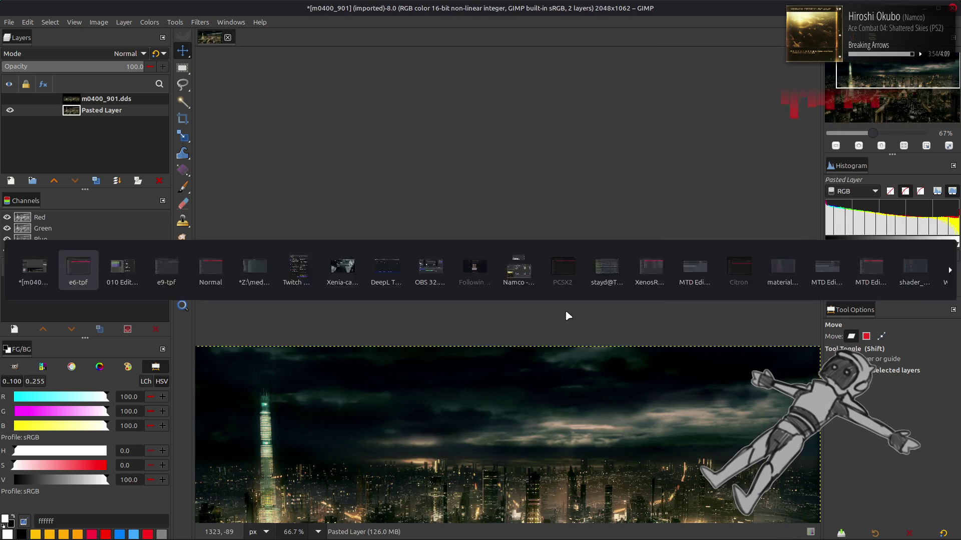
key(BackSpace)
key(BackSpace)
key(BackSpace)
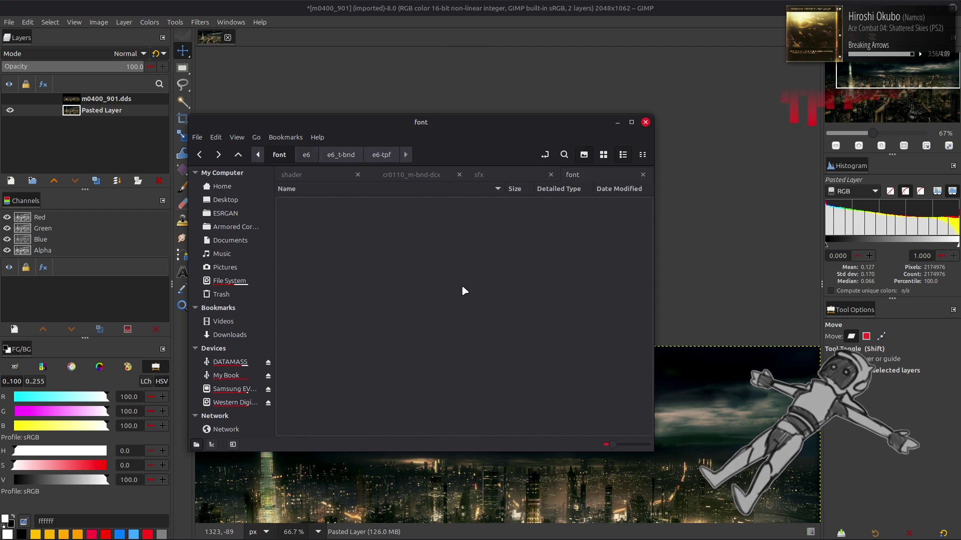
click(395, 300)
double_click(383, 301)
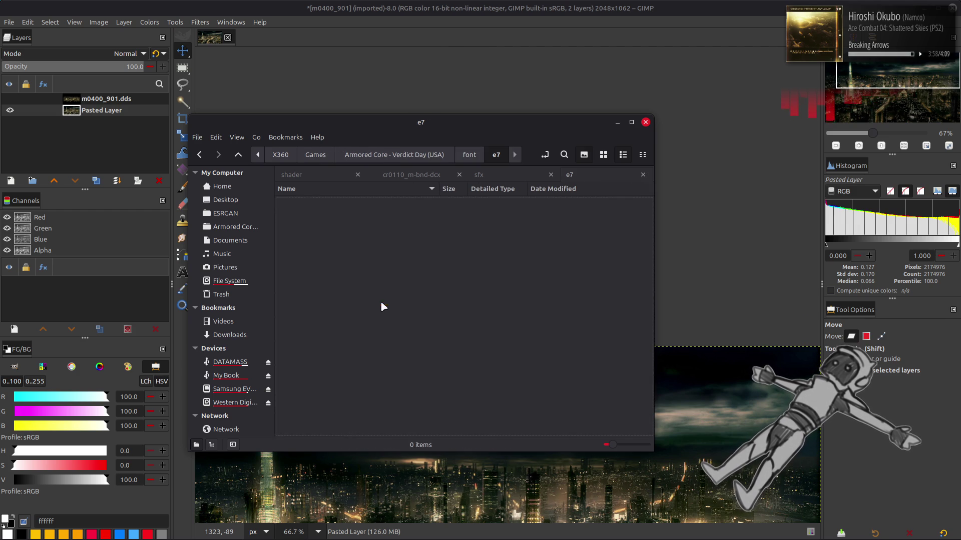
click(357, 221)
double_click(374, 202)
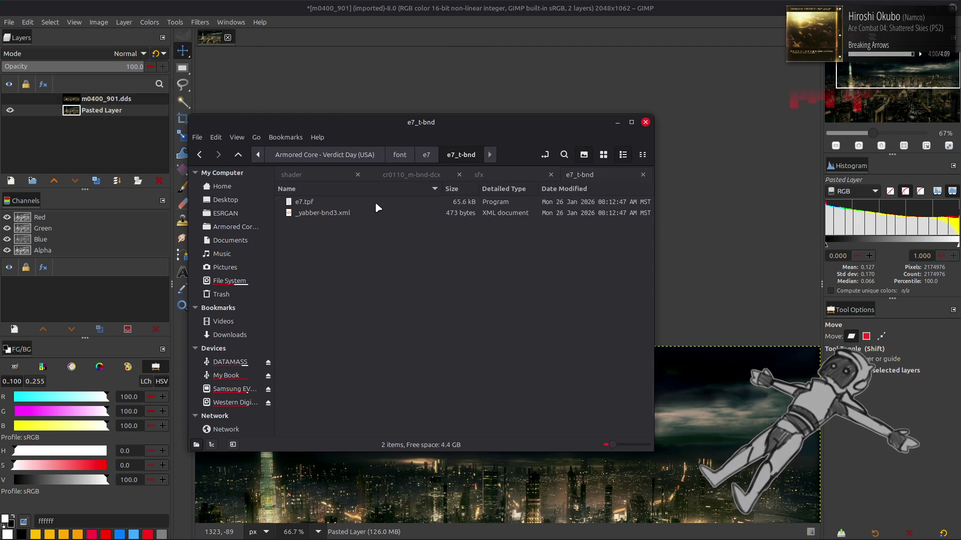
double_click(371, 202)
double_click(373, 202)
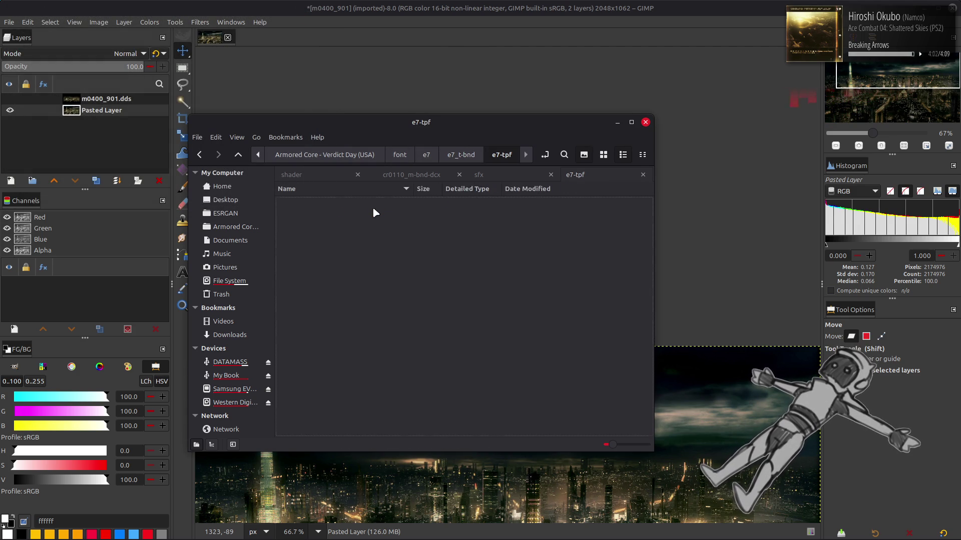
Step: Open e7_0000.dds in GIMP, inspect the whole sheet at 200%, and close it unsaved
click(319, 205)
key(Return)
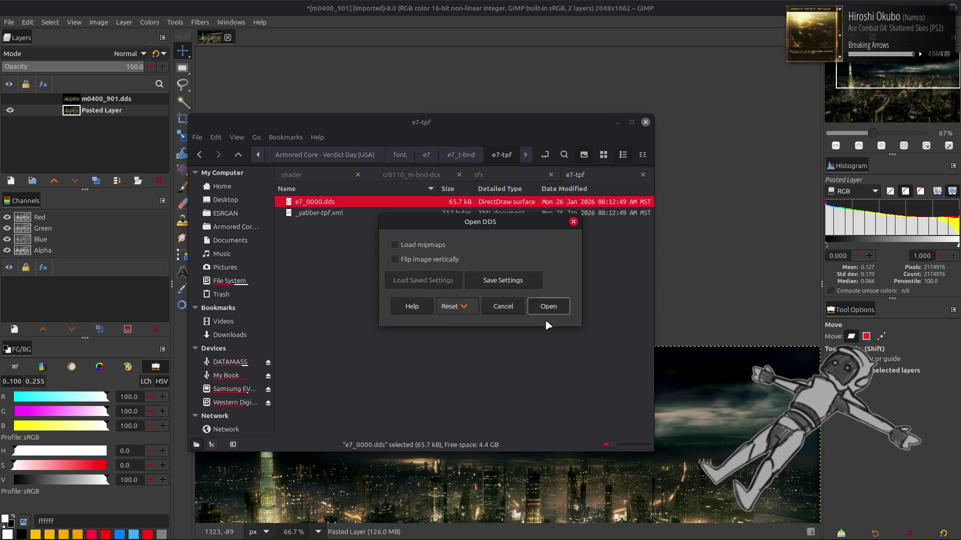
click(547, 307)
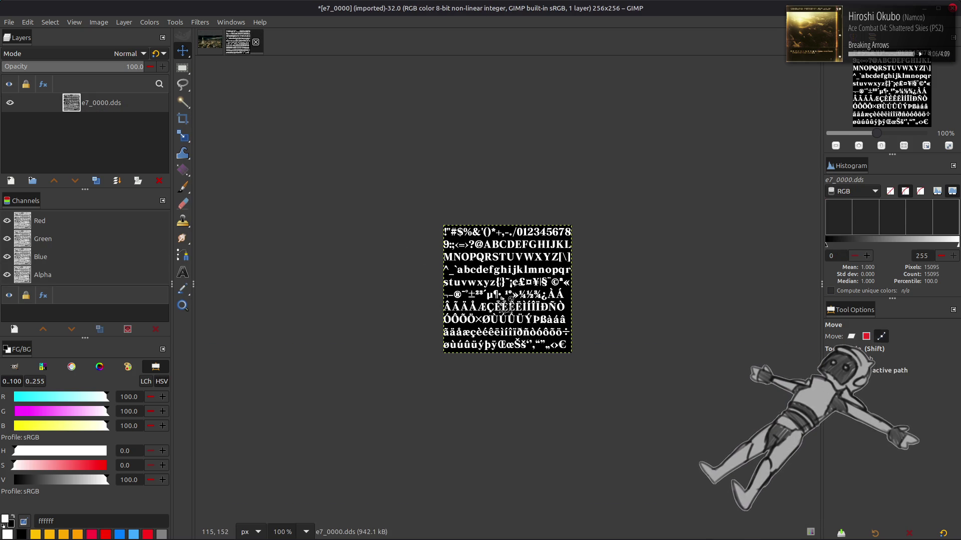
scroll(502, 300, up, 3)
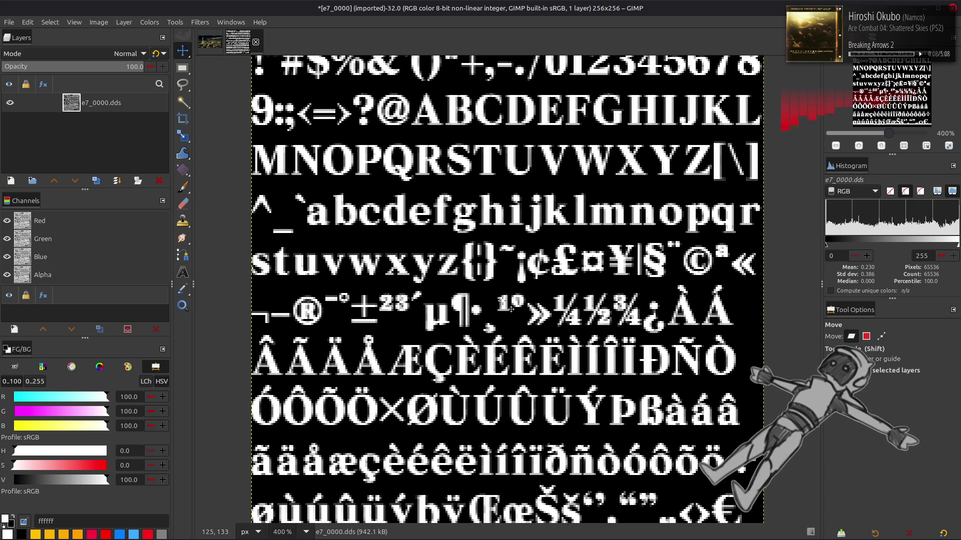
key(2)
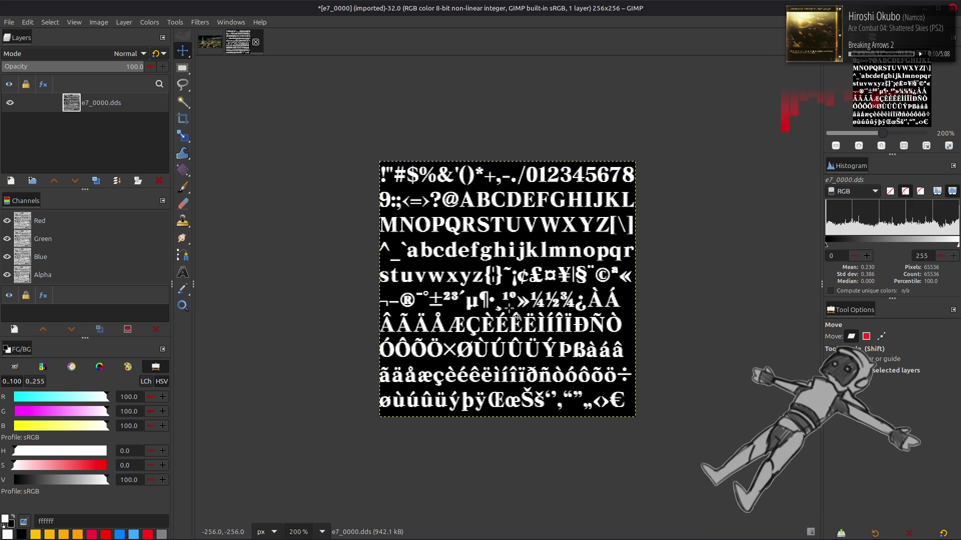
click(256, 43)
click(582, 318)
key(alt+Tab)
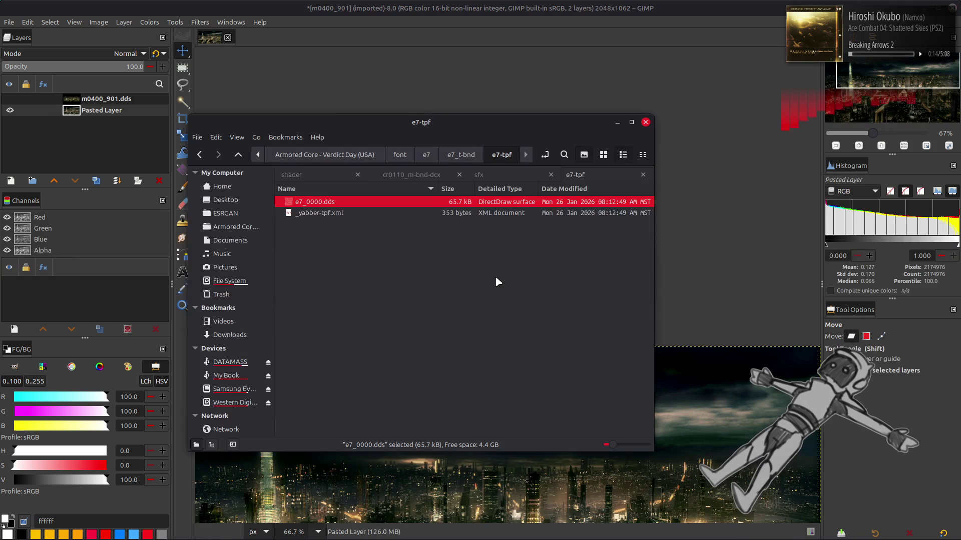
Step: Go to the e8 folder and unpack e8_t.bnd and e8.tpf into an e8-tpf folder
key(alt+Left)
key(alt+Left)
key(alt+Left)
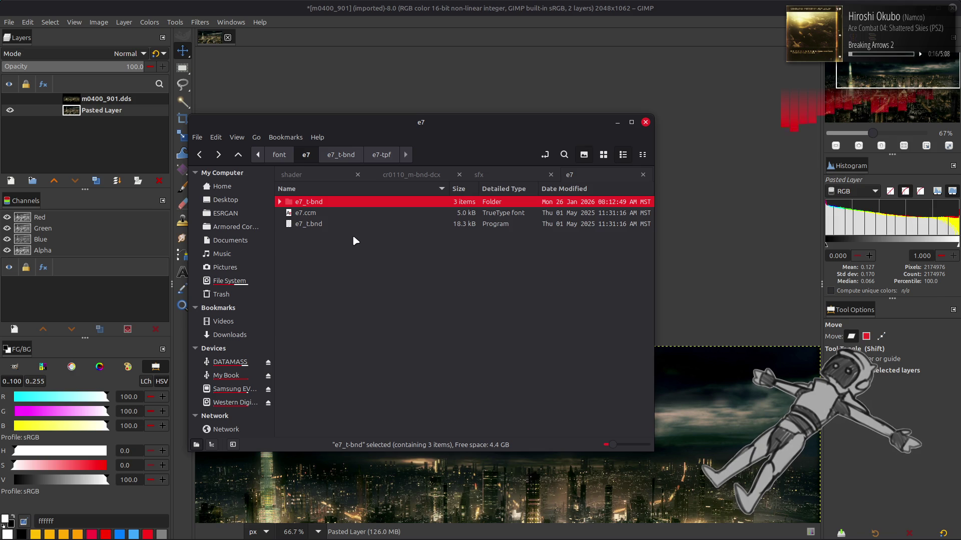
key(Down)
key(Return)
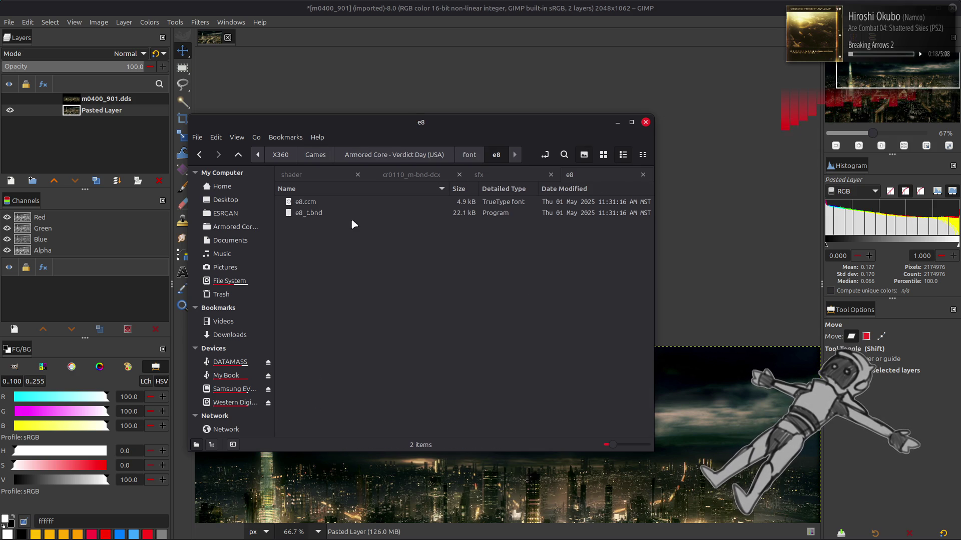
double_click(343, 213)
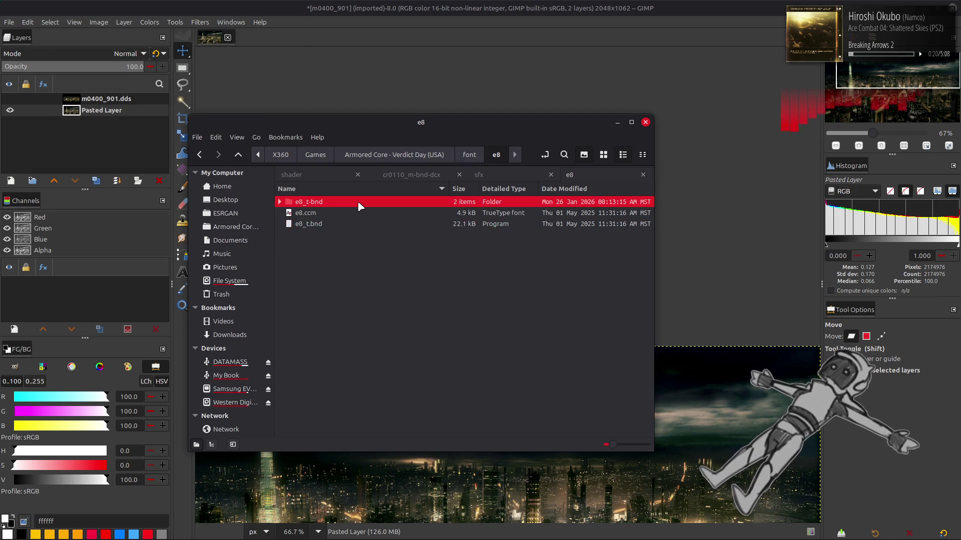
double_click(357, 201)
double_click(357, 200)
double_click(357, 201)
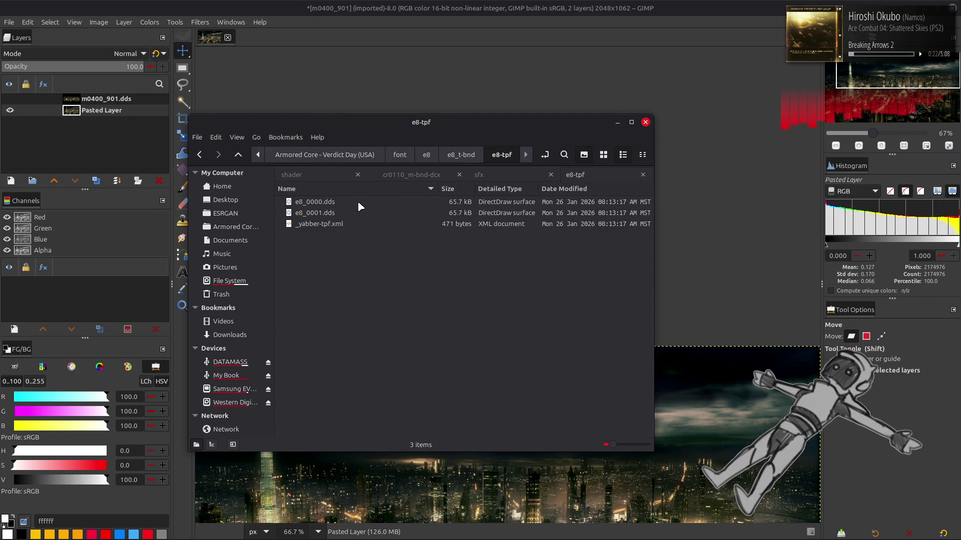
Step: Open e8_0000.dds at 200% with an opaque black background, then close it unsaved
double_click(357, 200)
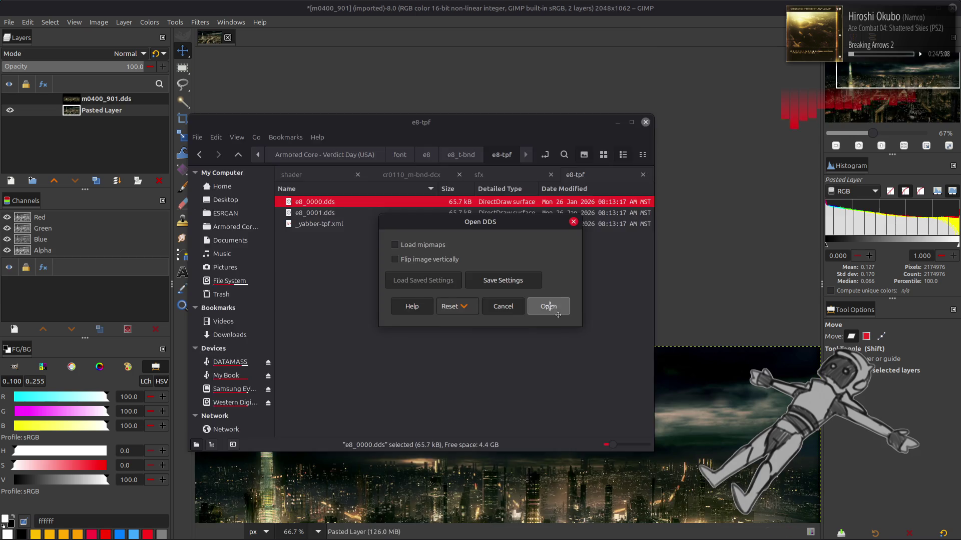
click(555, 307)
key(2)
key(ctrl+f)
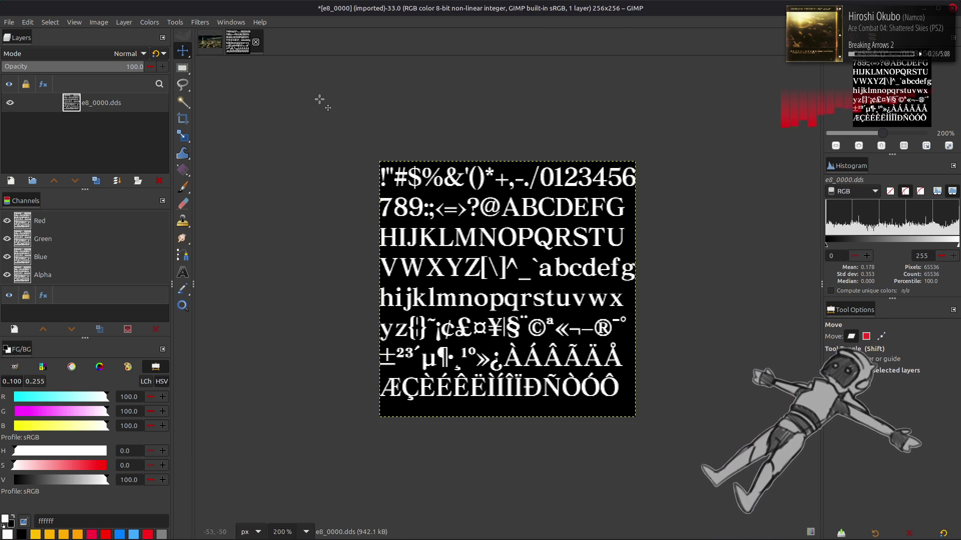
click(256, 42)
click(551, 308)
key(alt+Tab)
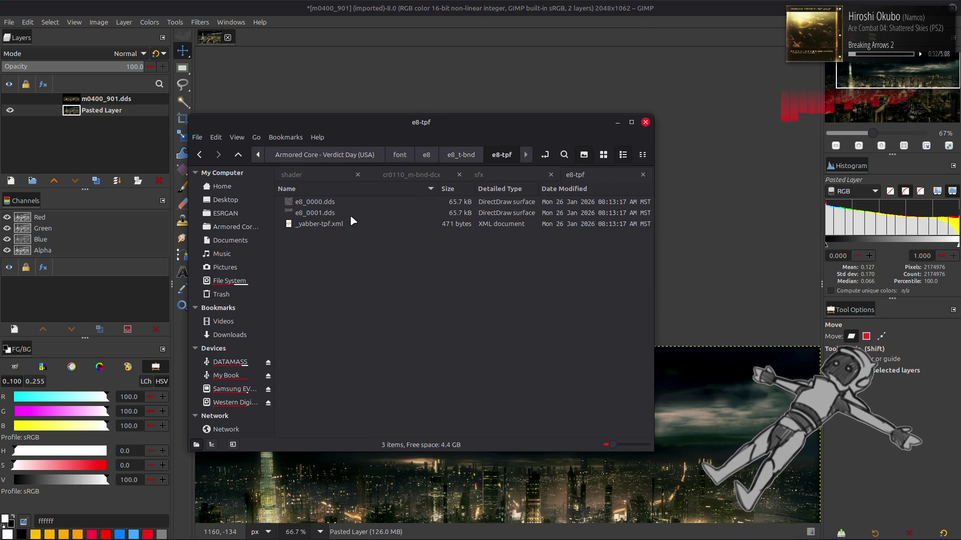
Step: Open e8_0001.dds in GIMP, then close it
click(352, 214)
double_click(353, 214)
click(548, 307)
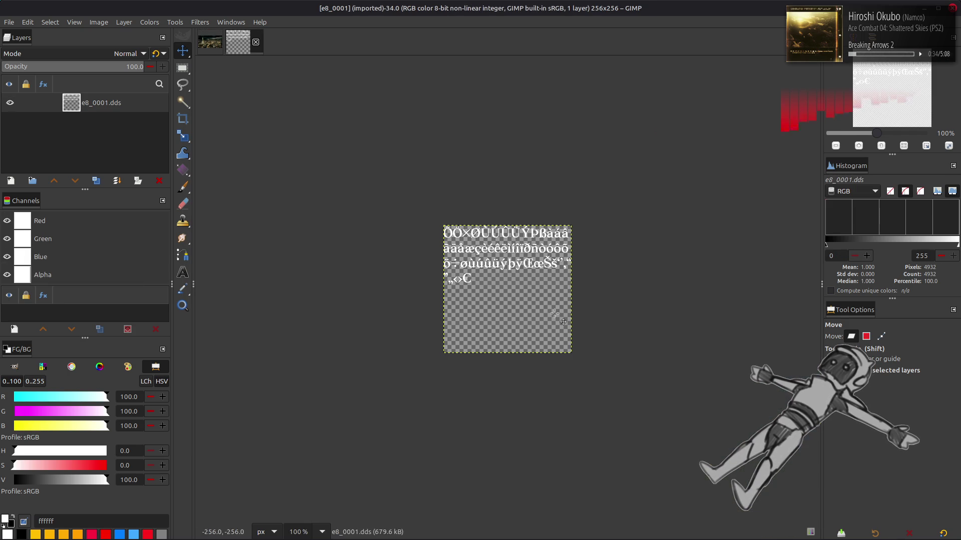
click(255, 42)
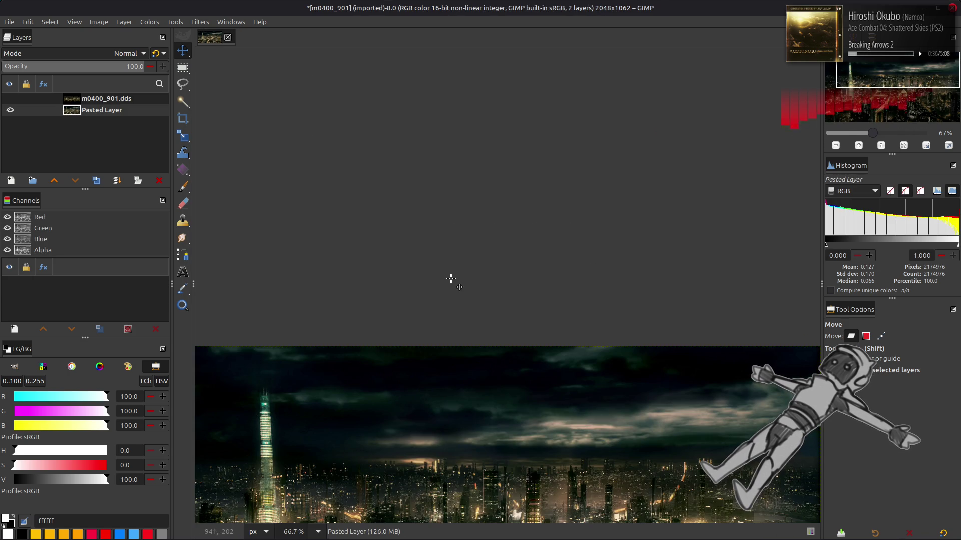
Step: In the e9 folder, unpack e9_t.bnd and then e9.tpf into an e9-tpf folder
key(alt+Tab)
key(BackSpace)
key(BackSpace)
key(BackSpace)
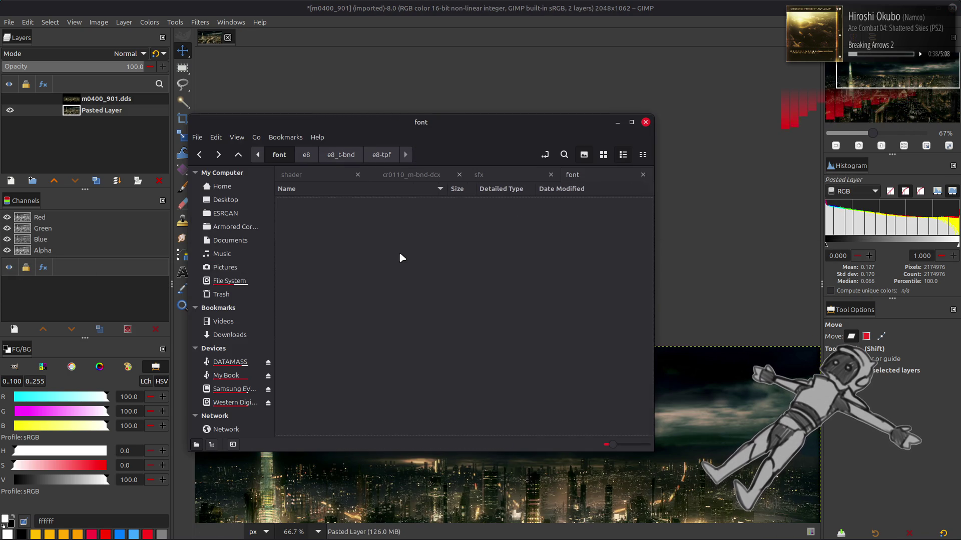
double_click(345, 323)
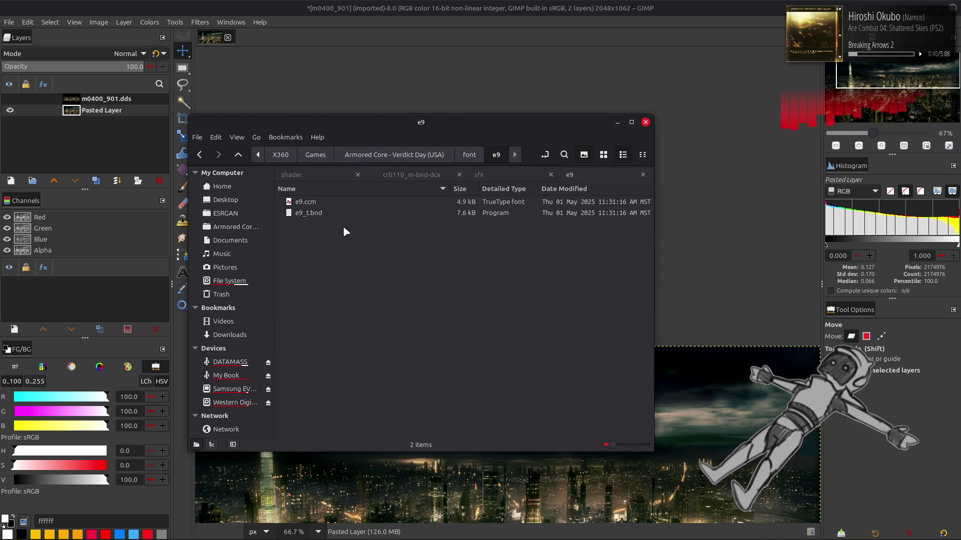
click(352, 213)
double_click(352, 212)
double_click(357, 202)
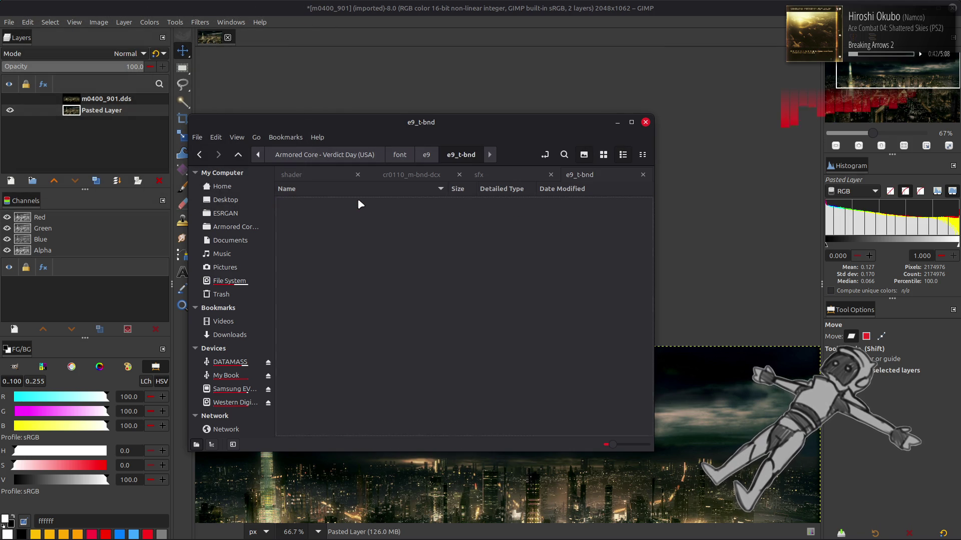
click(359, 202)
double_click(358, 202)
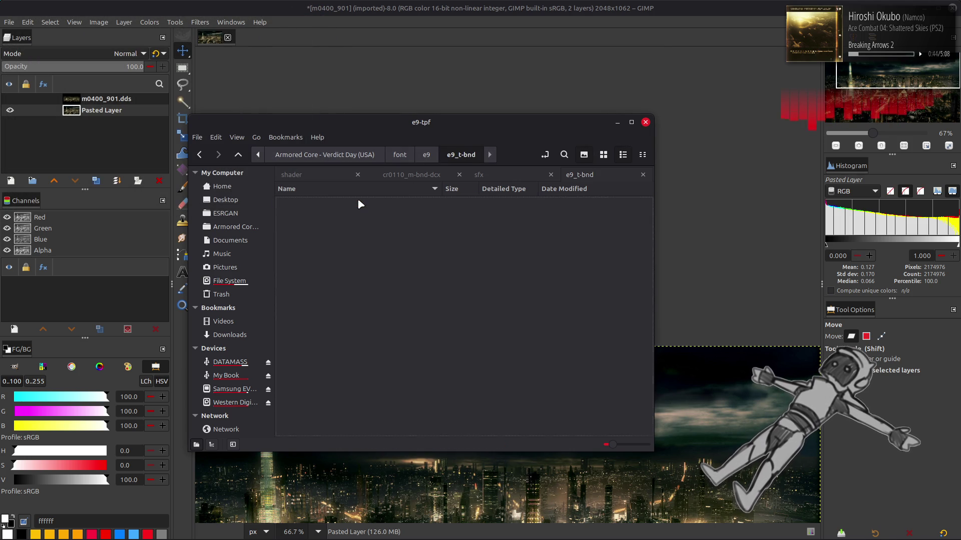
double_click(359, 201)
Step: Open e9_0000.dds, fill its background opaque black, view at 400%, and close it unsaved
click(357, 201)
double_click(357, 201)
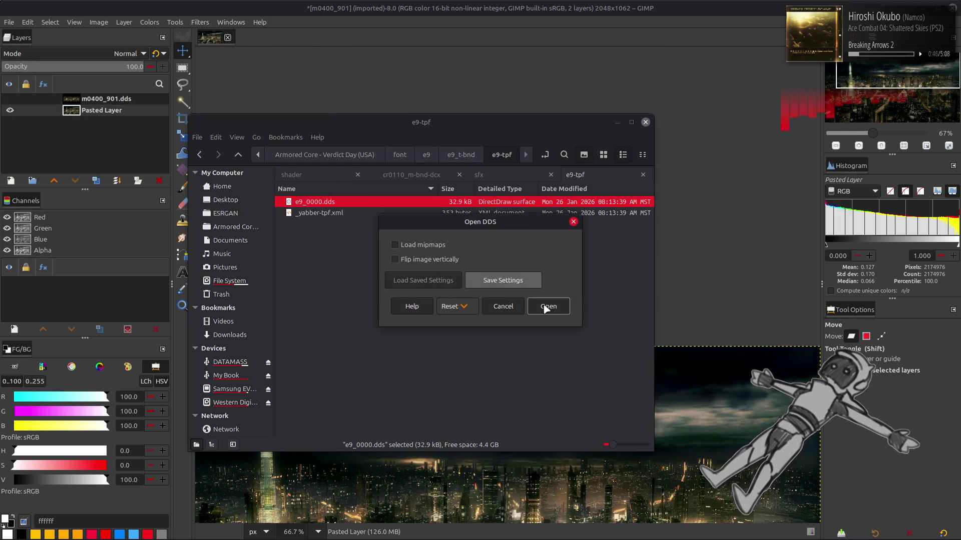
click(545, 306)
key(ctrl+f)
key(3)
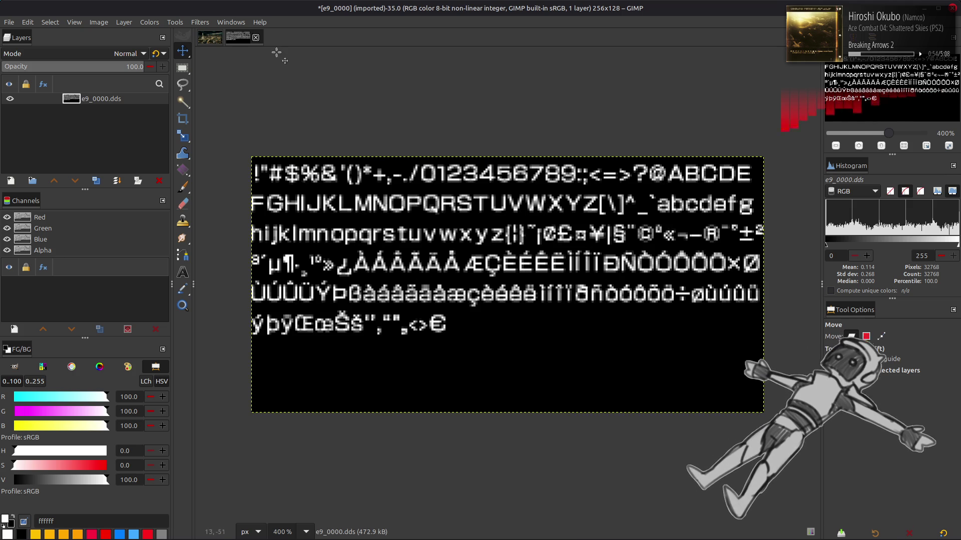
click(255, 37)
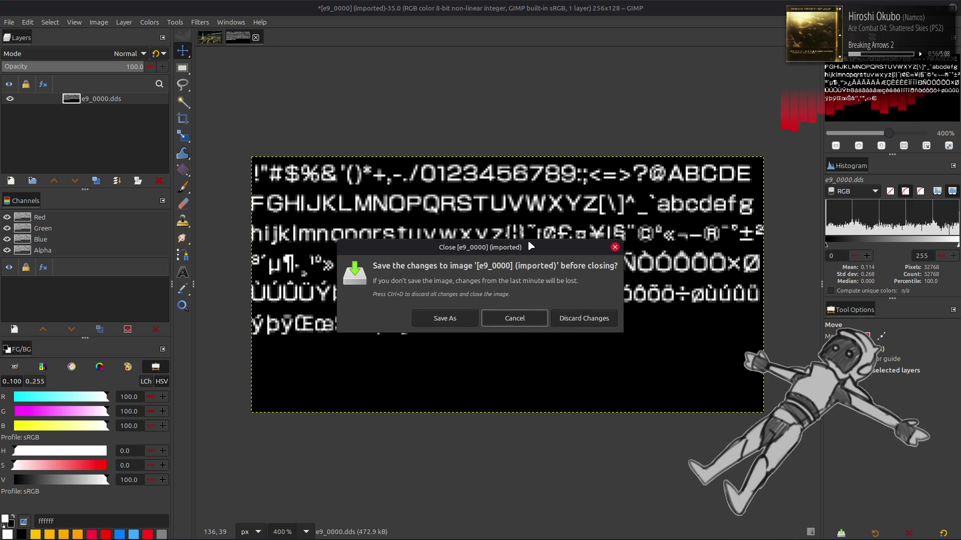
click(575, 317)
Step: Go back up to the font folder and open the e10 folder
key(alt+Tab)
key(alt+Up)
key(alt+Up)
key(alt+Up)
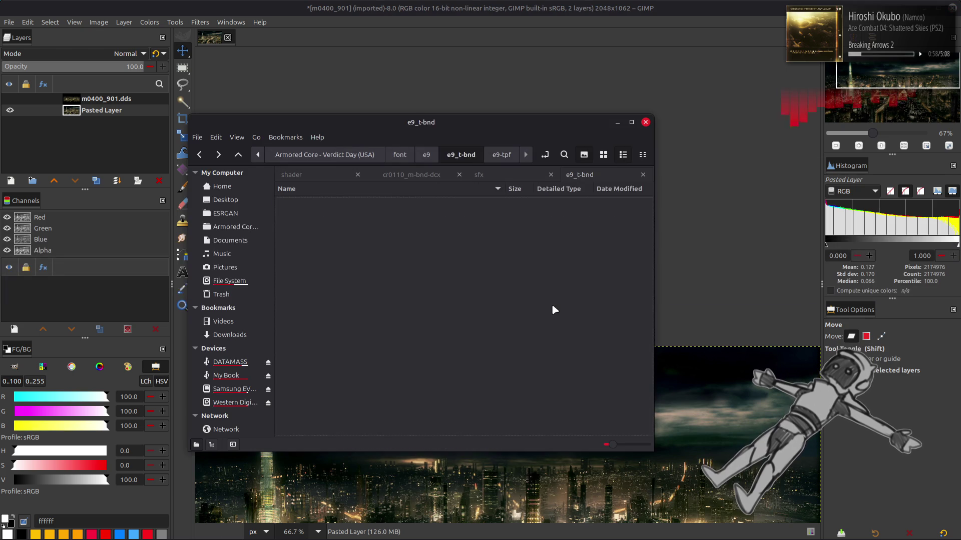
double_click(336, 334)
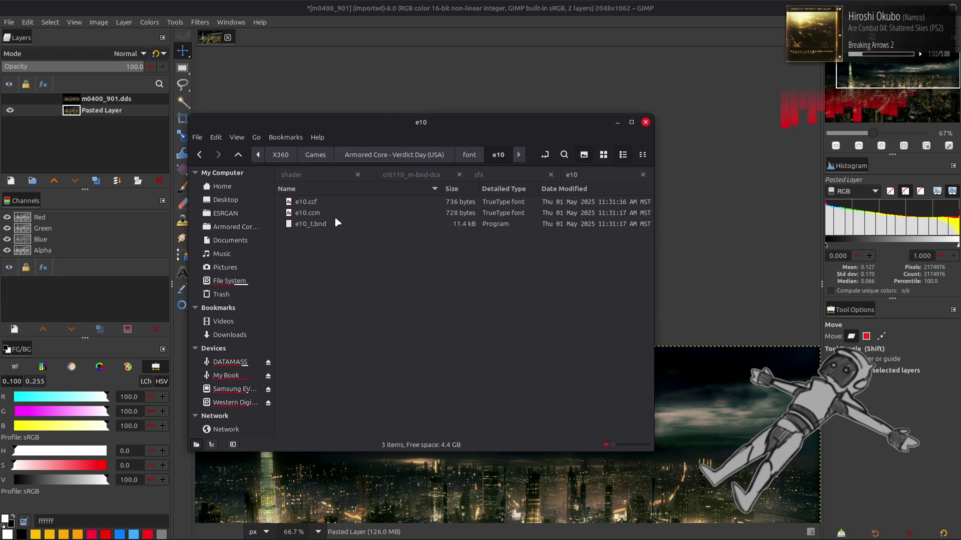
Step: Select e10.ccf, then browse to CCM1.bt in 010 Editor's Open Template dialog and dismiss it
click(339, 206)
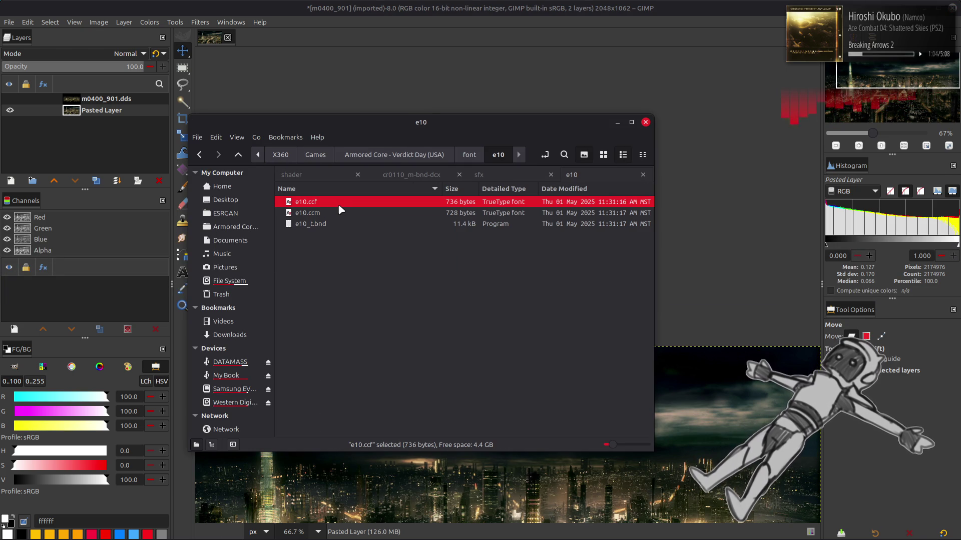
key(alt+Tab)
key(alt+Tab)
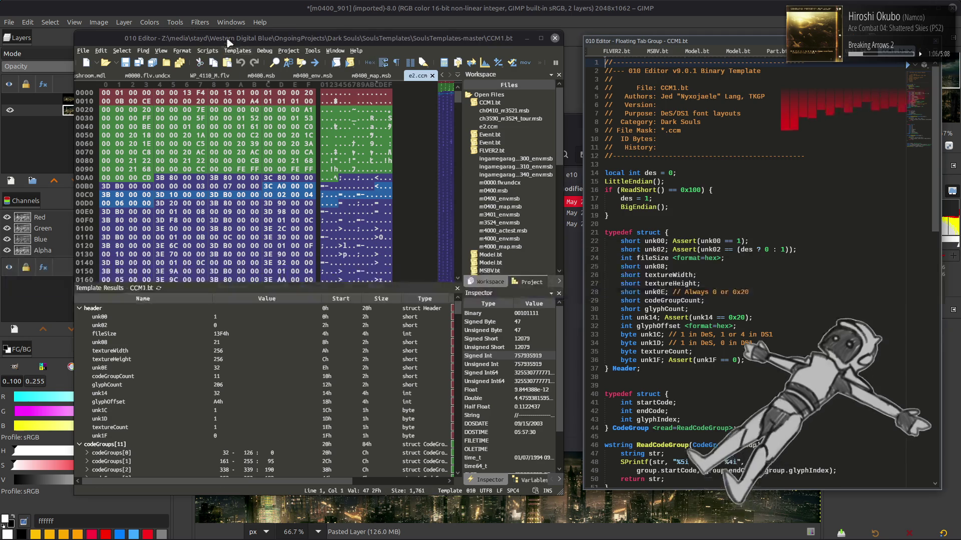
click(232, 51)
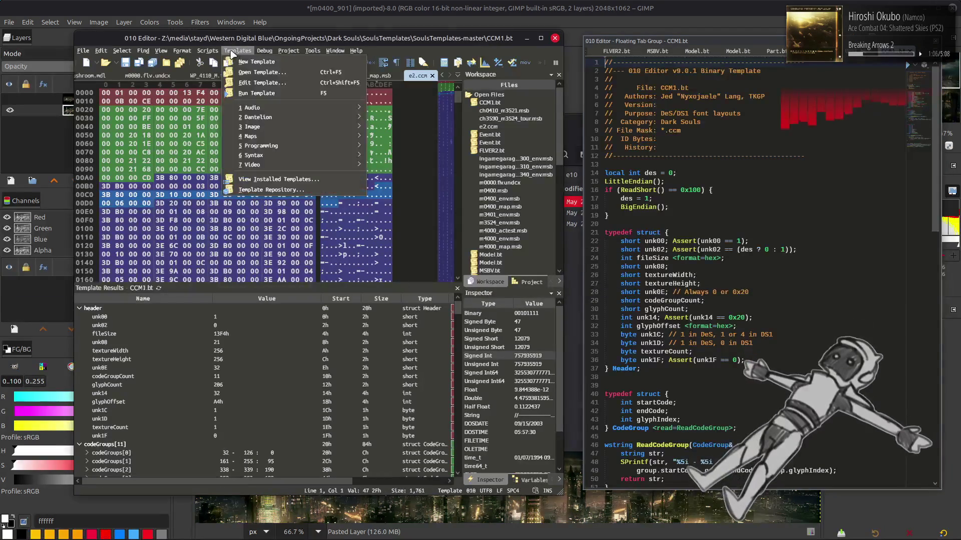
click(261, 72)
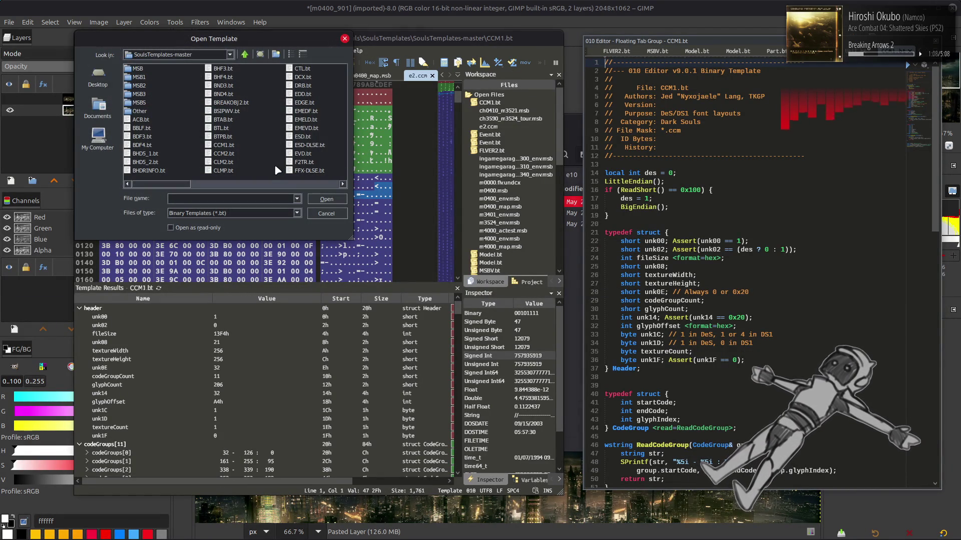
click(225, 145)
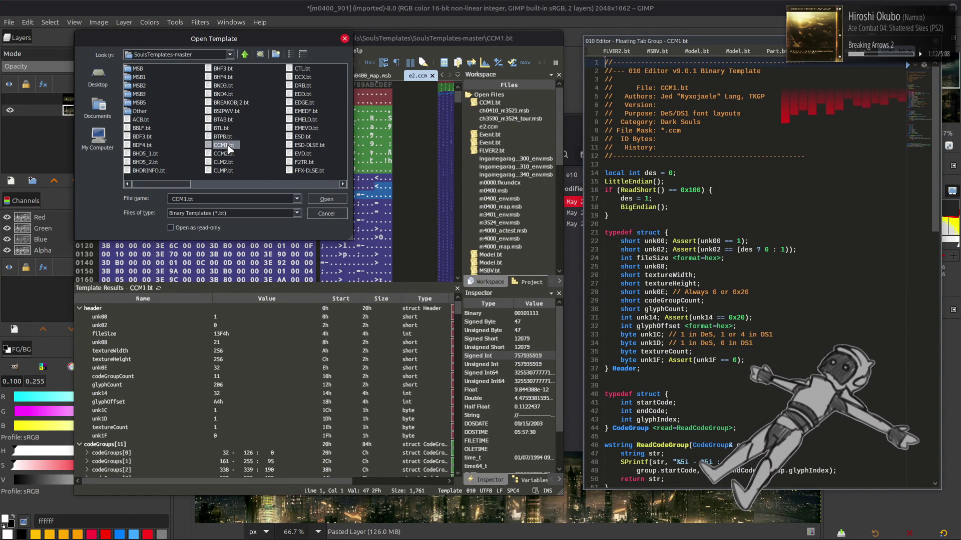
click(326, 213)
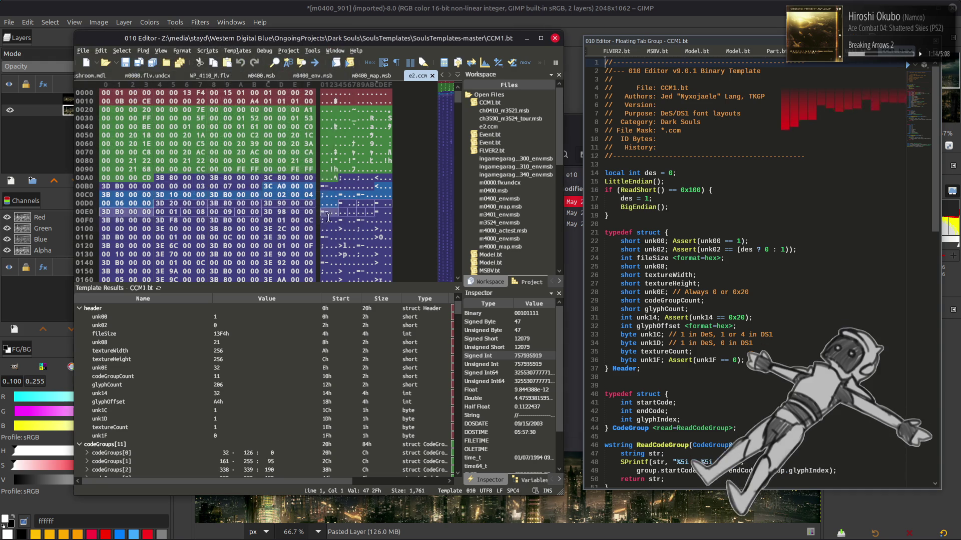
Step: Drag e10.ccf into 010 Editor and open the CCM1.bt template
key(alt+Tab)
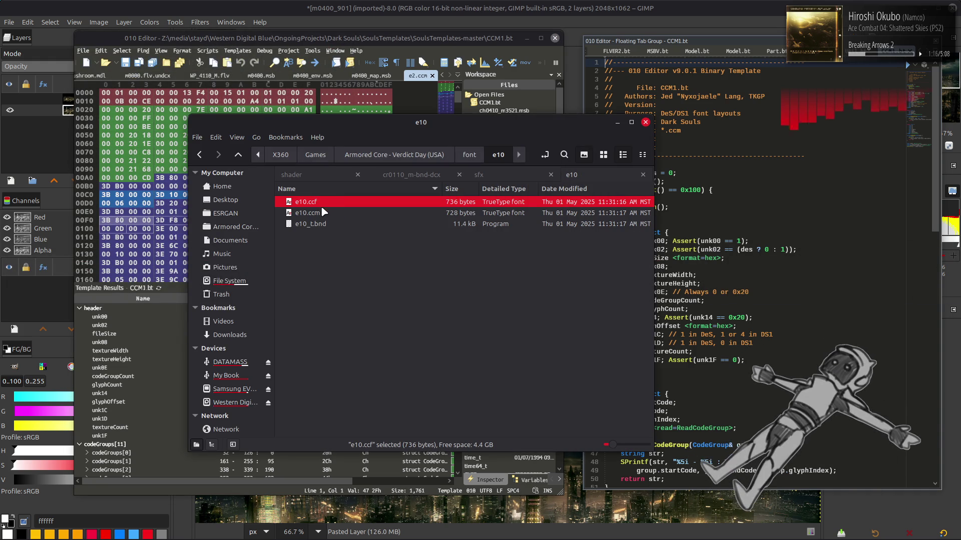
drag(310, 202, 132, 216)
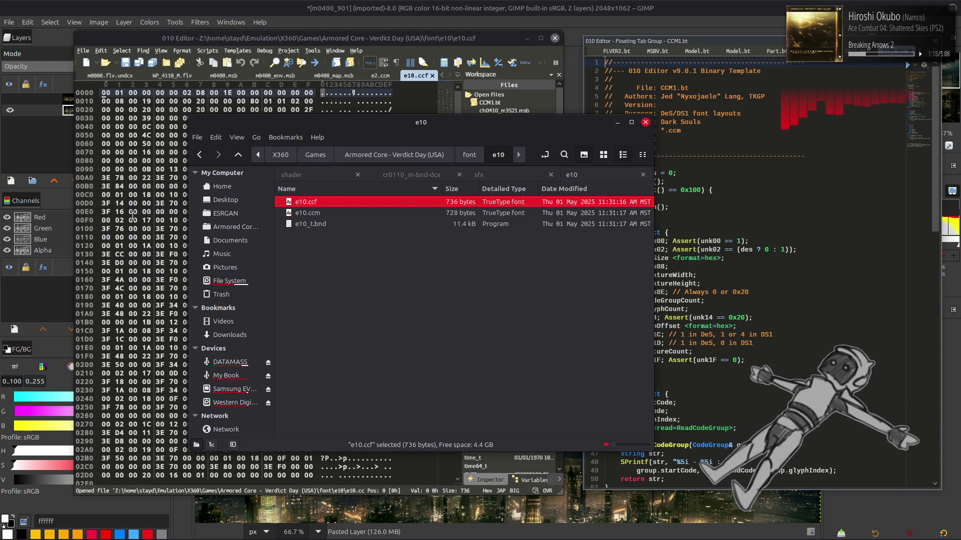
click(237, 51)
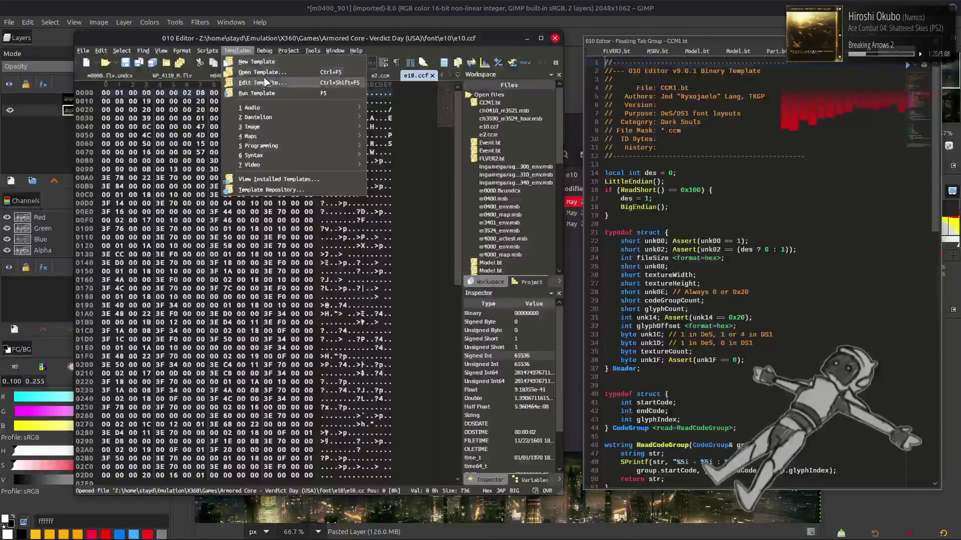
click(279, 95)
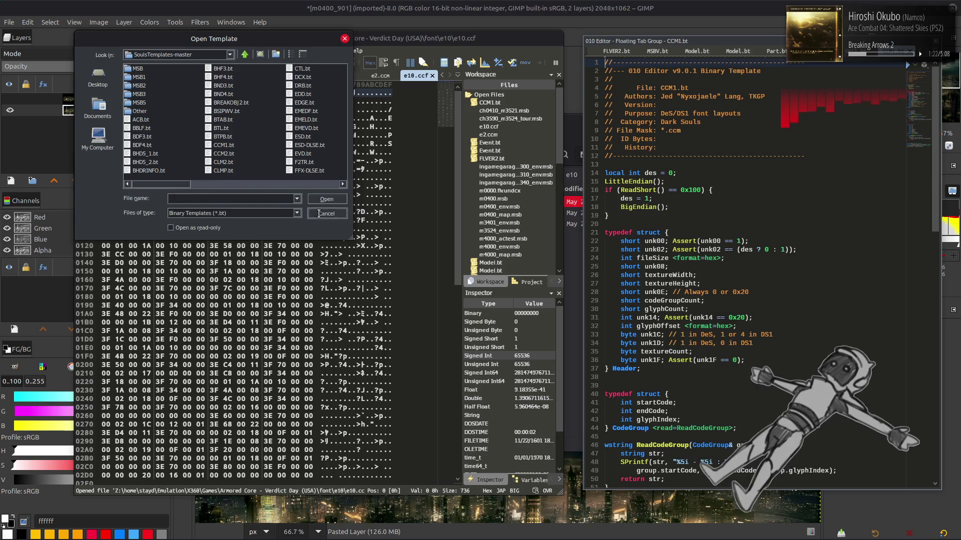
click(326, 213)
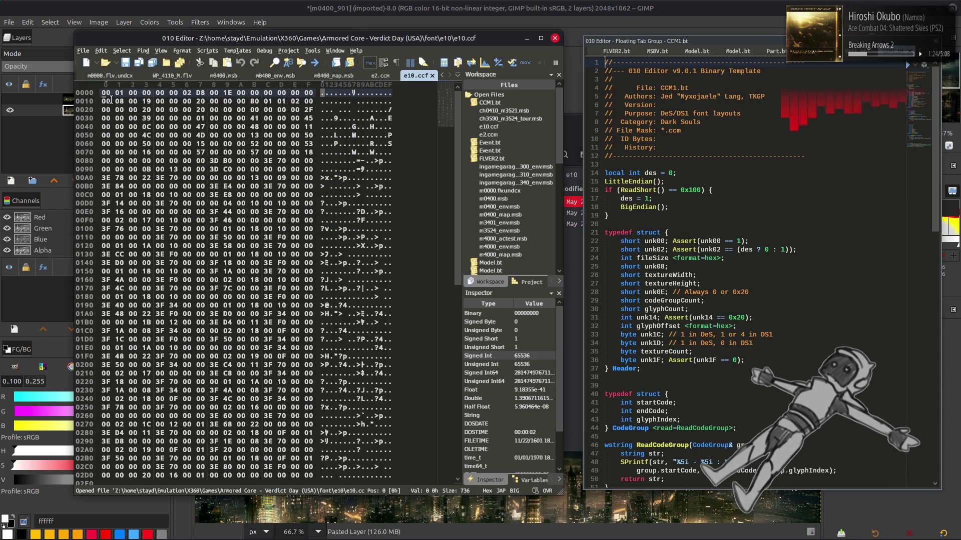
click(237, 50)
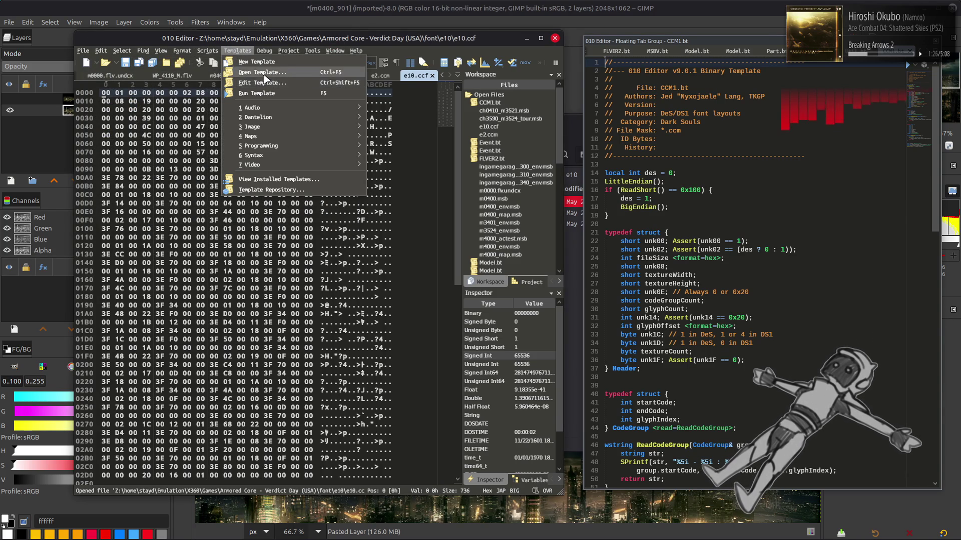
click(240, 79)
double_click(226, 147)
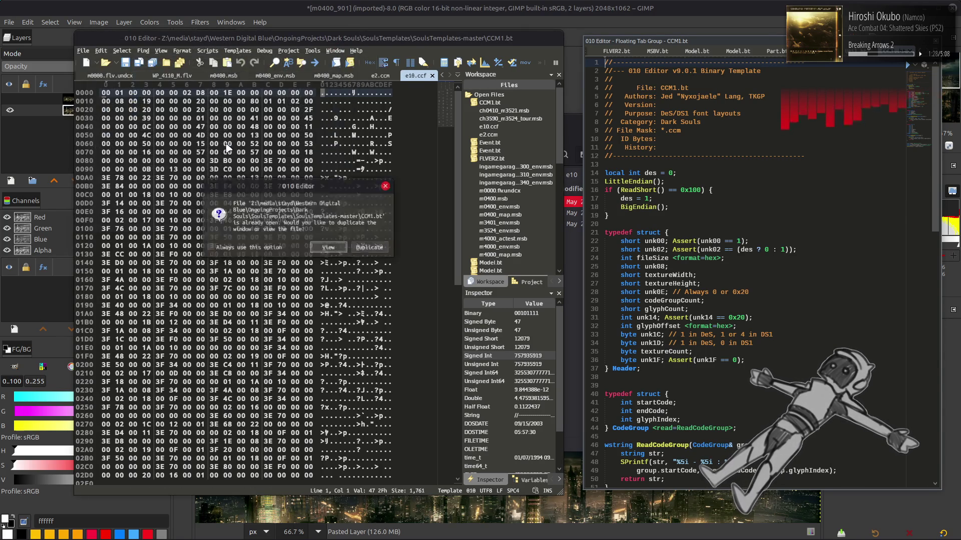
Step: Run the CCM1 template on e10.ccf and expand its parsed header
click(329, 248)
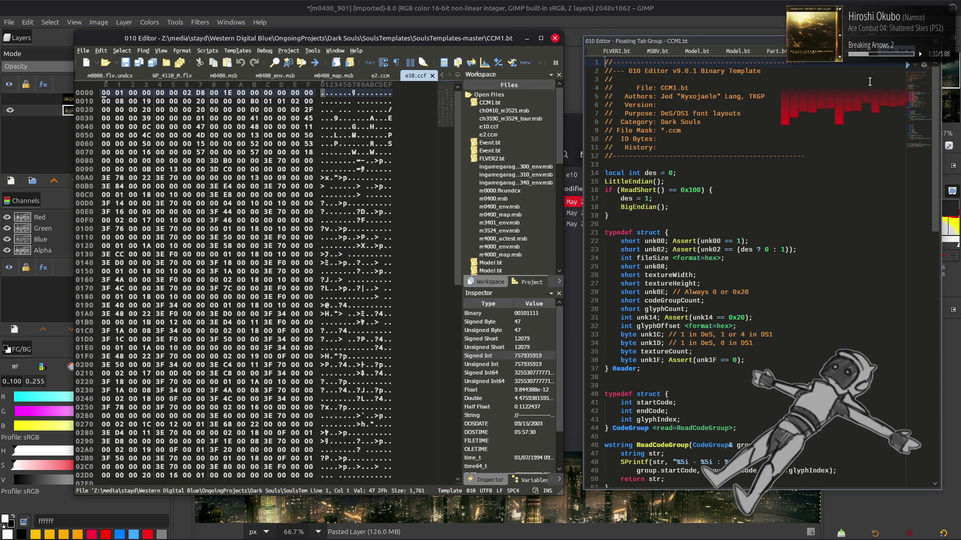
click(914, 65)
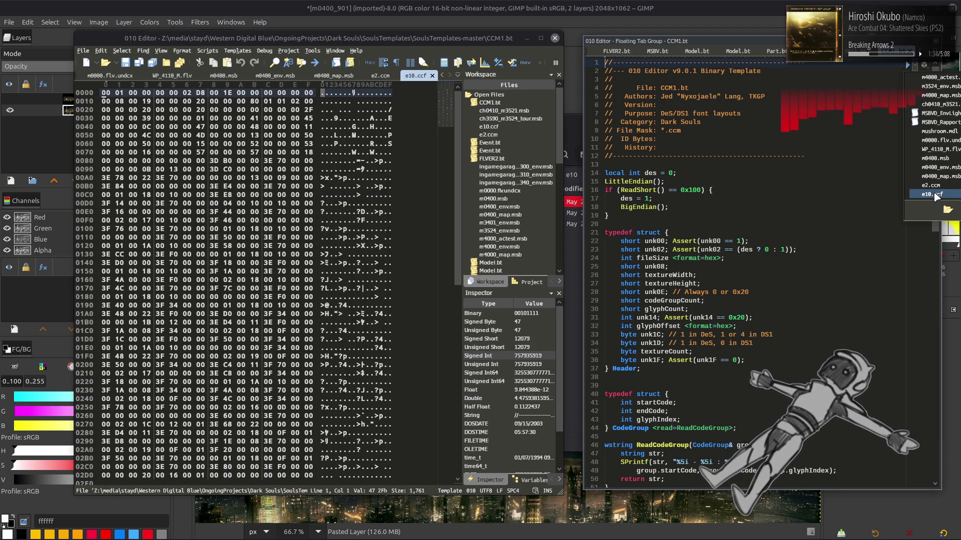
click(931, 194)
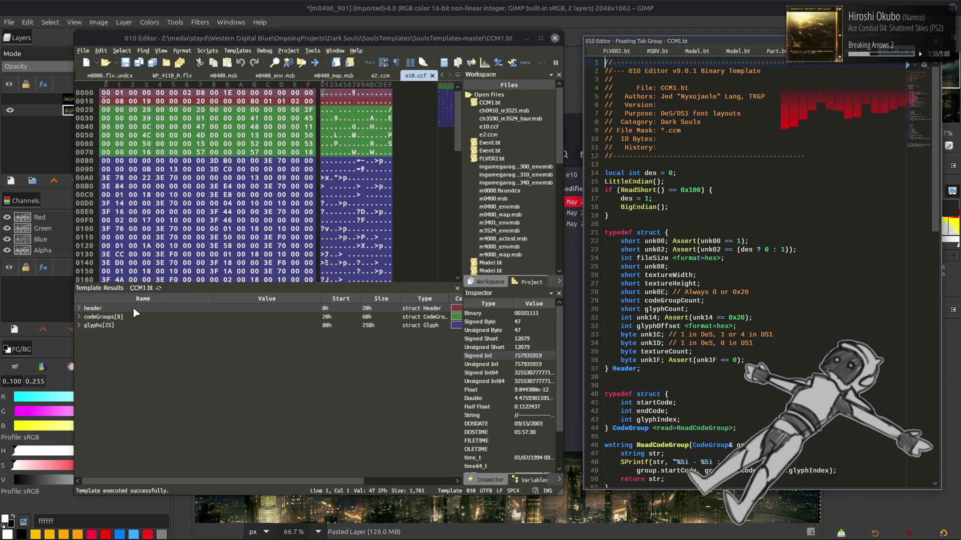
click(80, 308)
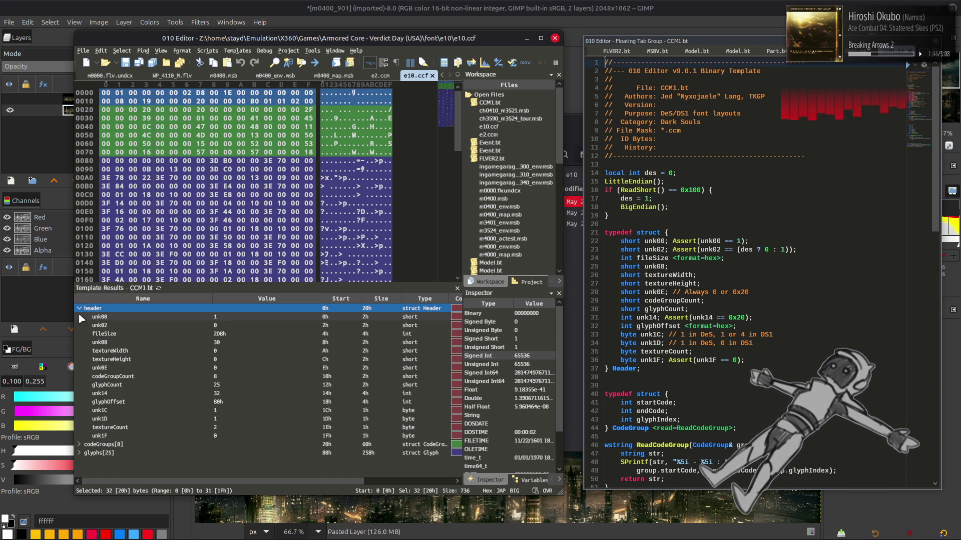
Step: Compare e10.ccf's header with e2.ccm's, then drag e10.ccm into the hex editor
key(ctrl+Tab)
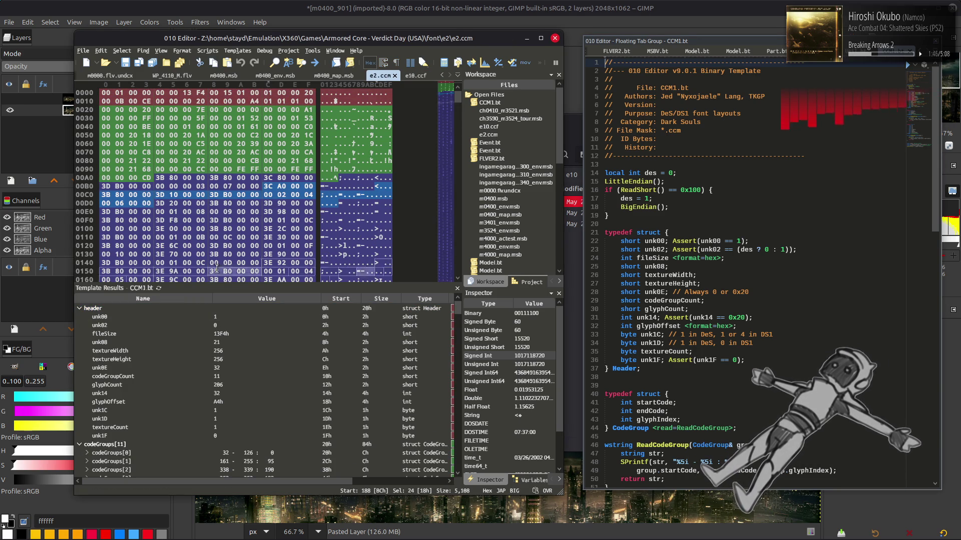
click(411, 76)
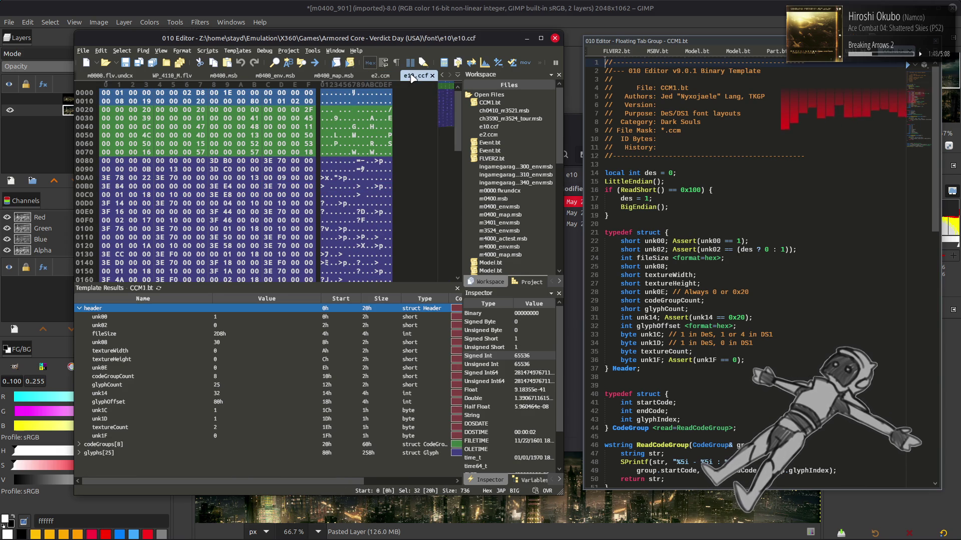
click(378, 76)
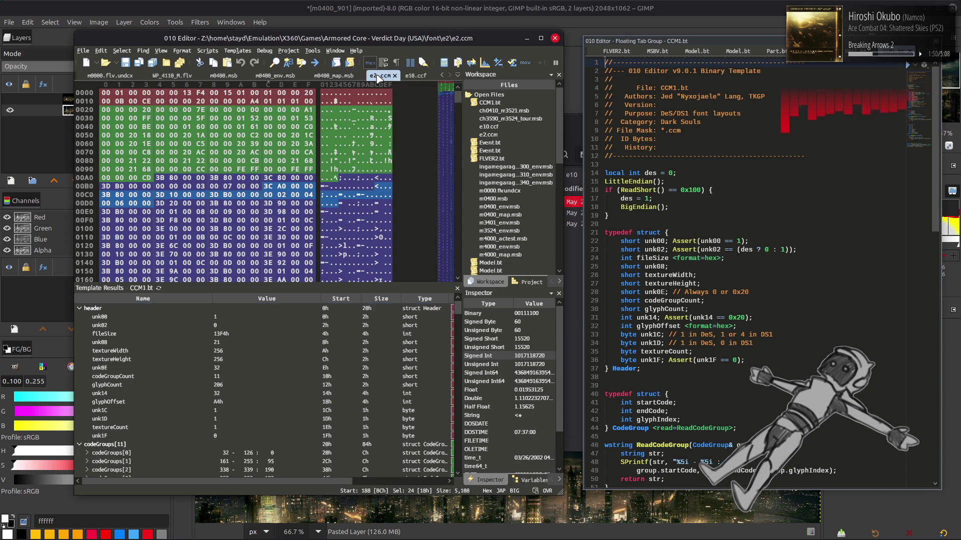
click(254, 367)
click(415, 76)
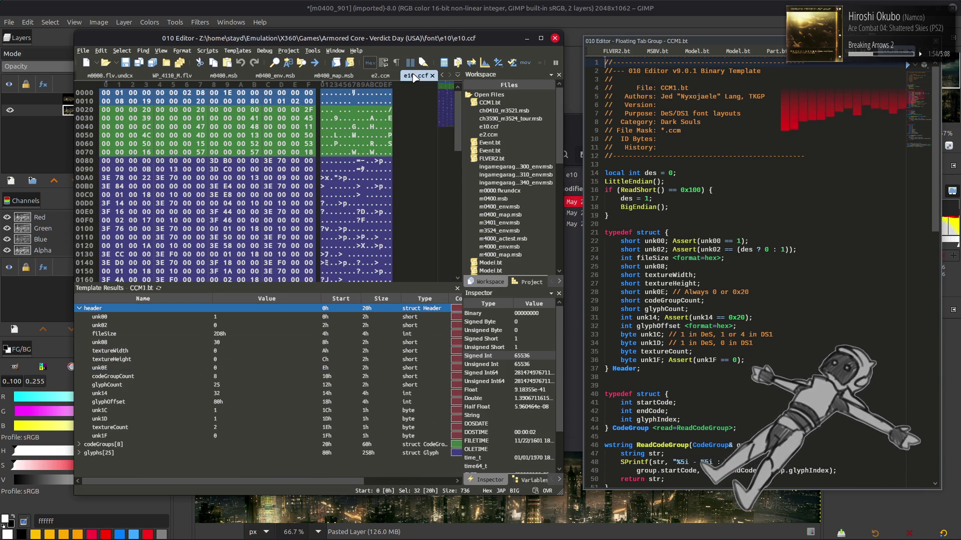
click(380, 76)
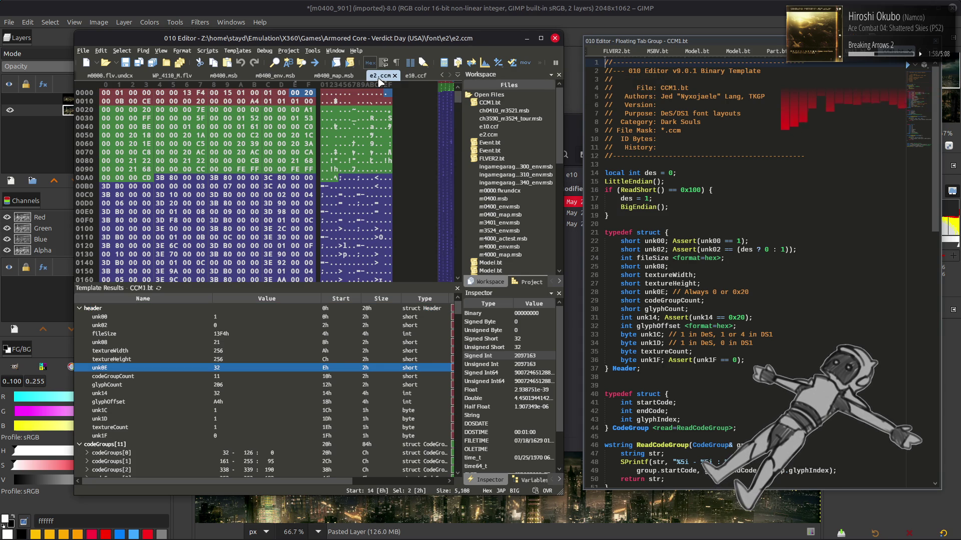
click(413, 77)
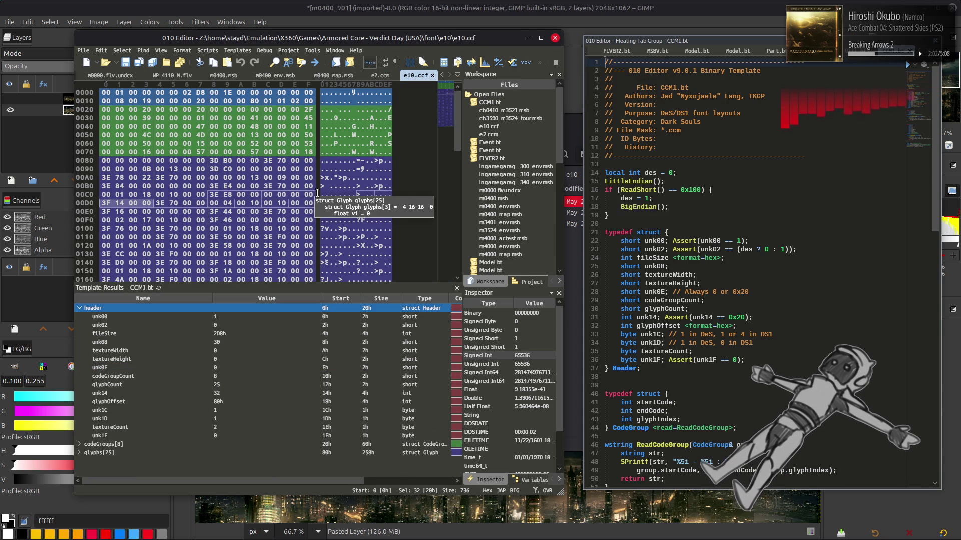
key(alt+Tab)
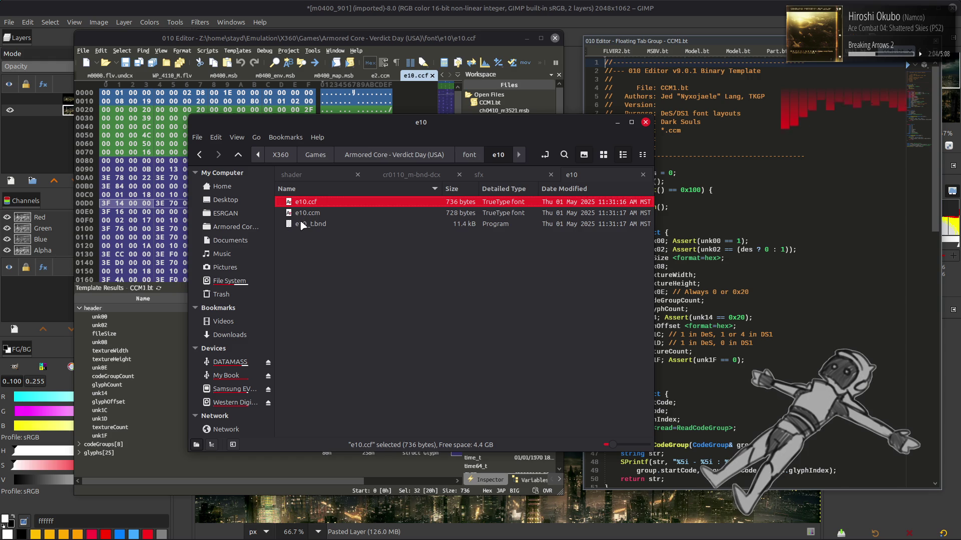
drag(300, 214, 134, 220)
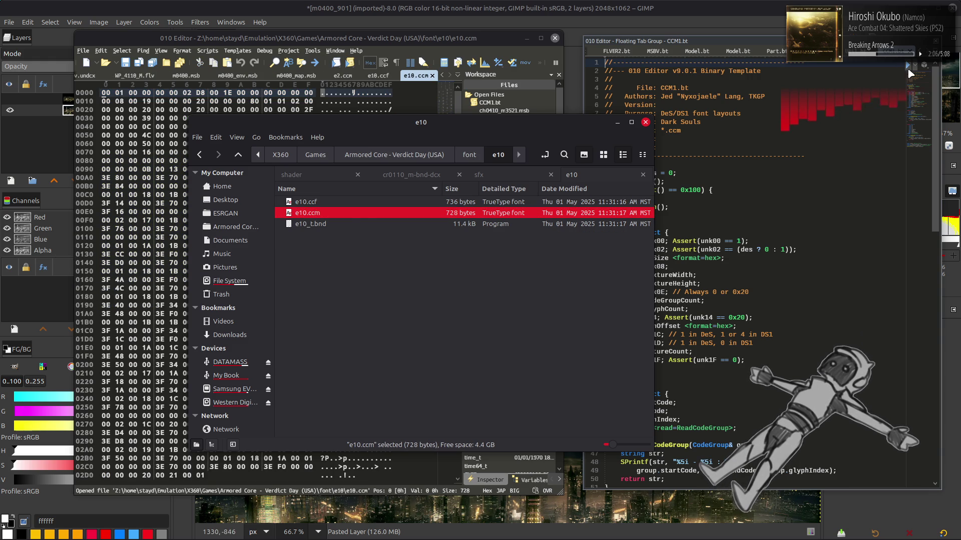
Step: Run the CCM1 template on e10.ccm and compare its header with e10.ccf
click(914, 65)
click(932, 194)
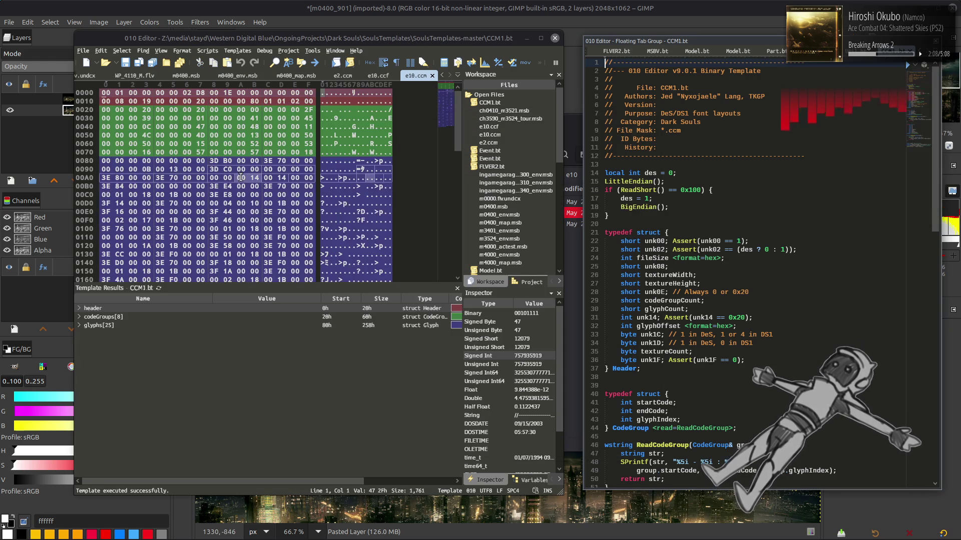
click(78, 307)
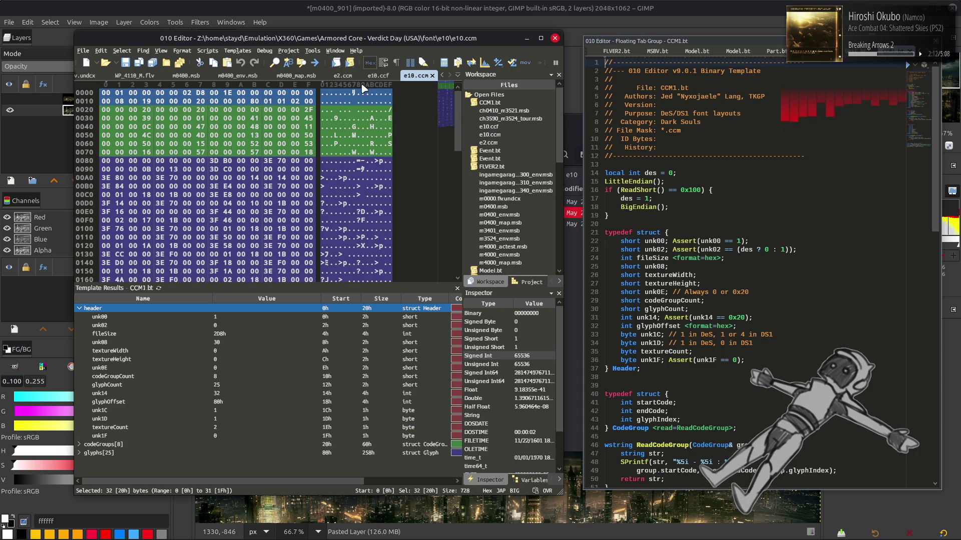
click(381, 76)
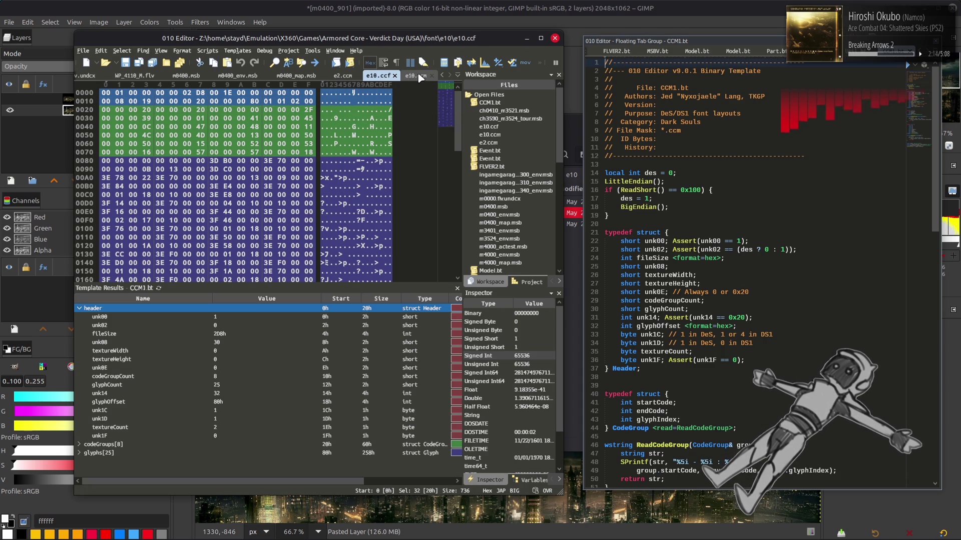
click(419, 77)
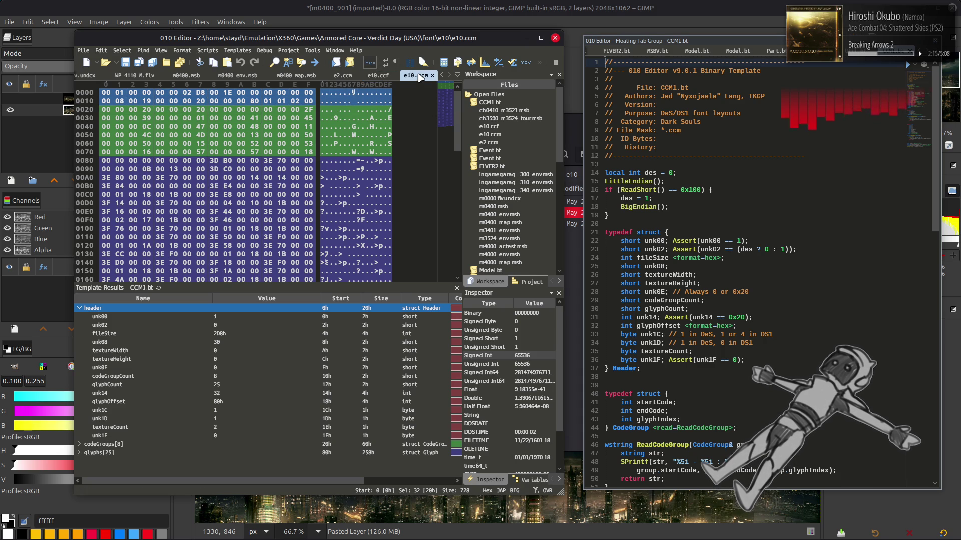
click(80, 309)
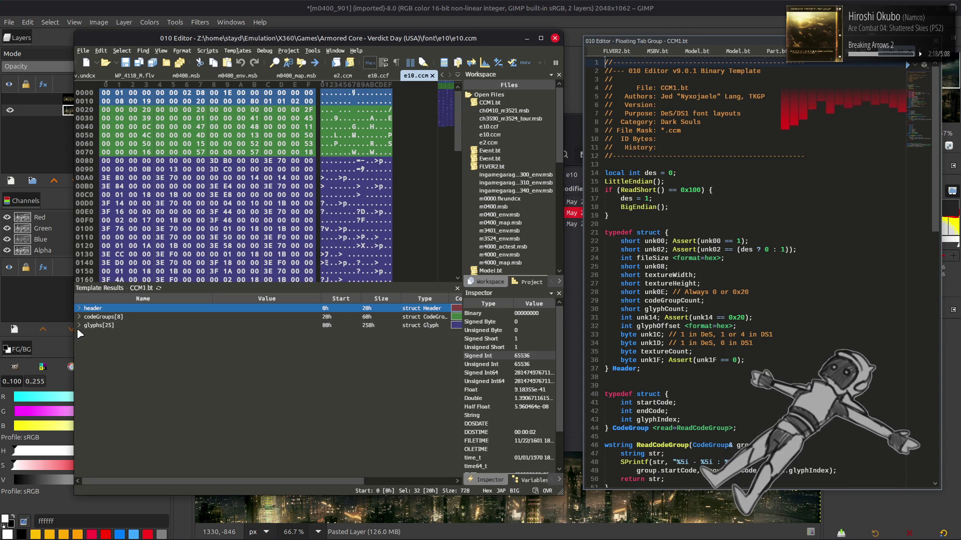
Step: Expand the codeGroups[8] entries in both e10.ccf and e10.ccm
key(ctrl+Tab)
click(80, 310)
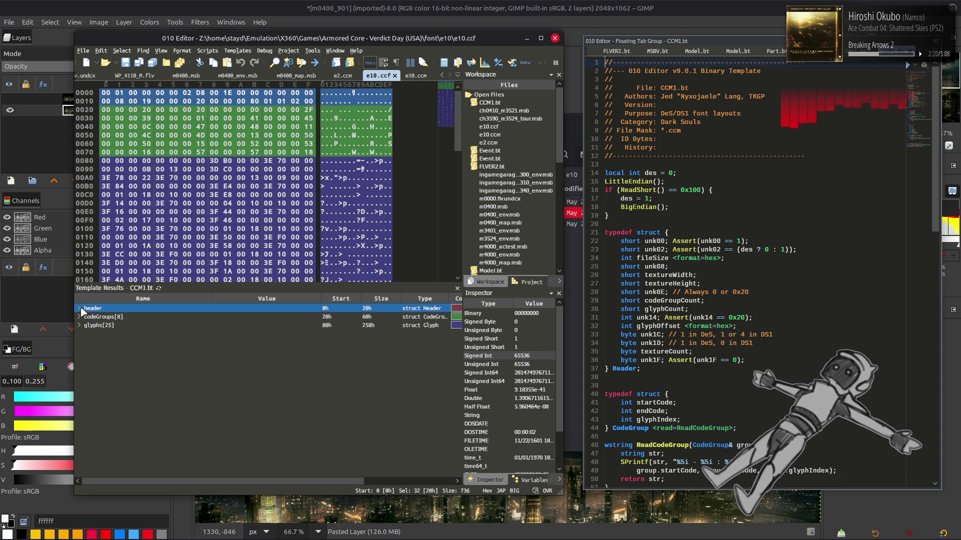
click(79, 317)
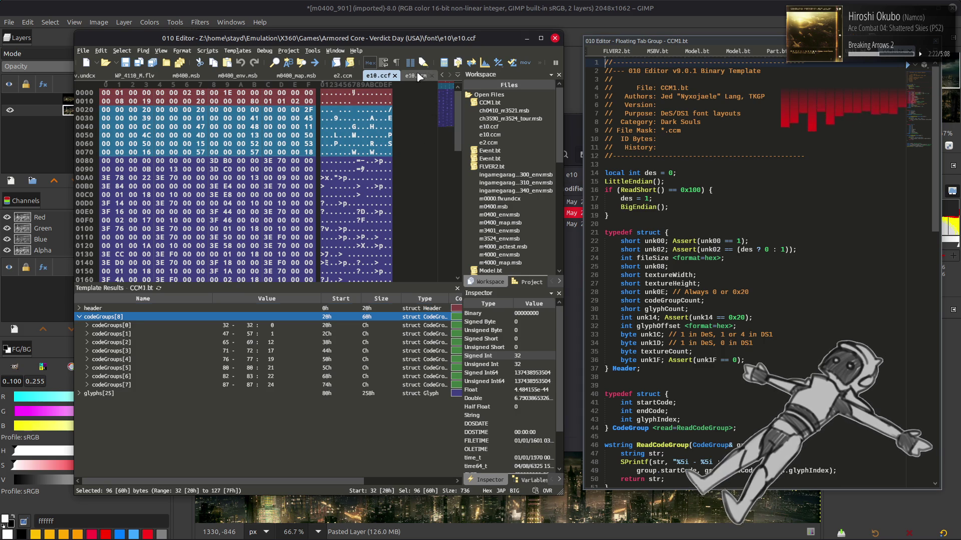
click(419, 76)
click(79, 316)
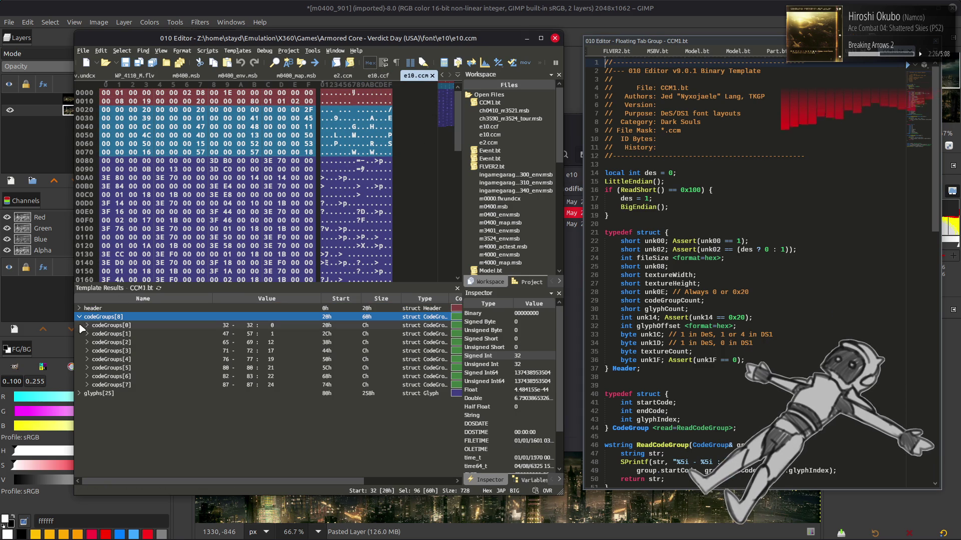
Step: Select the byte at offset A3h in e10.ccf and open its context menu
click(377, 76)
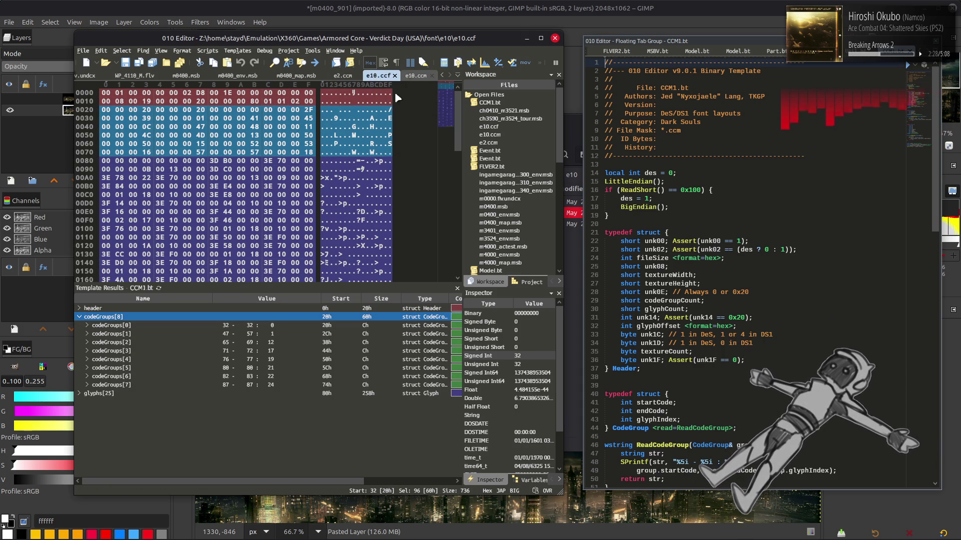
click(336, 177)
right_click(336, 178)
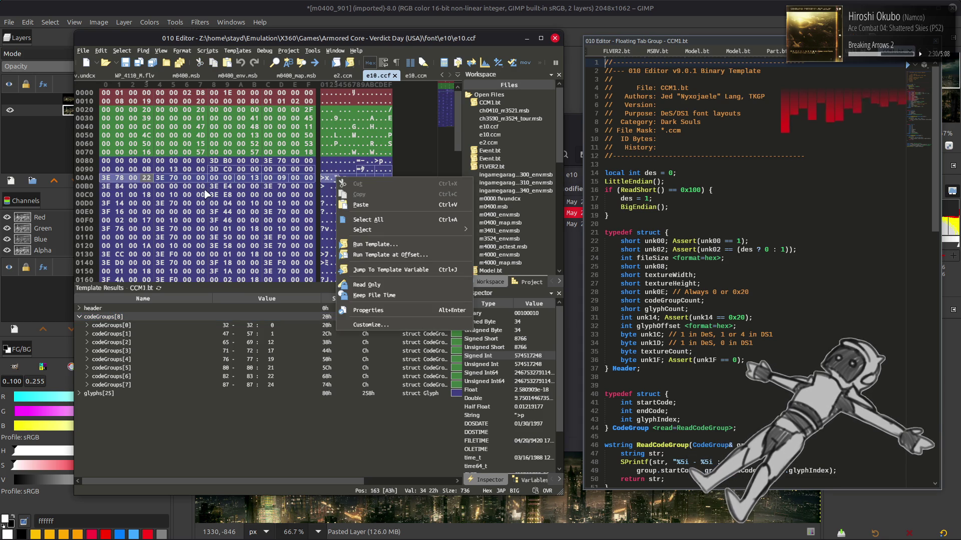
Step: Jump to glyph 1's u2 template field in both e10.ccf and e10.ccm
click(385, 270)
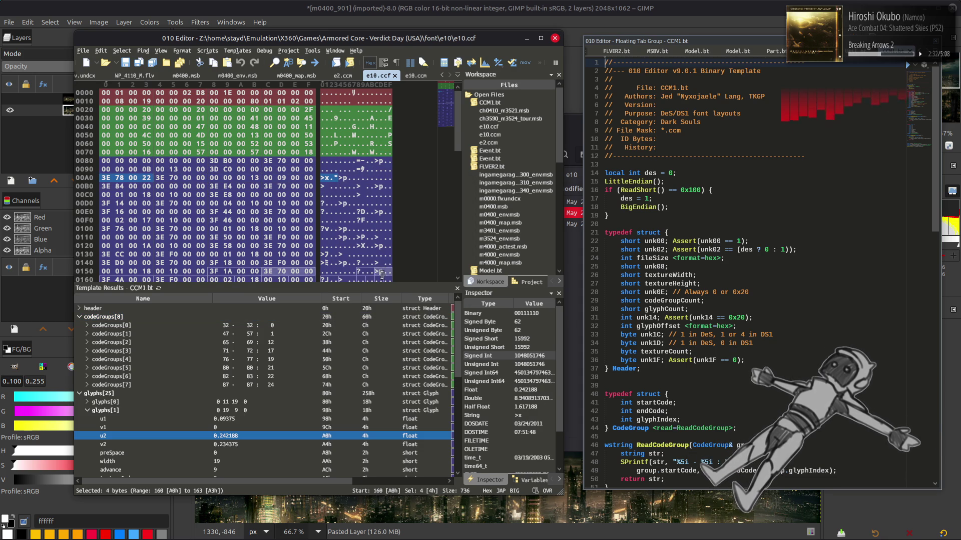
click(419, 76)
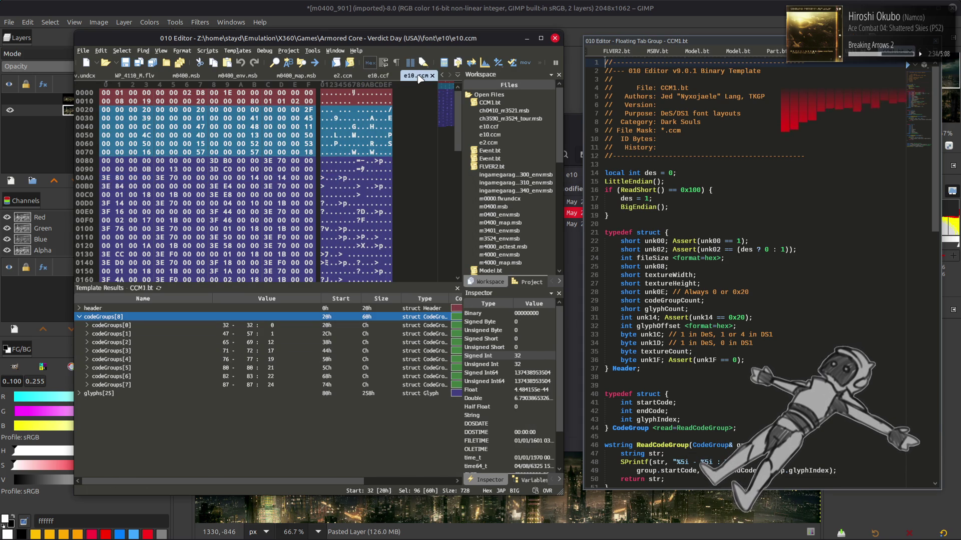
click(328, 177)
right_click(328, 178)
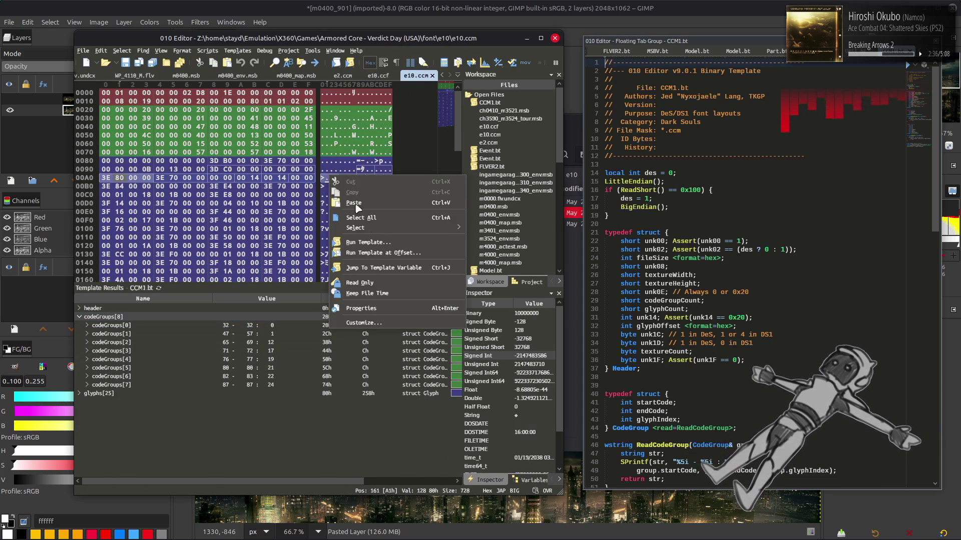
click(397, 267)
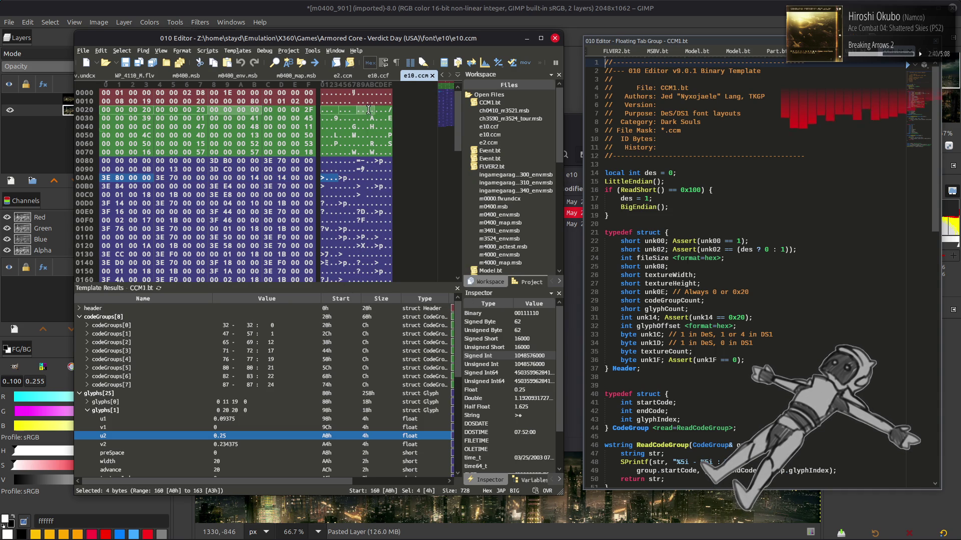
Step: Compare glyph 1's u2 and width values between e10.ccf and e10.ccm
click(379, 76)
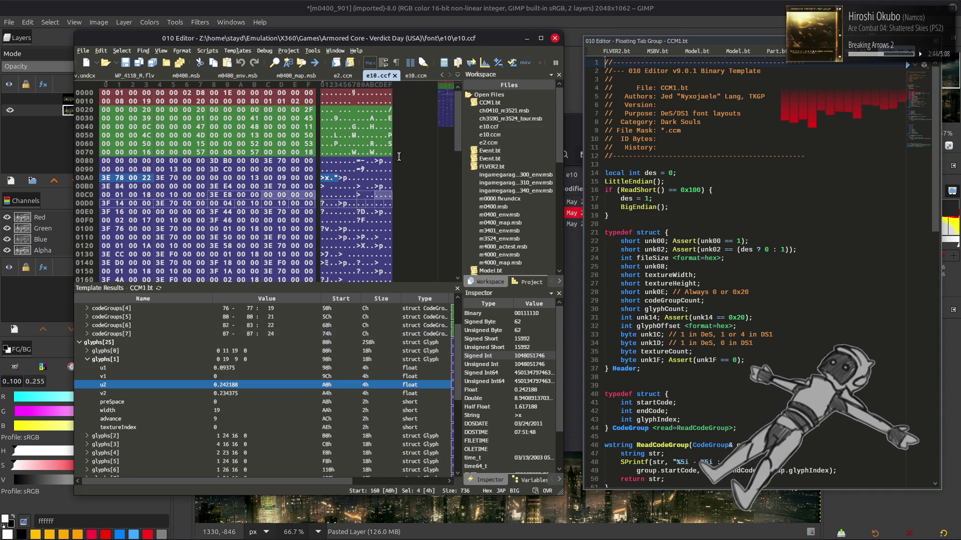
click(420, 78)
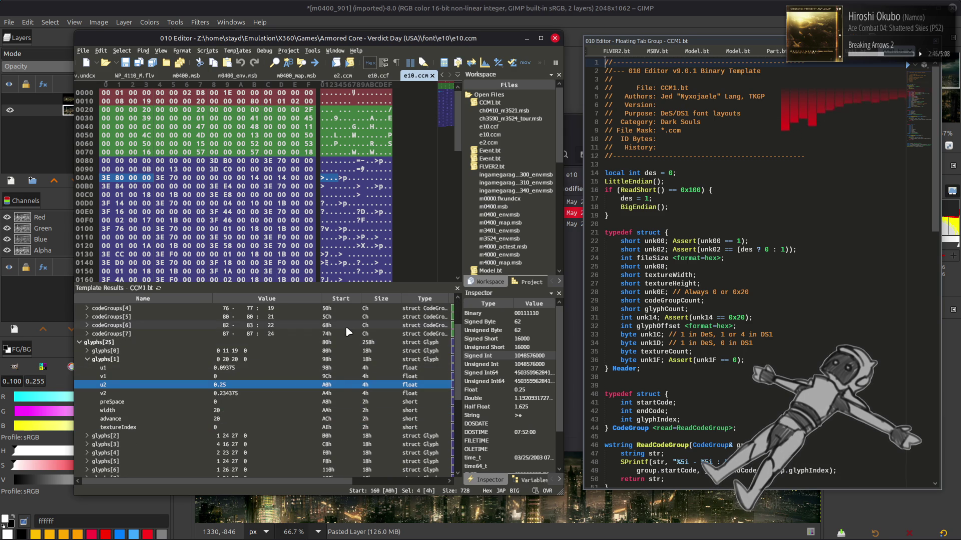
click(381, 76)
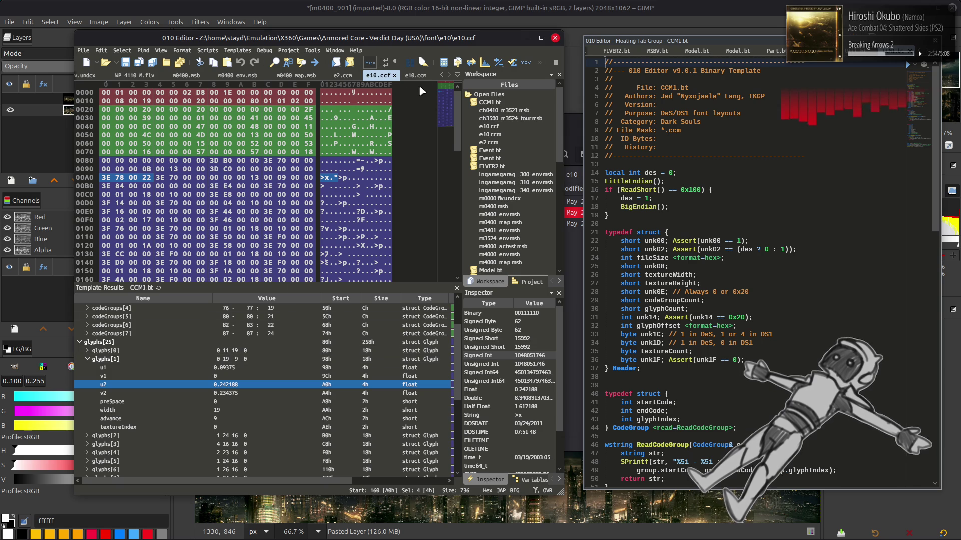
click(421, 75)
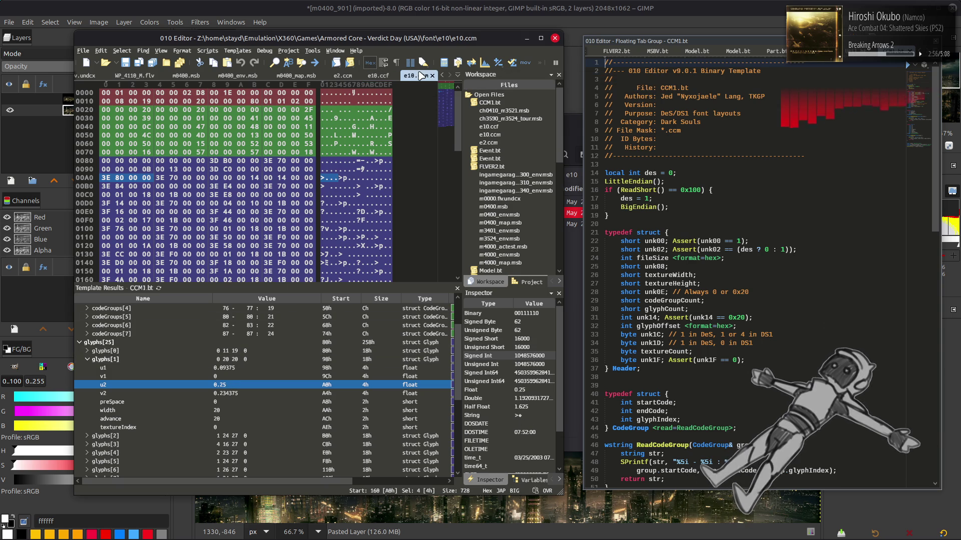
click(382, 75)
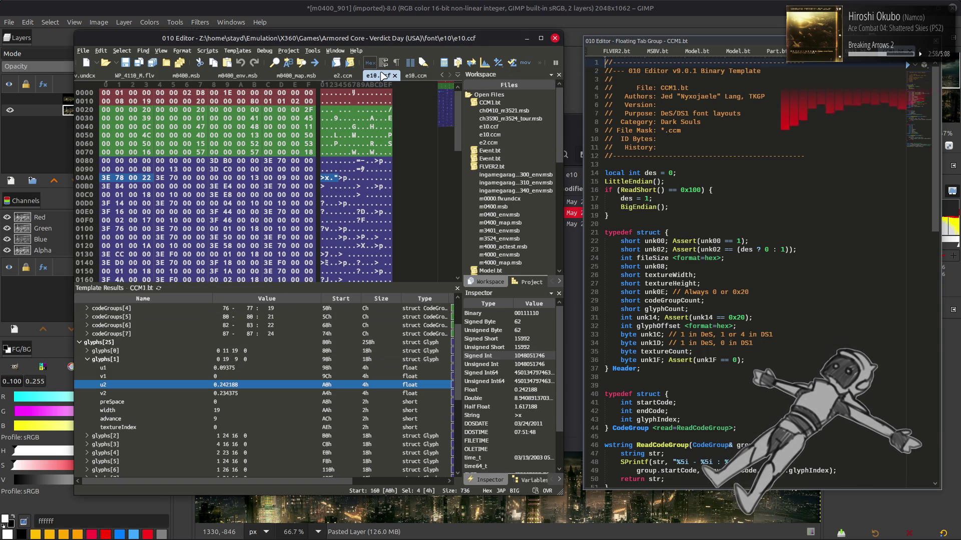
click(418, 78)
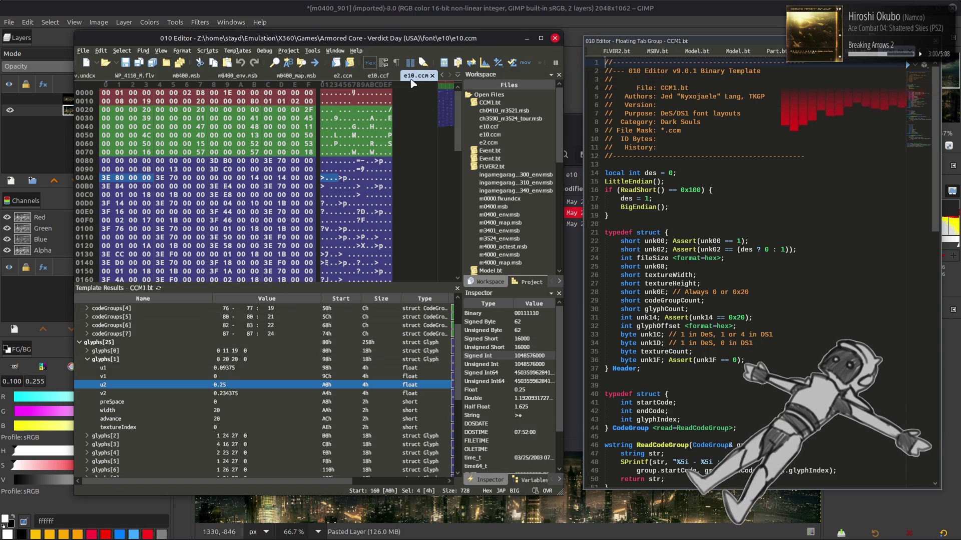
click(379, 75)
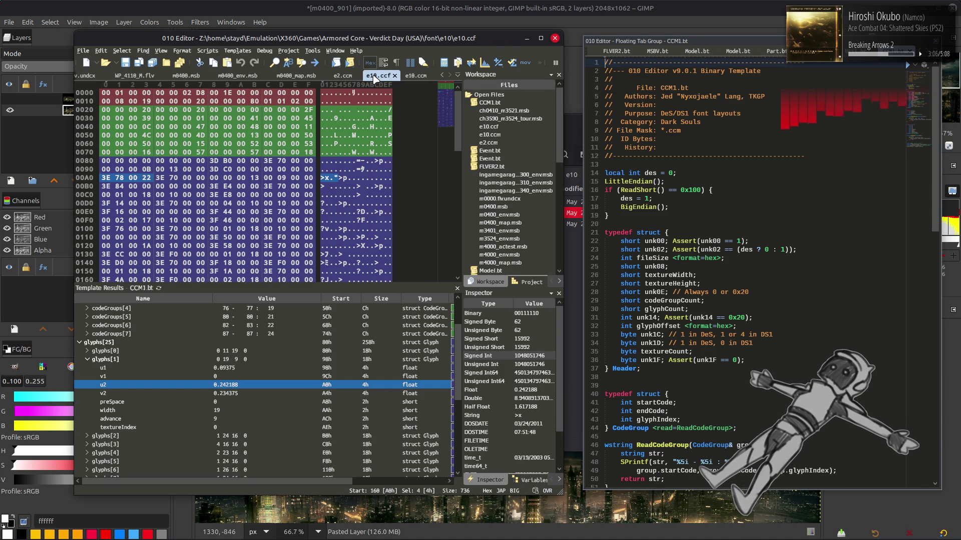
Step: Close the e10.ccm and e10.ccf files
click(419, 76)
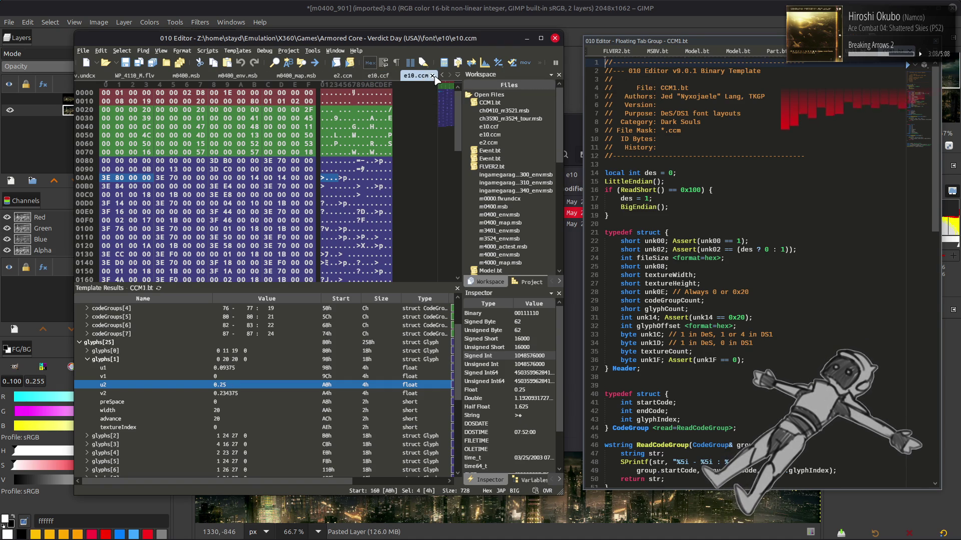
middle_click(420, 77)
click(432, 76)
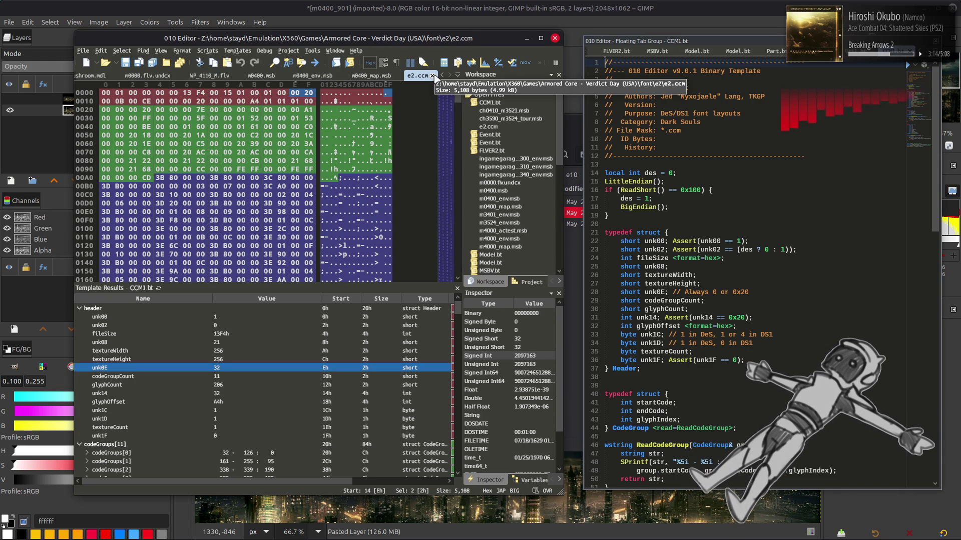
Step: Unpack e10_t.bnd and e10.tpf, then open e10_0000.dds in GIMP, confirming the DDS import
key(alt+Tab)
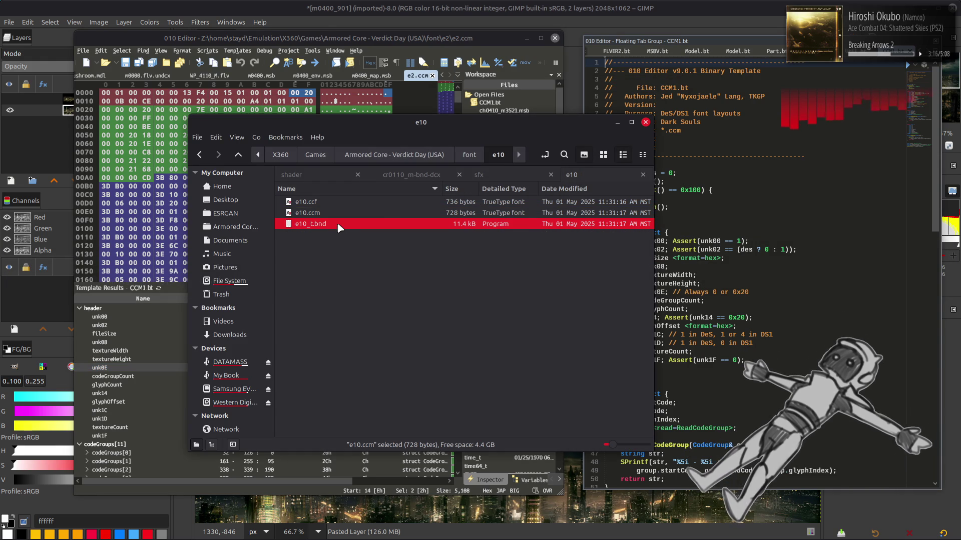
double_click(338, 224)
click(344, 203)
double_click(345, 203)
double_click(345, 203)
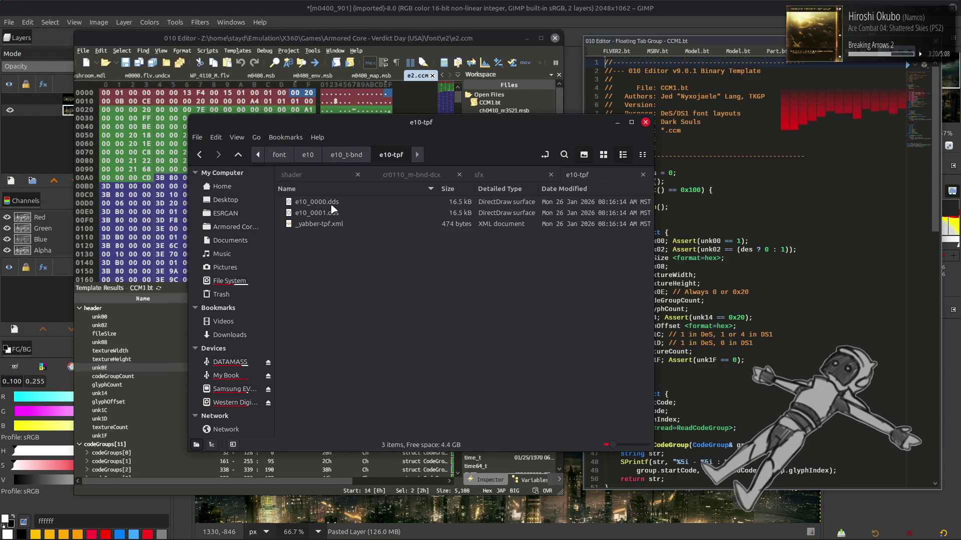
double_click(331, 209)
click(549, 308)
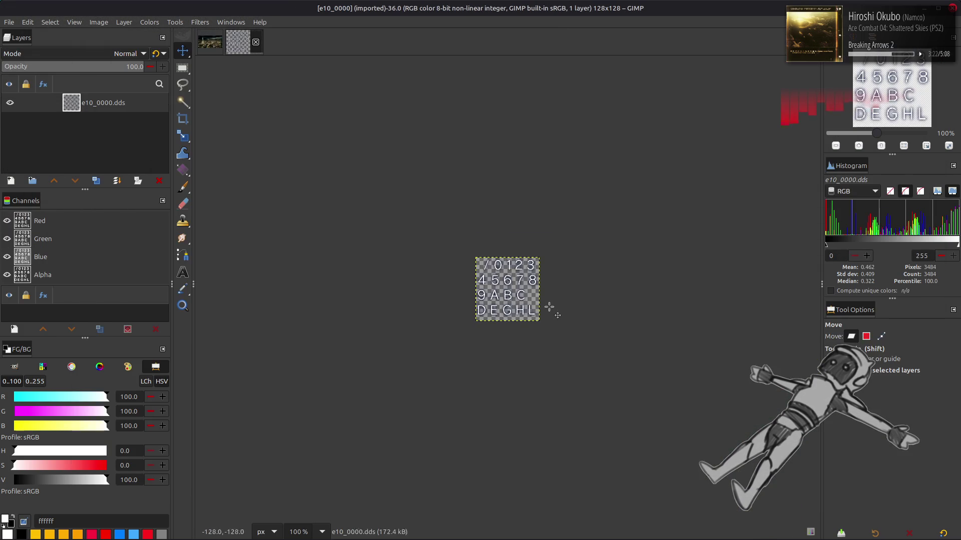
scroll(513, 286, up, 2)
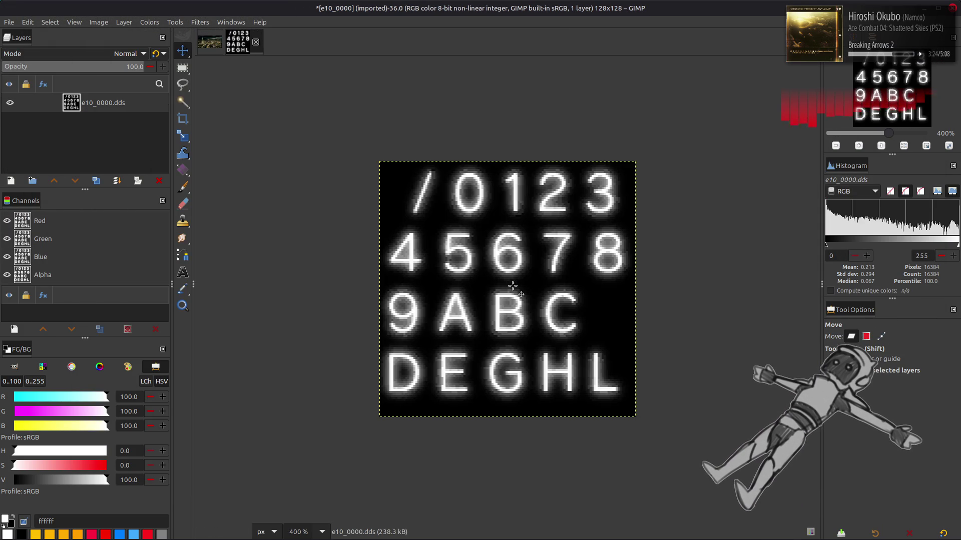
scroll(513, 286, up, 2)
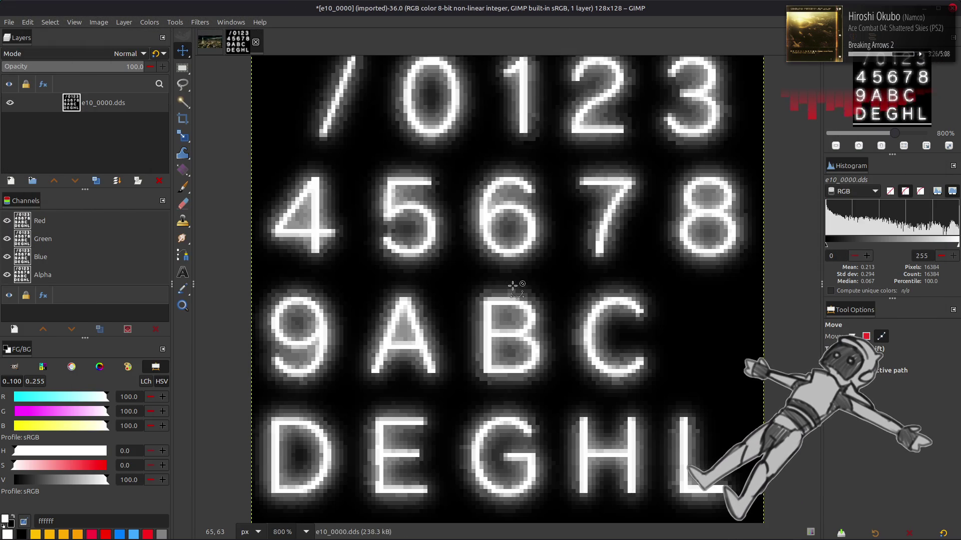
key(ctrl+z)
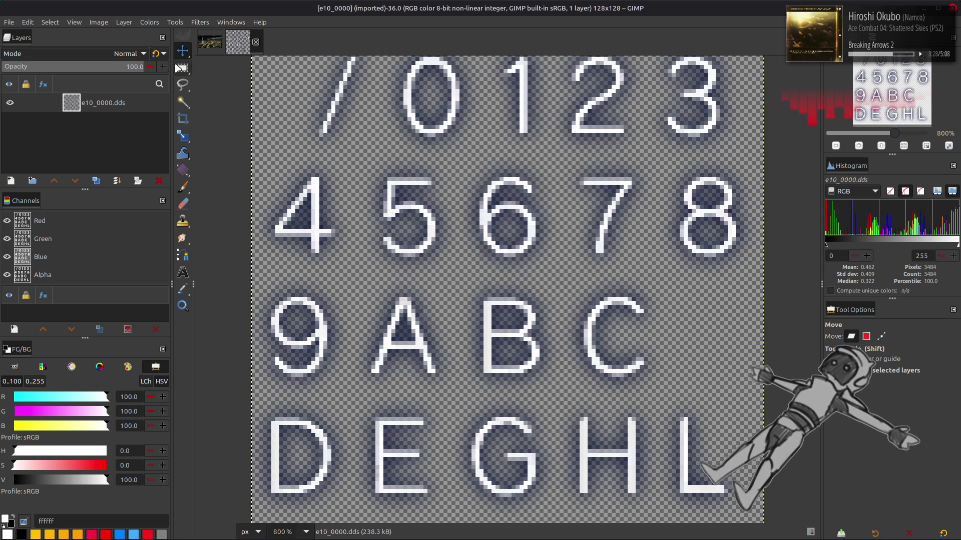
key(ctrl+y)
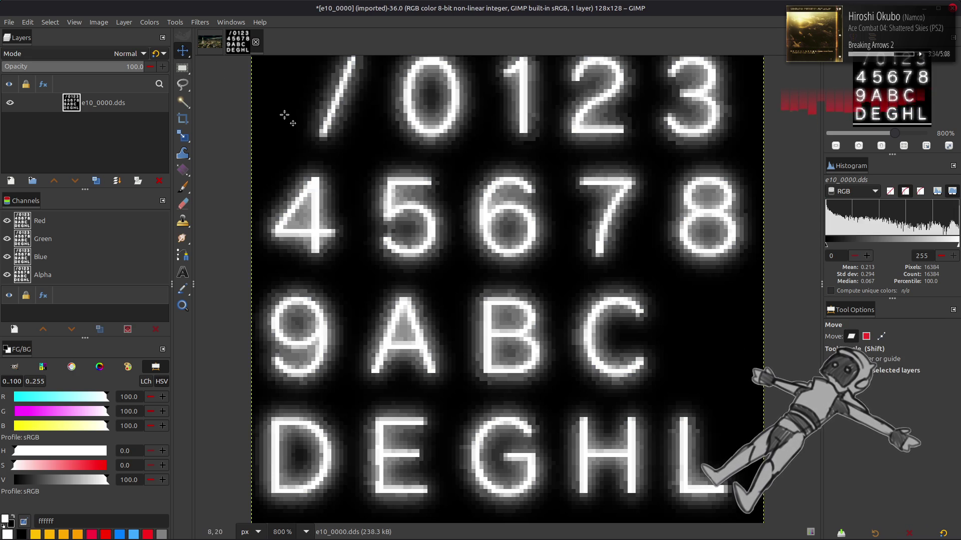
key(ctrl+z)
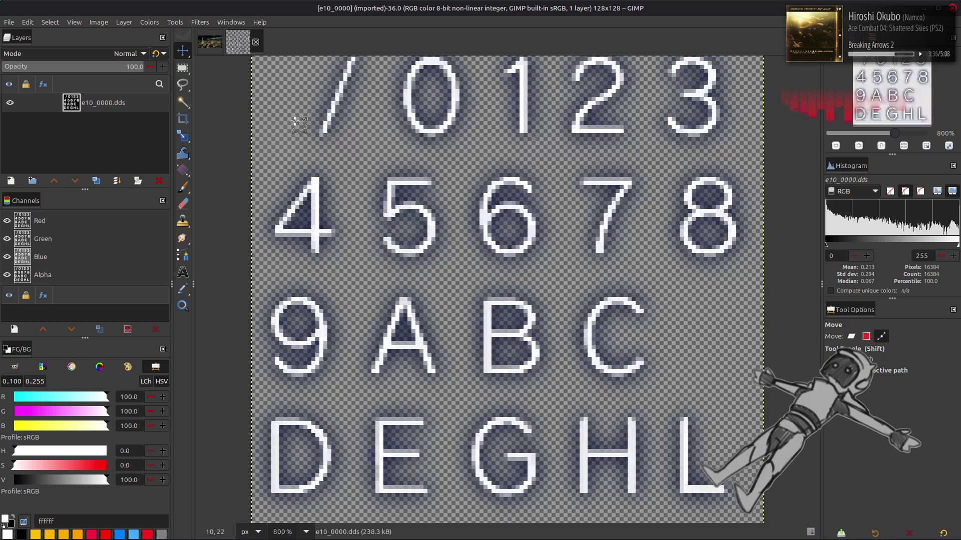
click(149, 22)
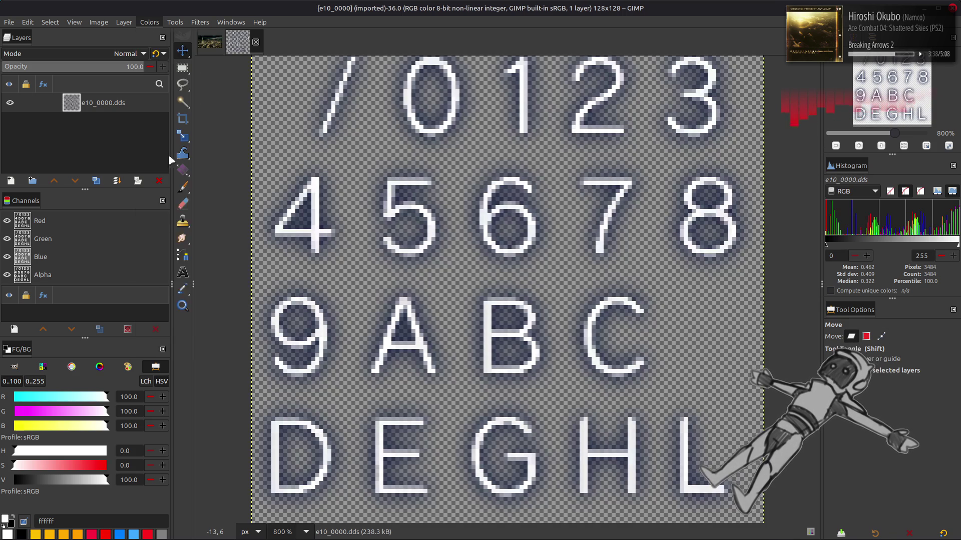
Step: Preview e10_0000's alpha fully opaque in Levels, discard it, and close the image
click(178, 132)
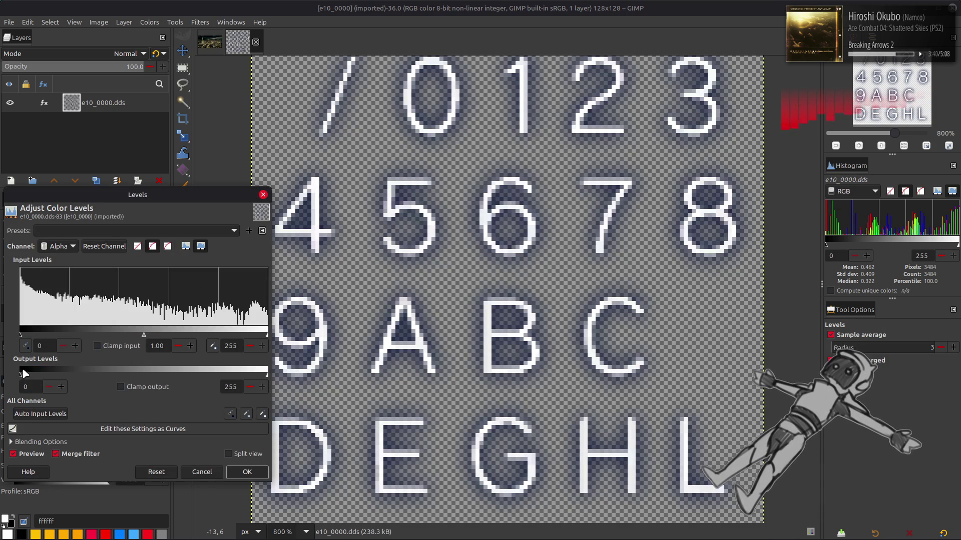
drag(20, 374, 267, 374)
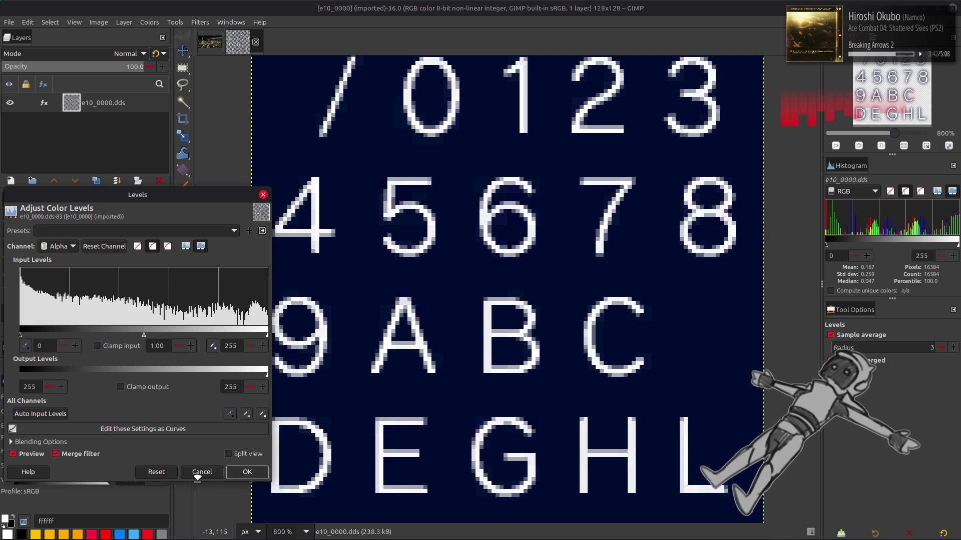
click(202, 472)
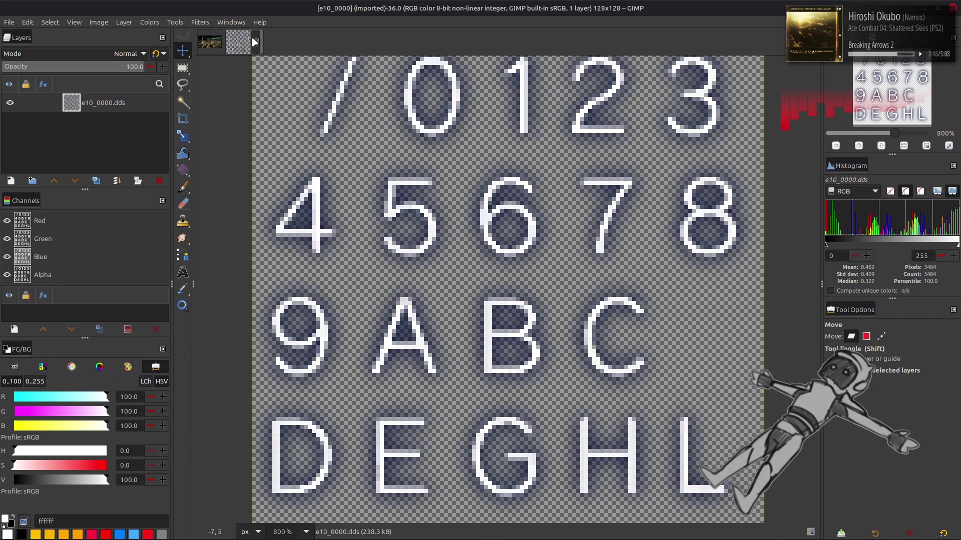
click(255, 42)
Step: Open e10_0001.dds in GIMP, then close it and return to the file manager
key(alt+Tab)
double_click(336, 213)
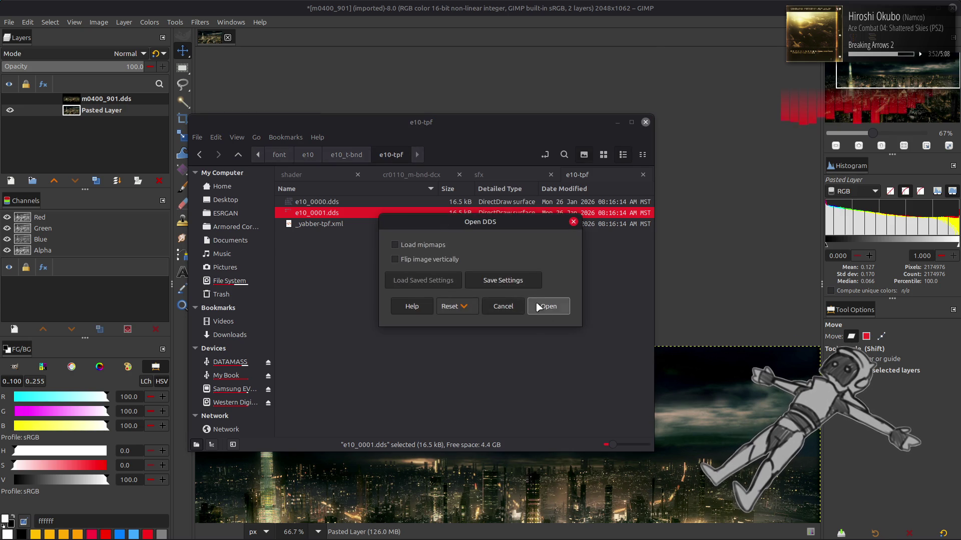
click(546, 306)
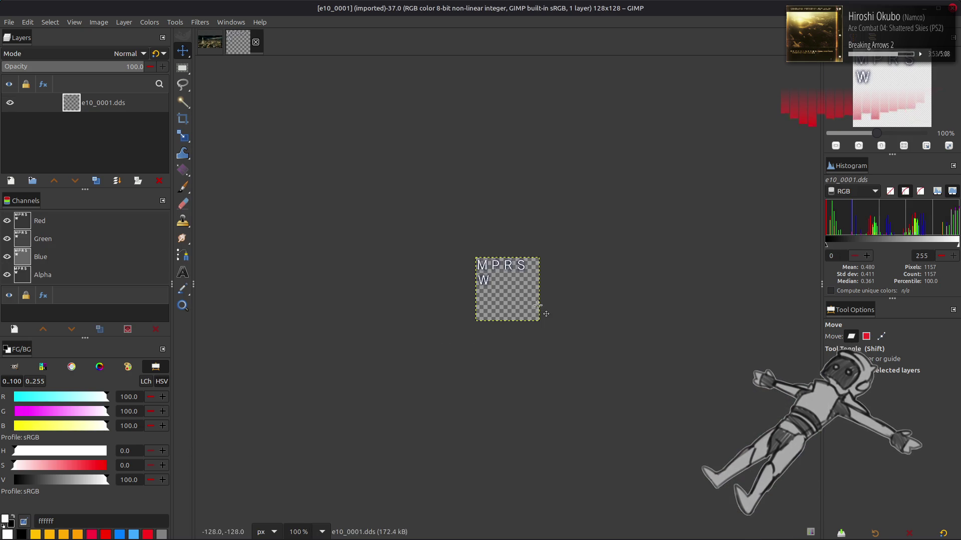
click(255, 42)
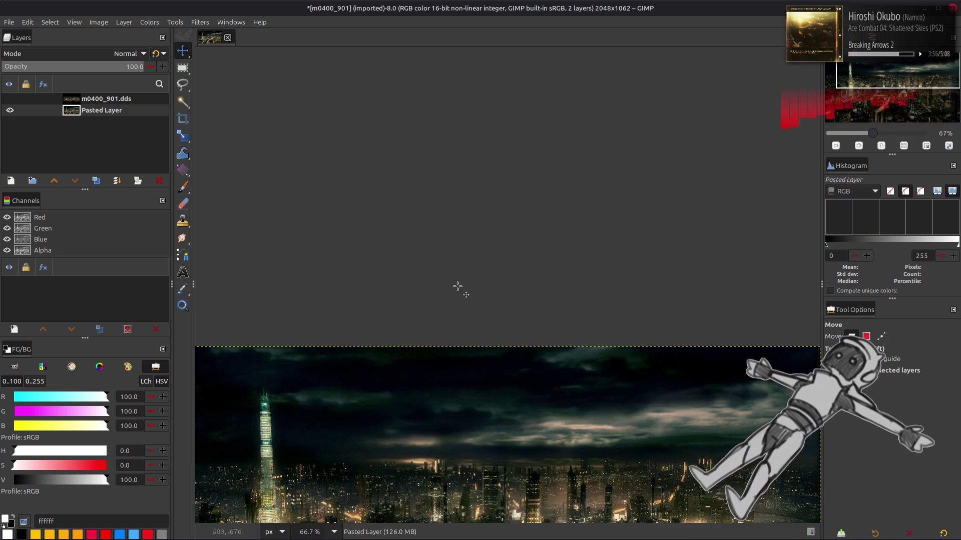
key(alt+Tab)
Step: In the e12 folder, unpack e12_t.bnd and e12.tpf, then select e12_0000.dds
key(BackSpace)
key(BackSpace)
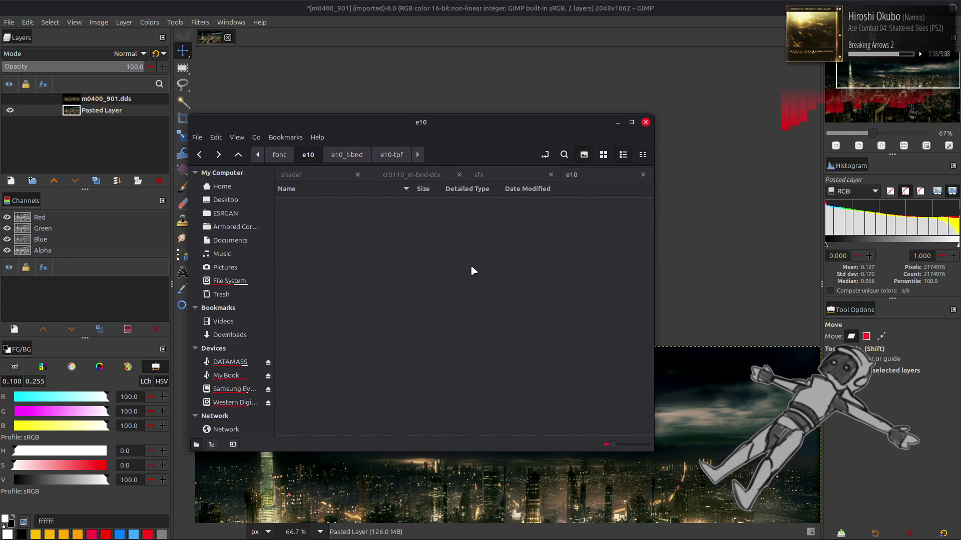
key(Return)
key(BackSpace)
key(BackSpace)
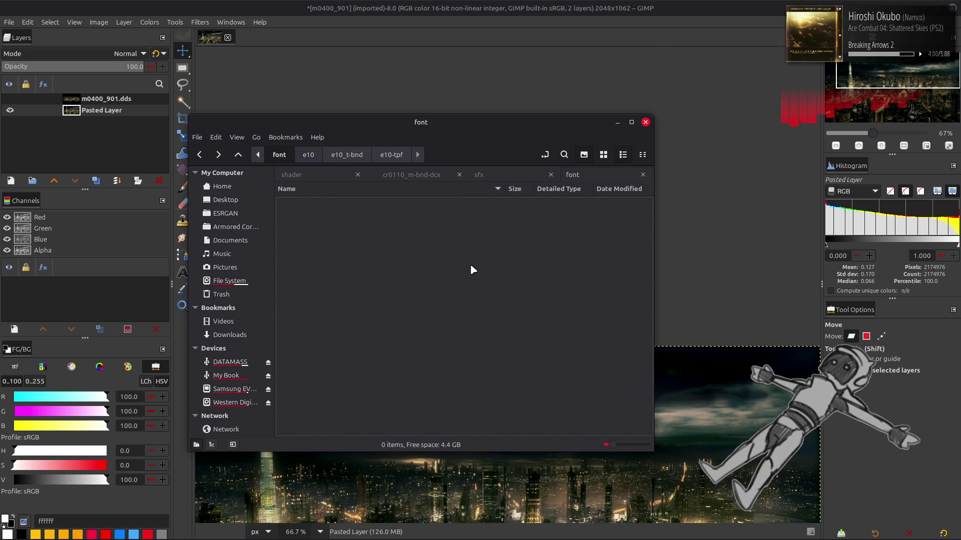
click(341, 345)
double_click(342, 346)
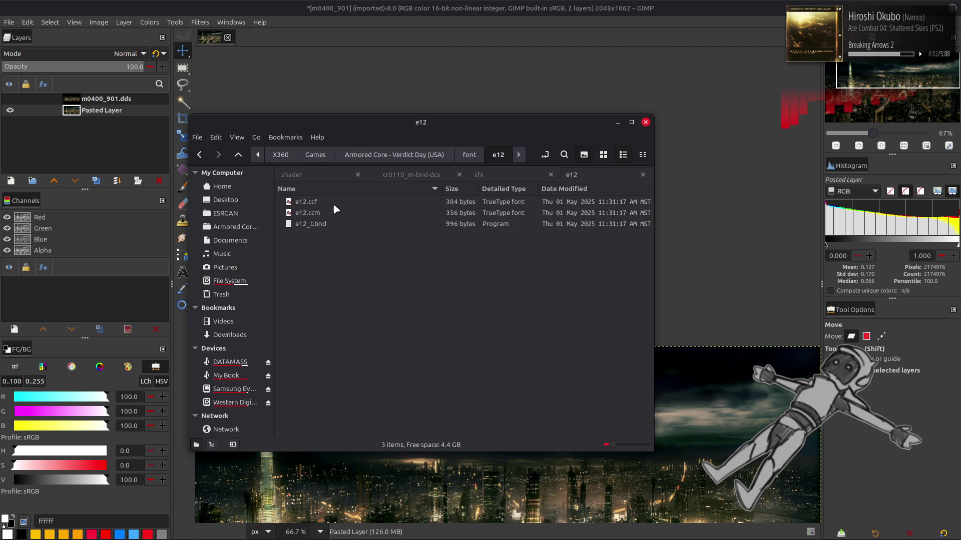
double_click(337, 225)
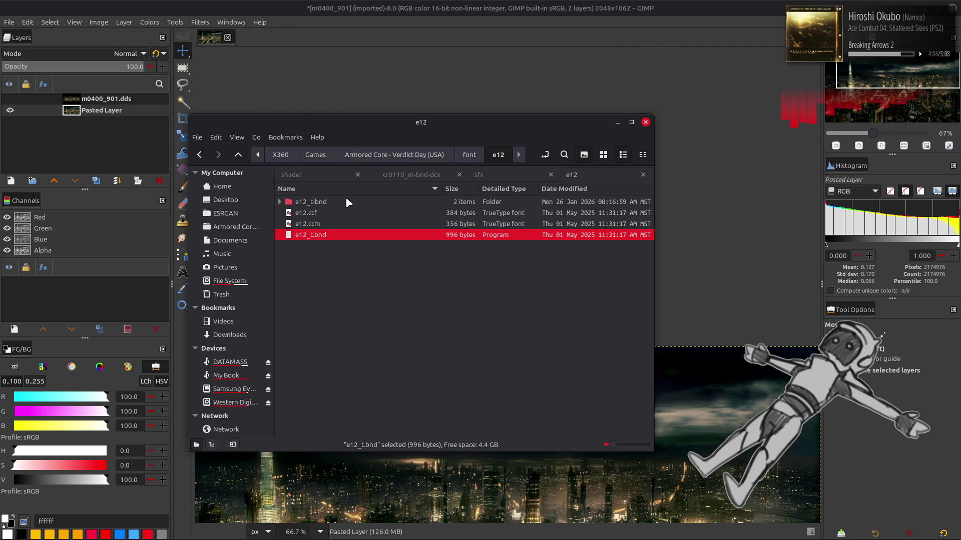
double_click(346, 201)
double_click(346, 200)
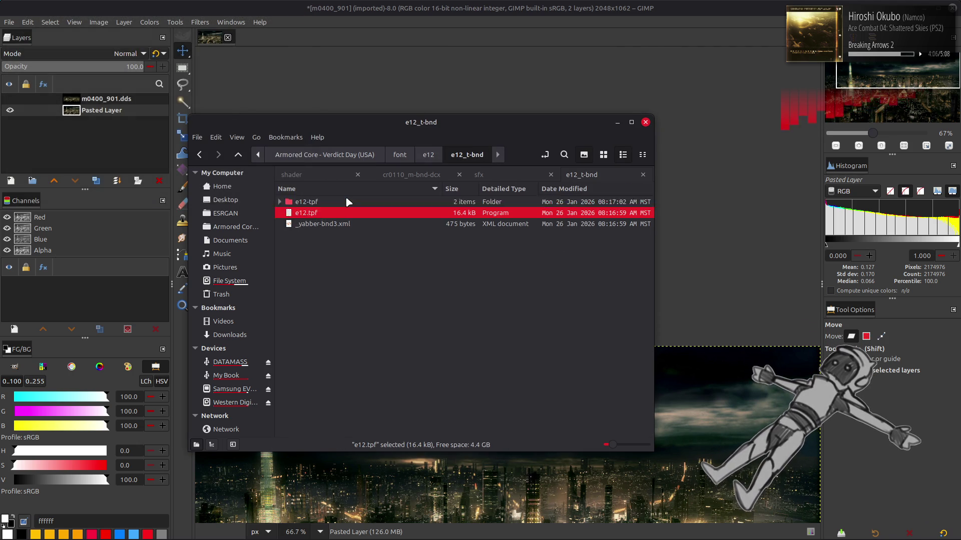
double_click(346, 200)
click(346, 200)
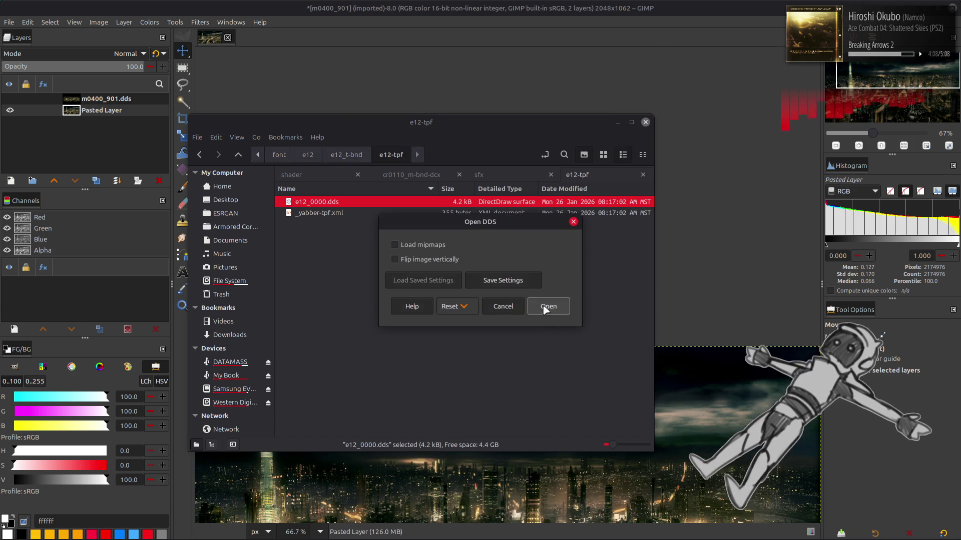
Step: Open e12_0000.dds, extract its Alpha component to show white digits on black, then close without saving
click(548, 307)
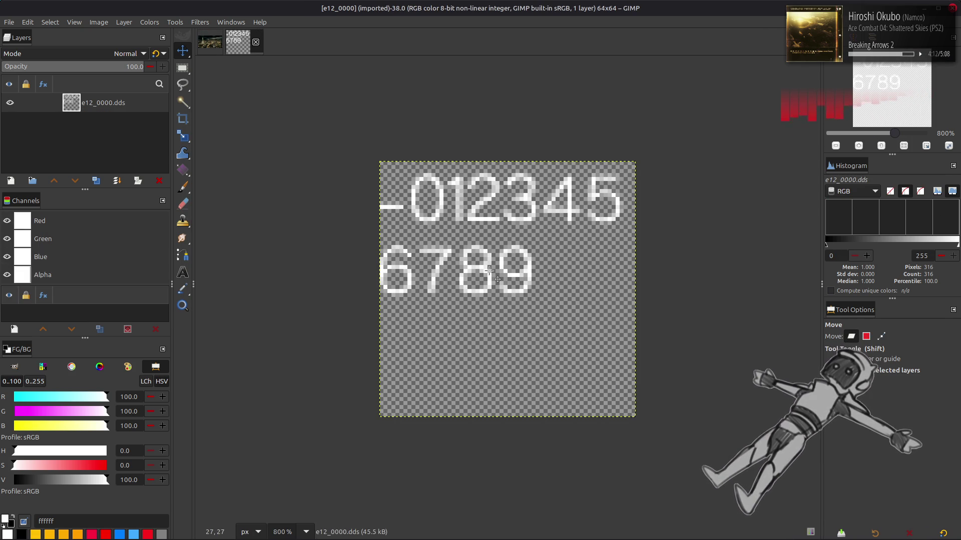
click(149, 22)
mouse_move(170, 205)
click(270, 217)
click(107, 273)
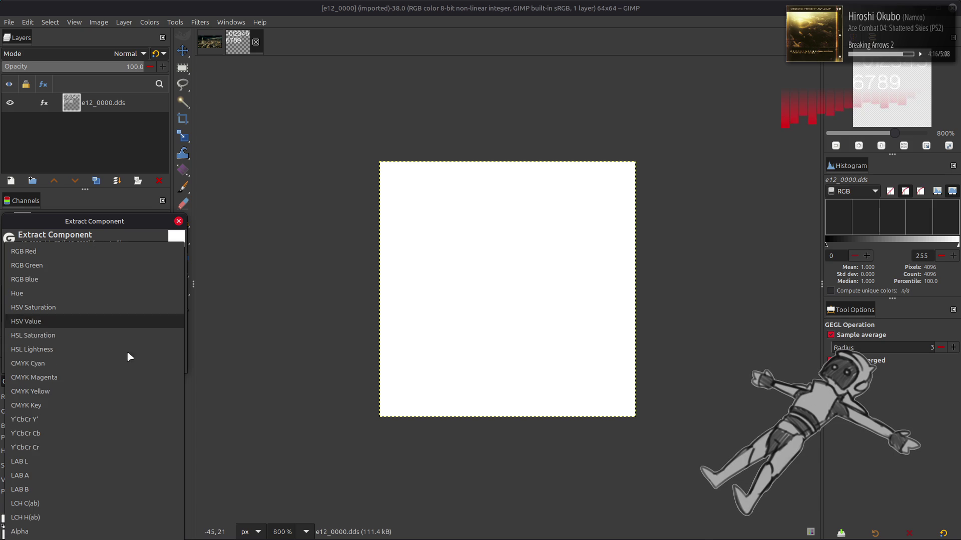
click(150, 501)
click(166, 364)
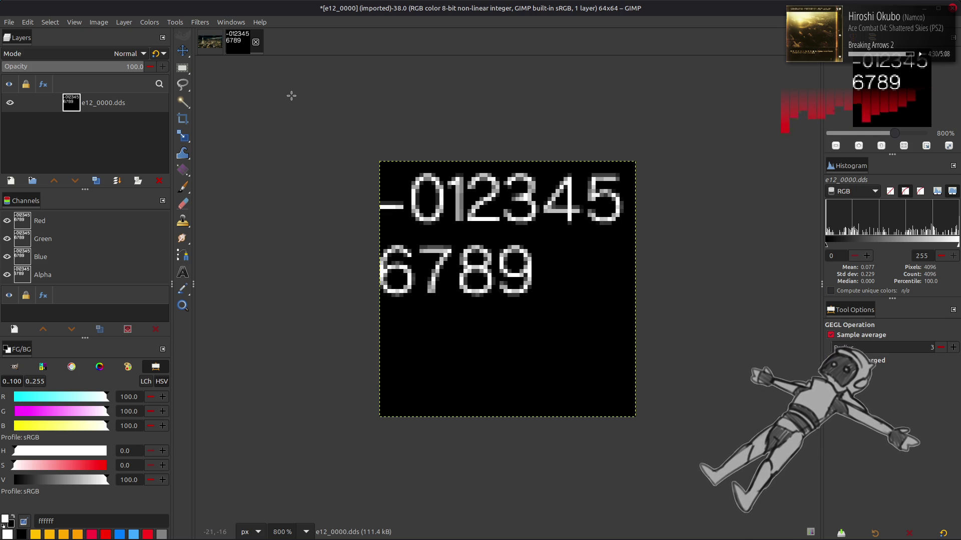
click(256, 42)
click(578, 315)
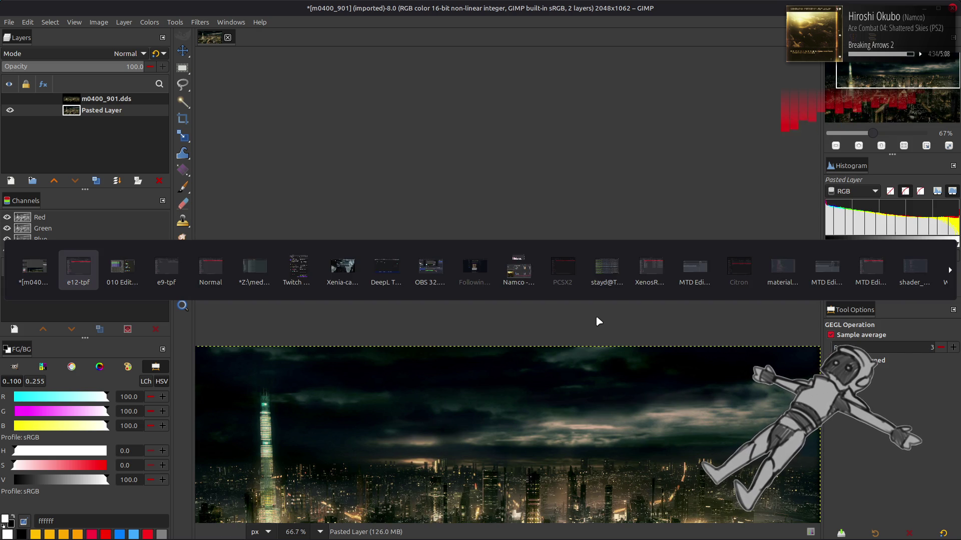
Step: Unpack e13_t.bnd and e13.tpf in the e13 folder and open e13_0000.dds in GIMP
key(alt+Tab)
key(alt+Up)
key(alt+Up)
double_click(345, 356)
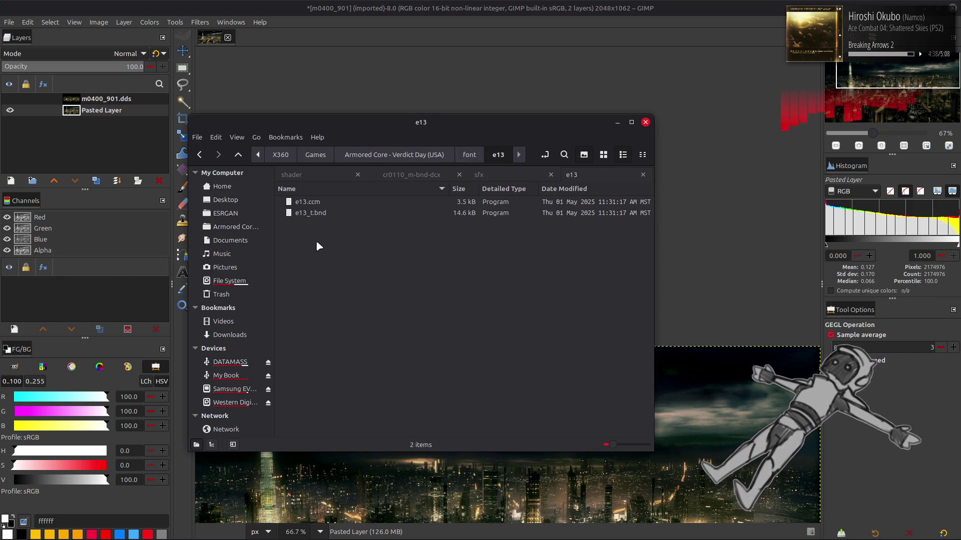
double_click(326, 214)
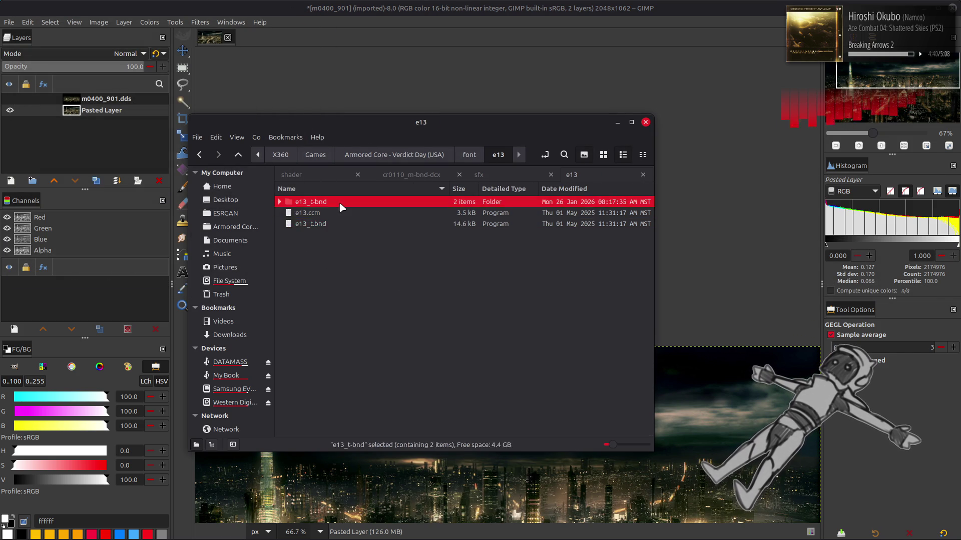
double_click(341, 207)
double_click(343, 201)
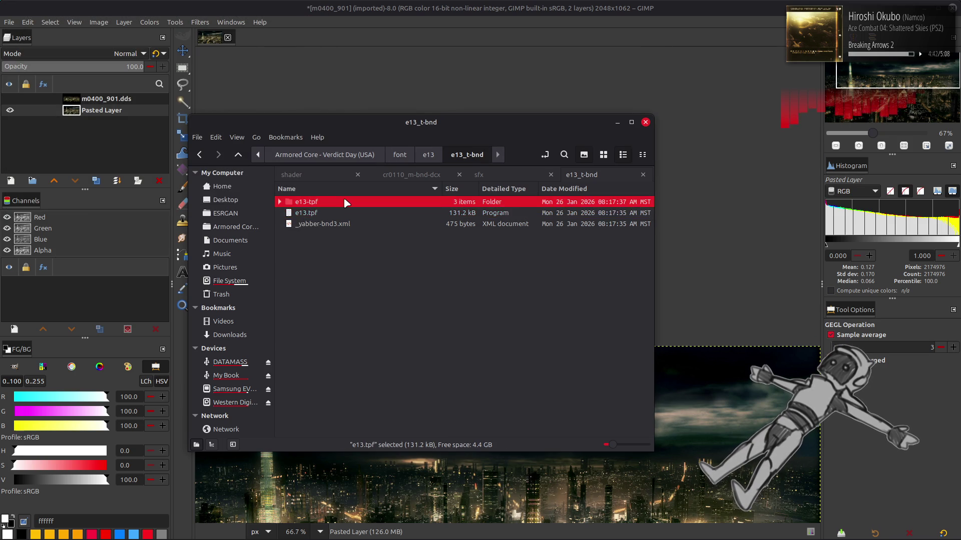
double_click(344, 202)
double_click(344, 202)
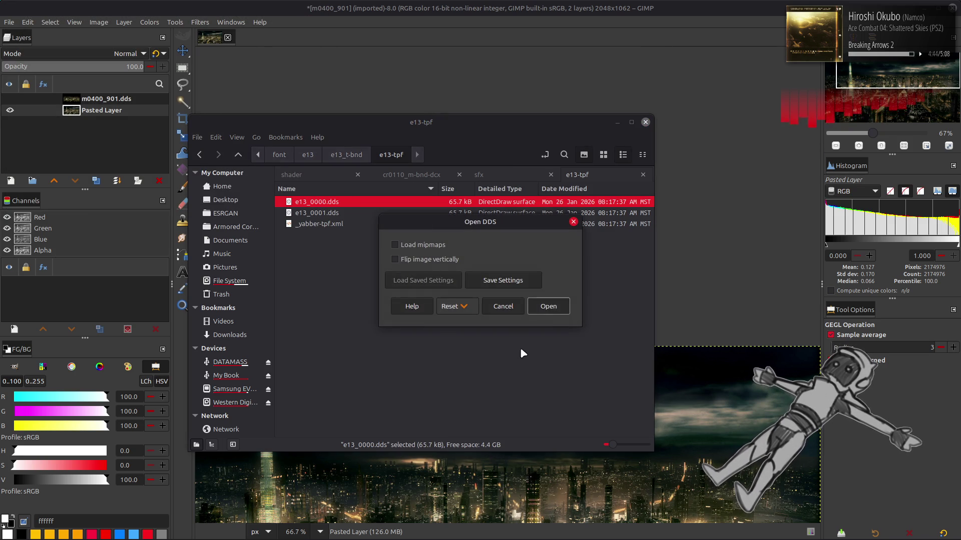
click(556, 309)
Step: Repeat the alpha extraction on e13_0000 and zoom in to inspect it, then close without saving
key(2)
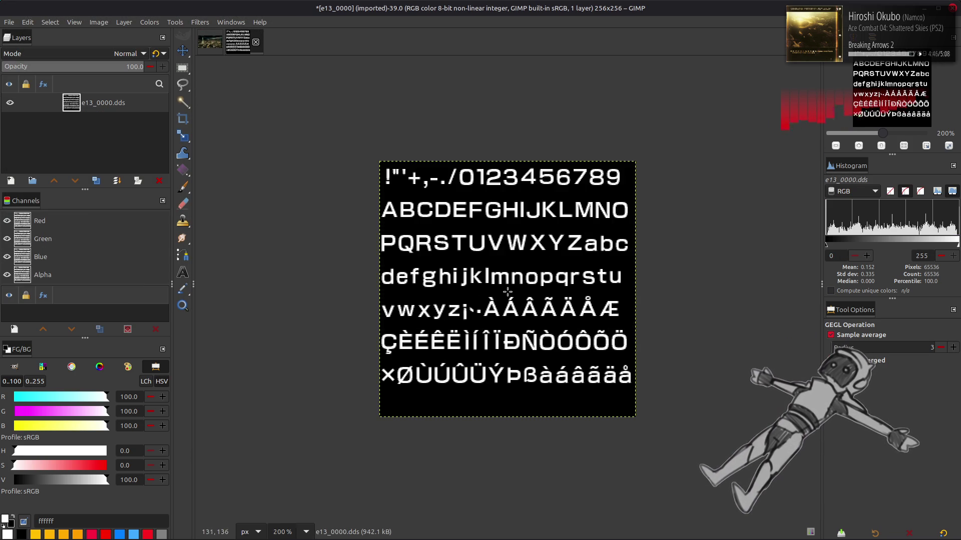
key(3)
key(2)
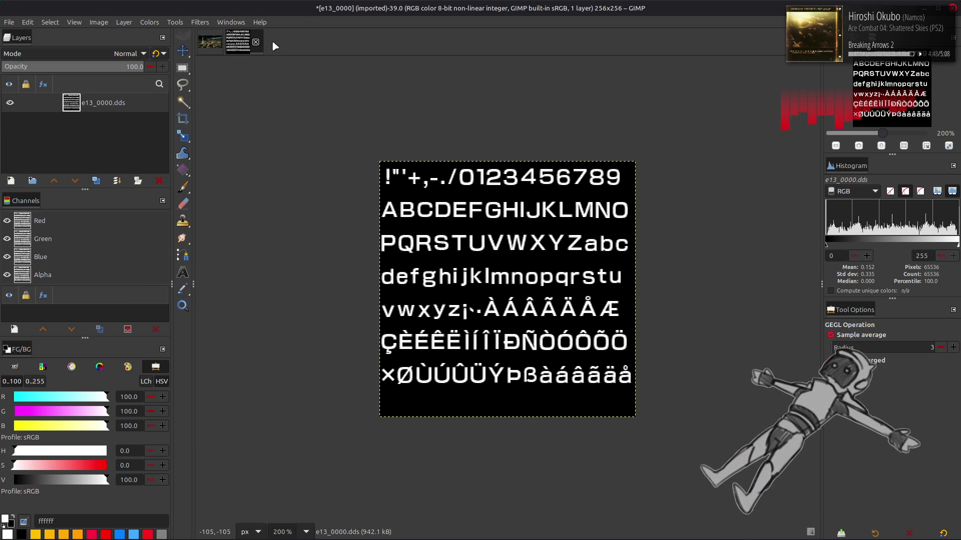
click(256, 42)
click(588, 317)
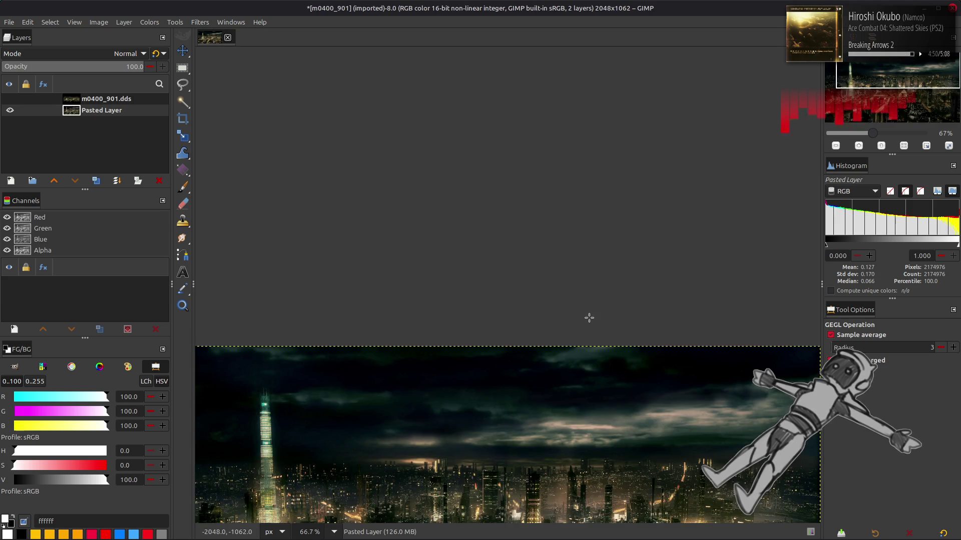
Step: Open e13_0001.dds, close it, and return the file manager to the font folder
key(alt+Tab)
double_click(370, 213)
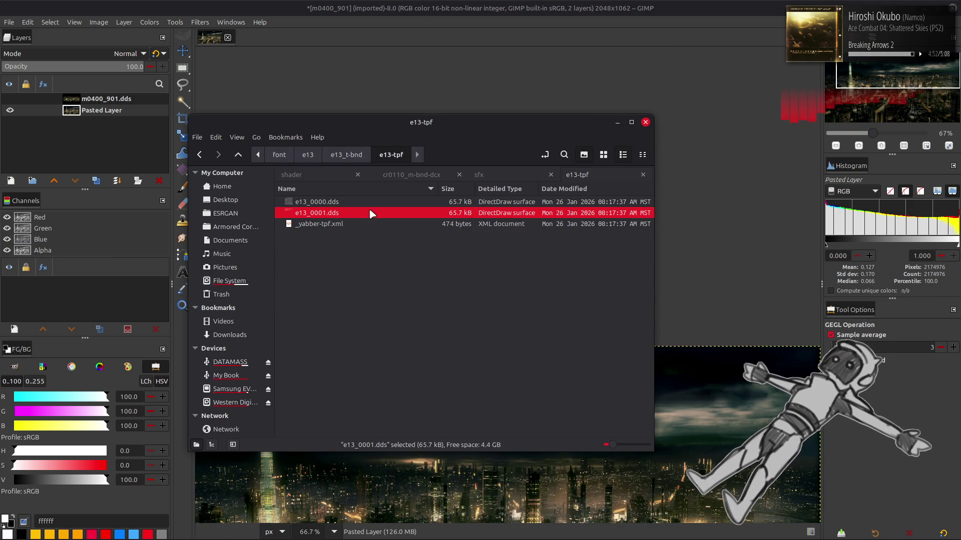
key(Return)
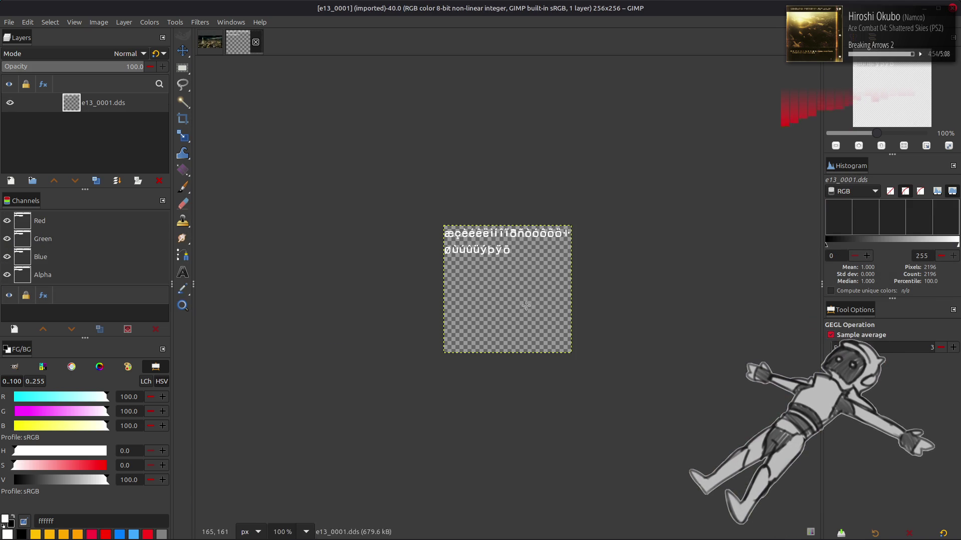
click(256, 41)
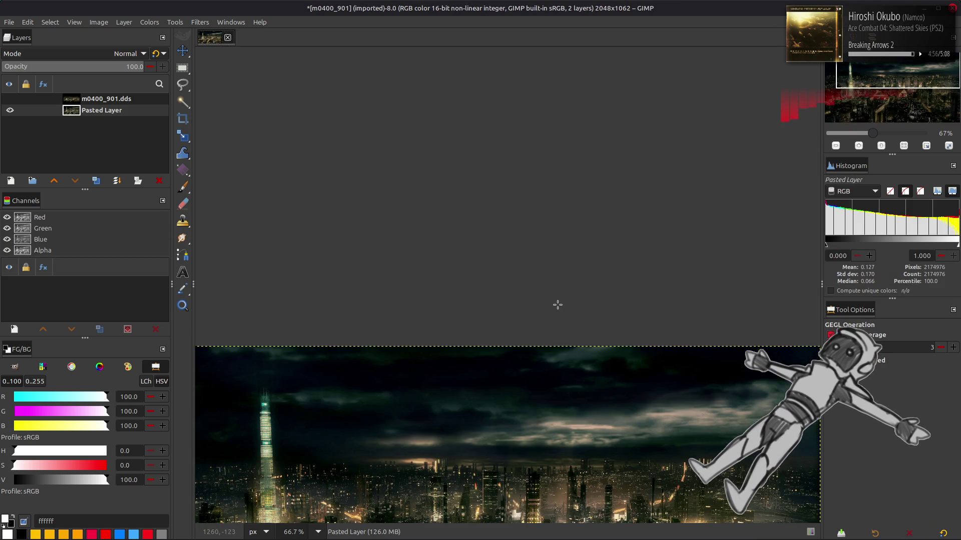
key(alt+Tab)
key(alt+Up)
key(alt+Up)
key(alt+Up)
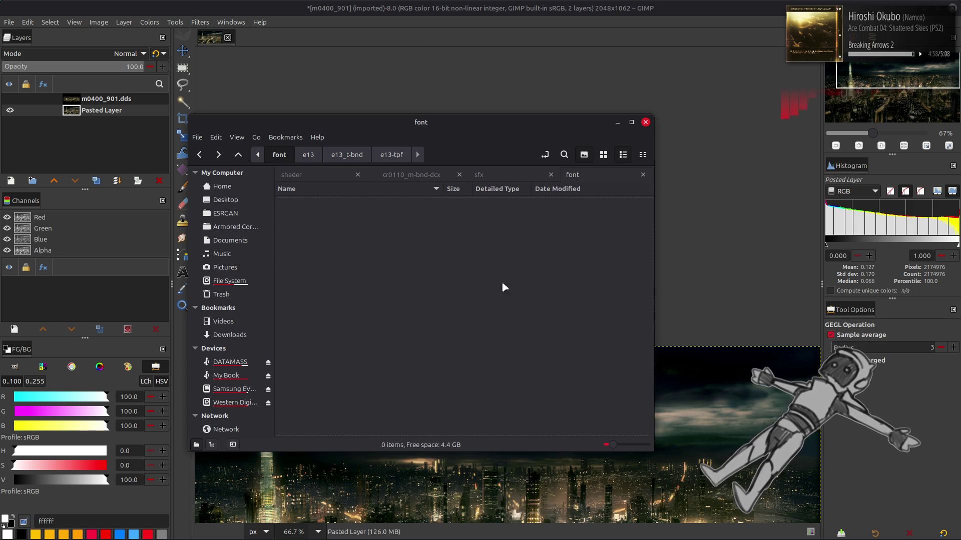
Step: In the s1_xbox folder, unpack s1_xbox_t.bnd and s1_xbox.tpf
scroll(439, 270, down, 3)
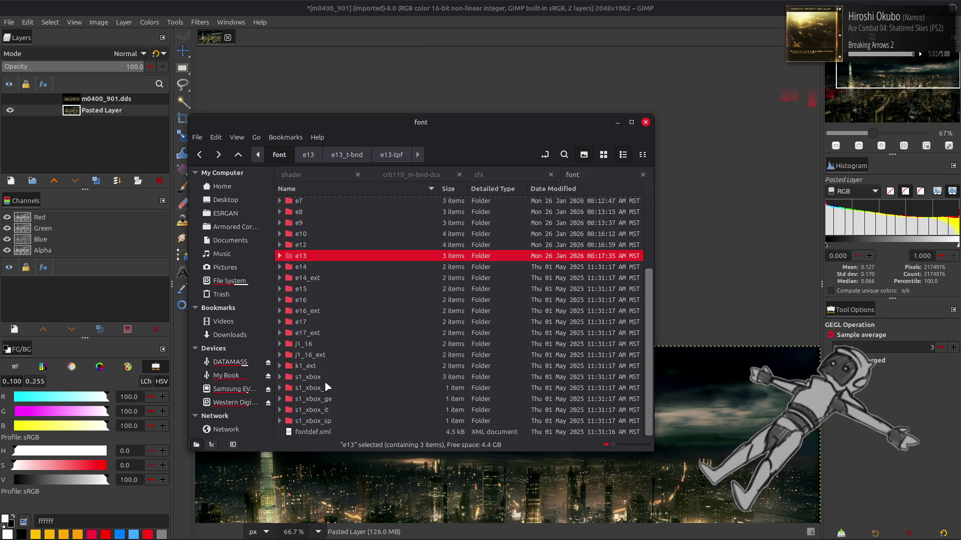
click(300, 382)
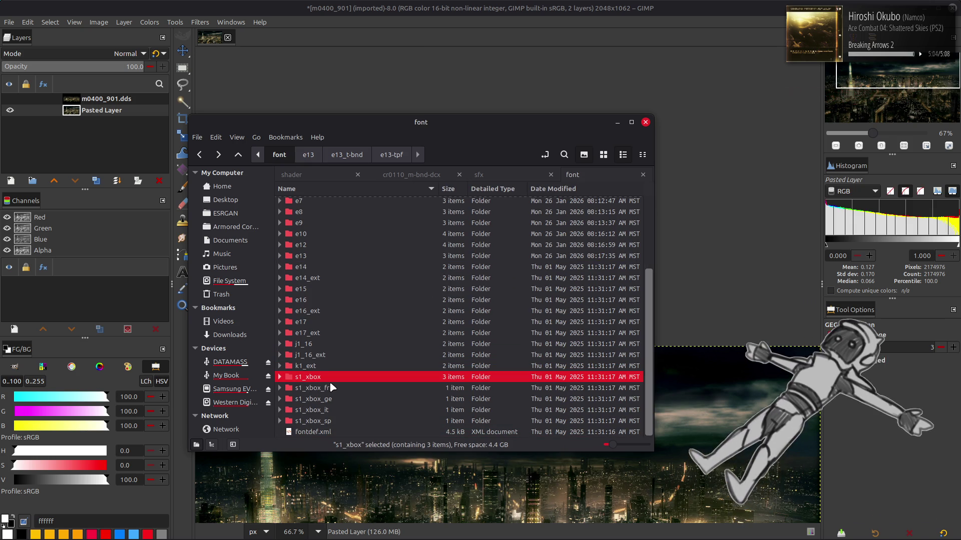
double_click(331, 382)
double_click(345, 225)
click(354, 202)
double_click(353, 200)
double_click(353, 201)
double_click(368, 201)
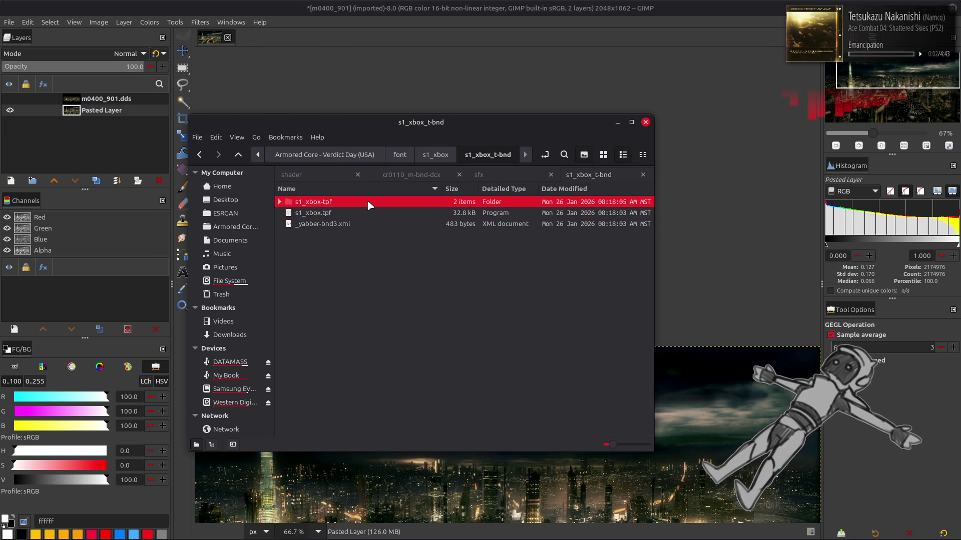
Step: Open s1_xbox_0000.dds, compare its alpha with the colour version via undo, then close it
double_click(368, 201)
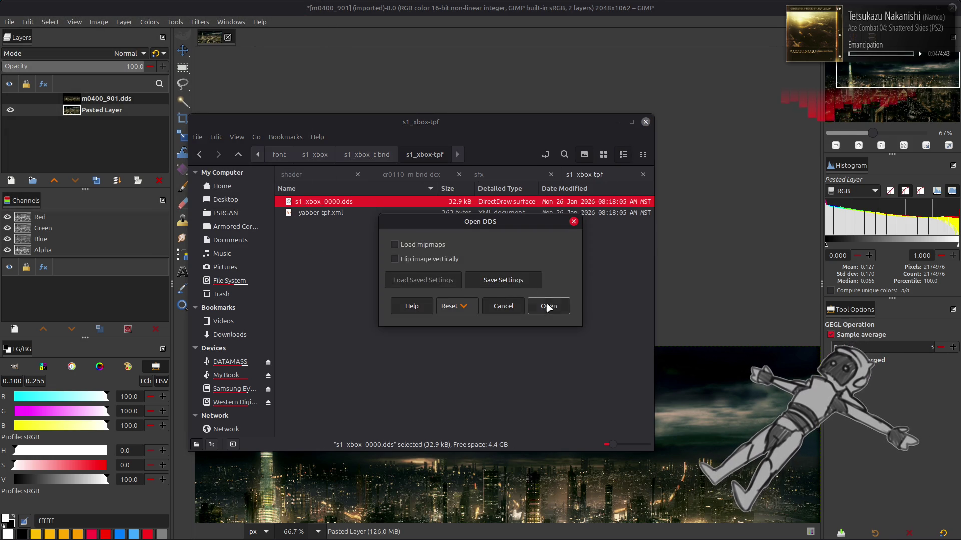
click(547, 305)
scroll(505, 287, up, 4)
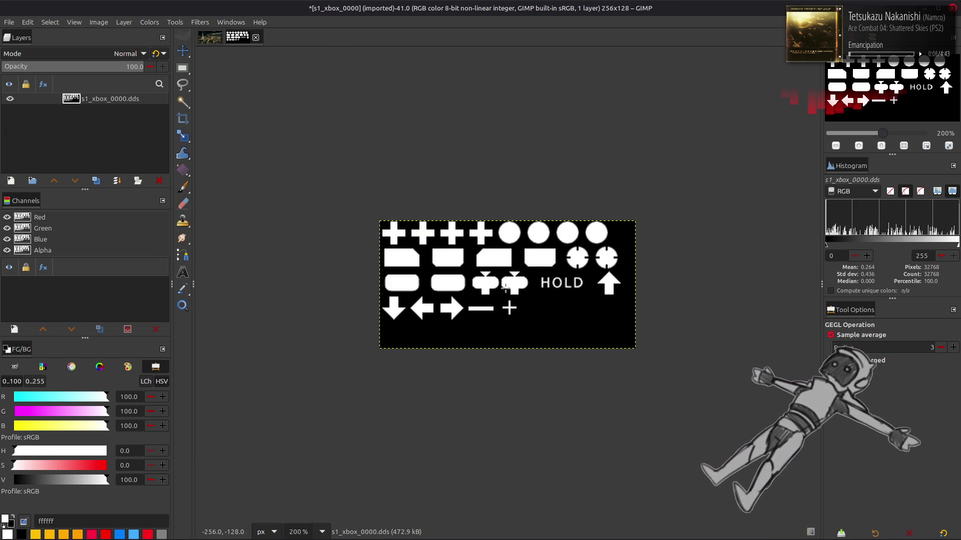
key(ctrl+z)
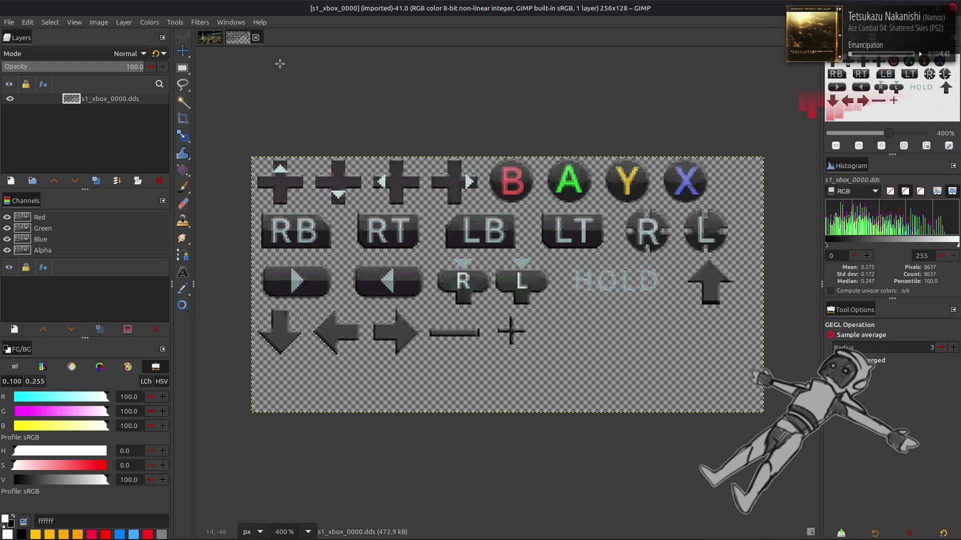
click(256, 37)
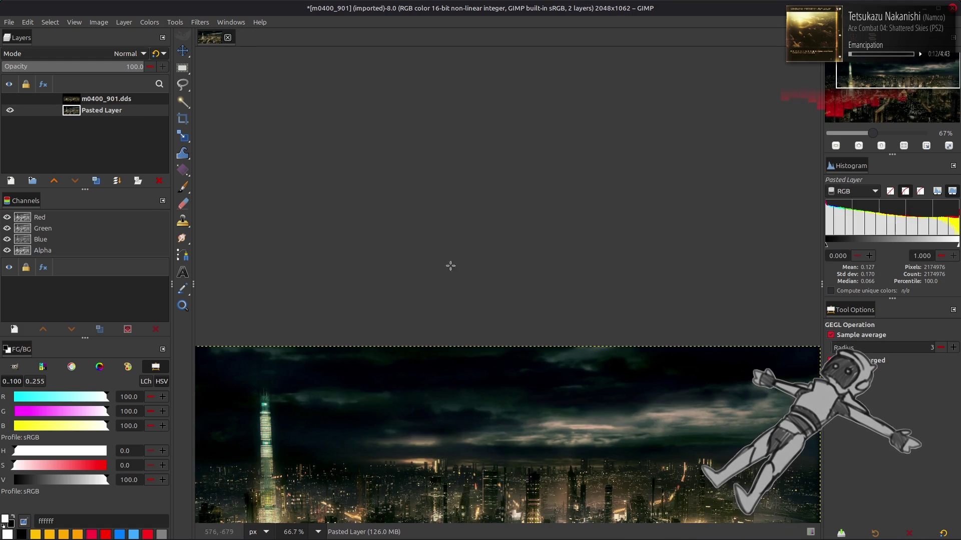
key(alt+Tab)
Step: Go back up to the font folder listing
key(BackSpace)
key(BackSpace)
key(BackSpace)
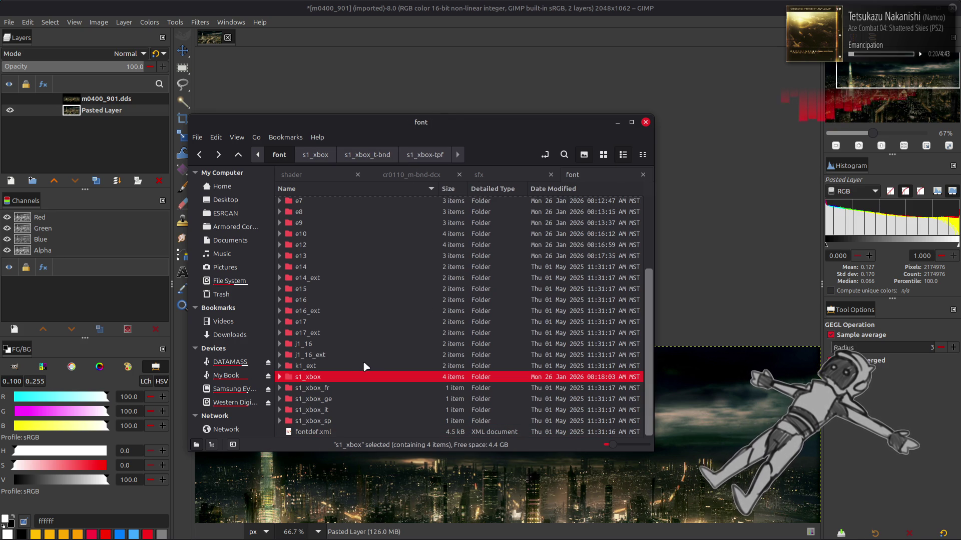
key(BackSpace)
key(Return)
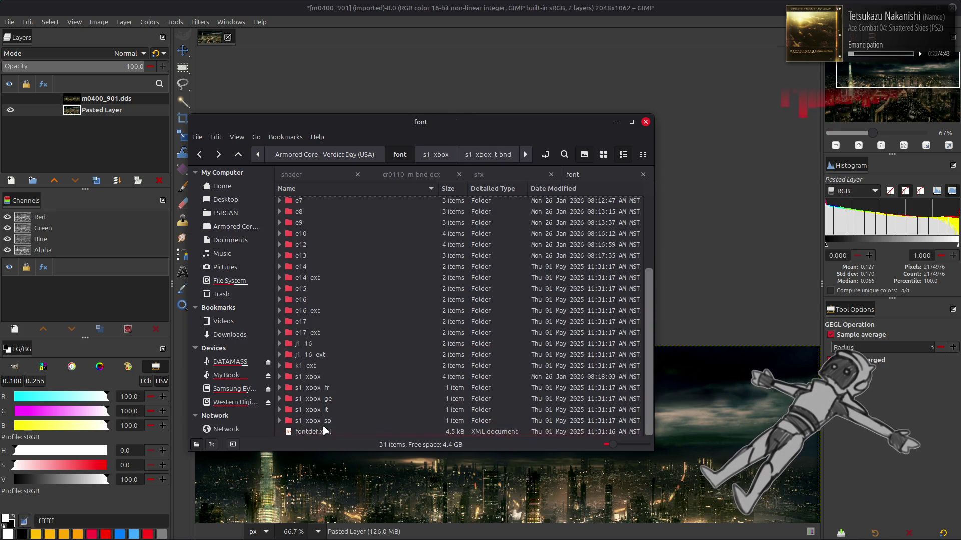
click(325, 431)
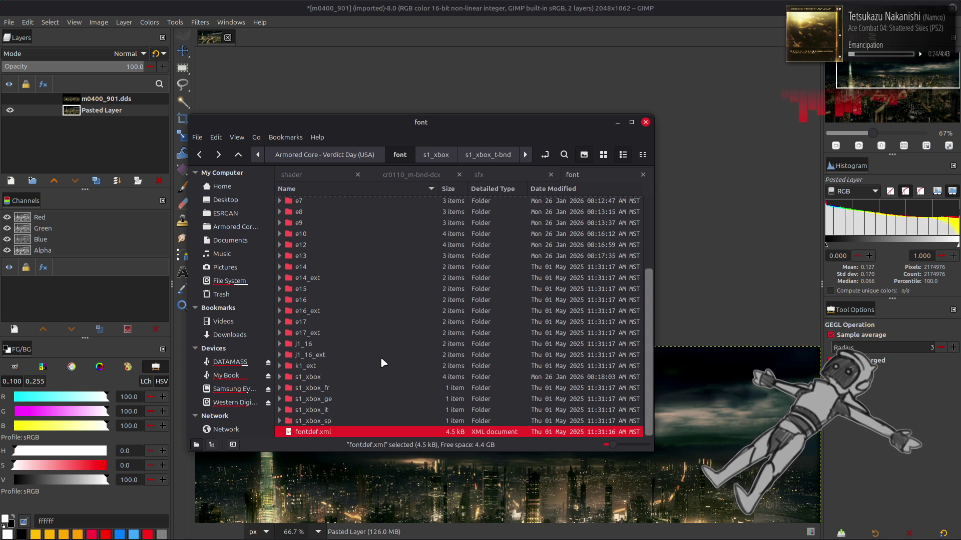
Step: Unpack j1_16_t.bnd and j1_16.tpf, then open j1_16_0000.dds in GIMP
double_click(344, 344)
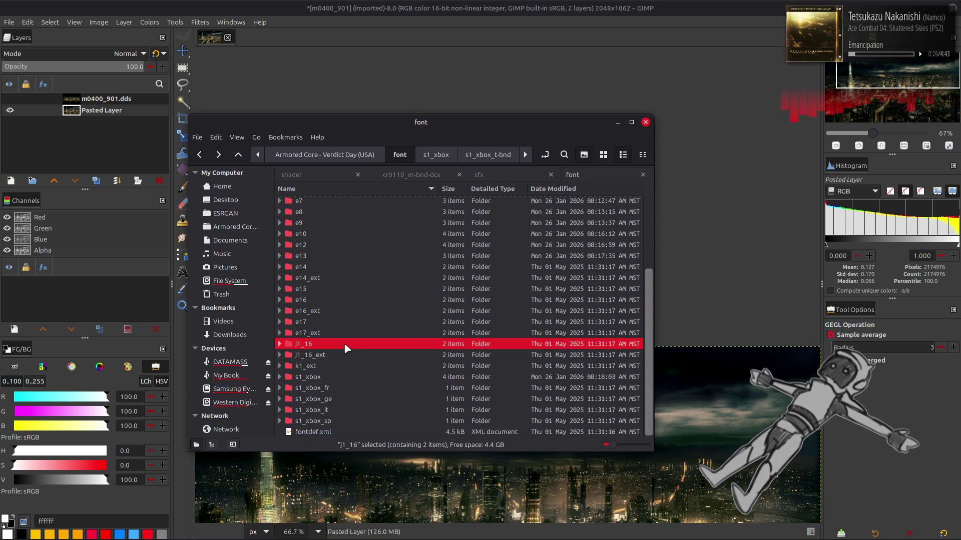
click(349, 216)
double_click(349, 218)
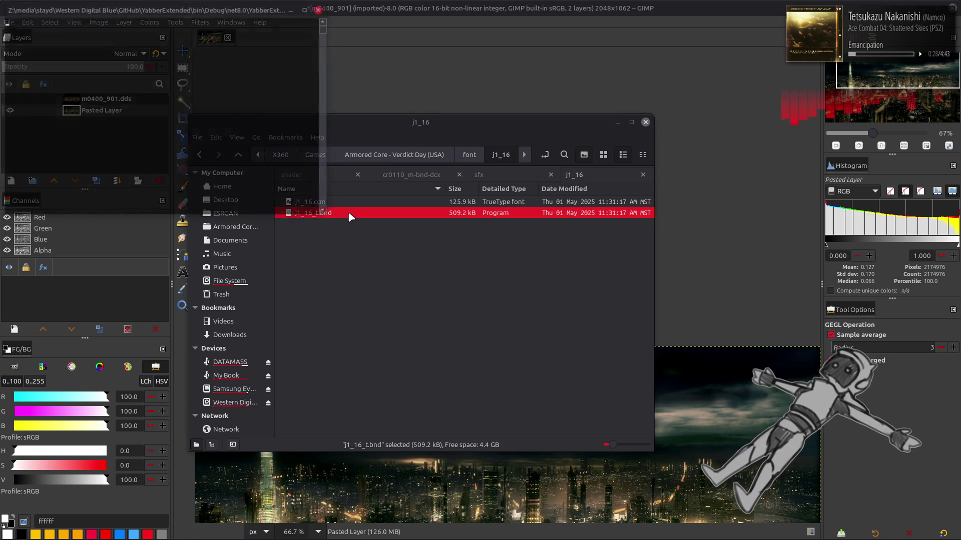
double_click(350, 202)
double_click(352, 203)
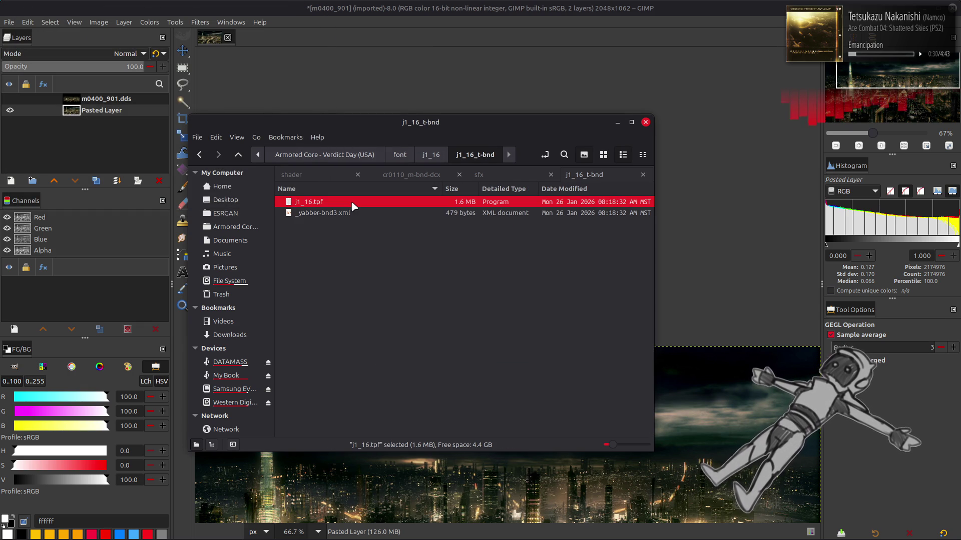
double_click(352, 203)
click(352, 203)
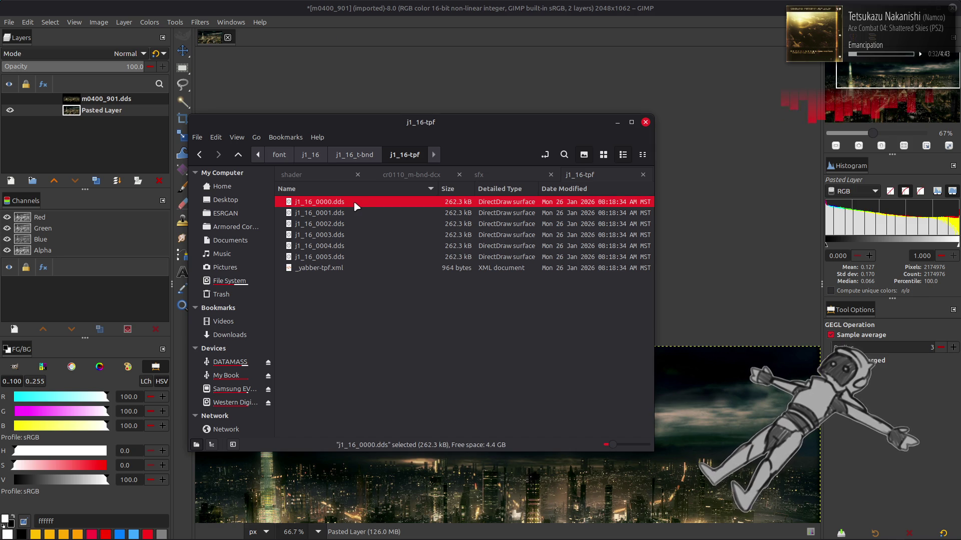
double_click(344, 204)
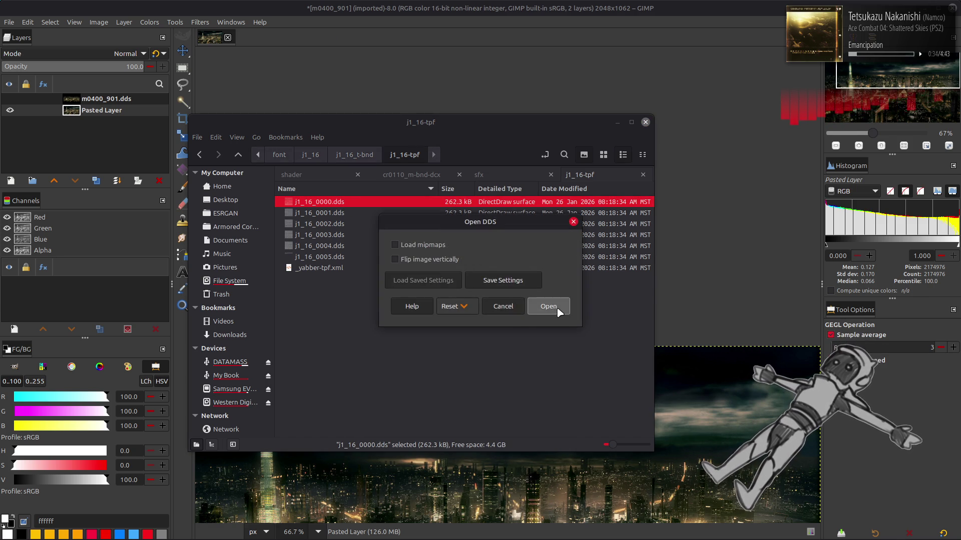
Step: Import j1_16_0000.dds, fill its background black, zoom to 200% and box the hollow square □ glyph
click(548, 306)
key(ctrl+f)
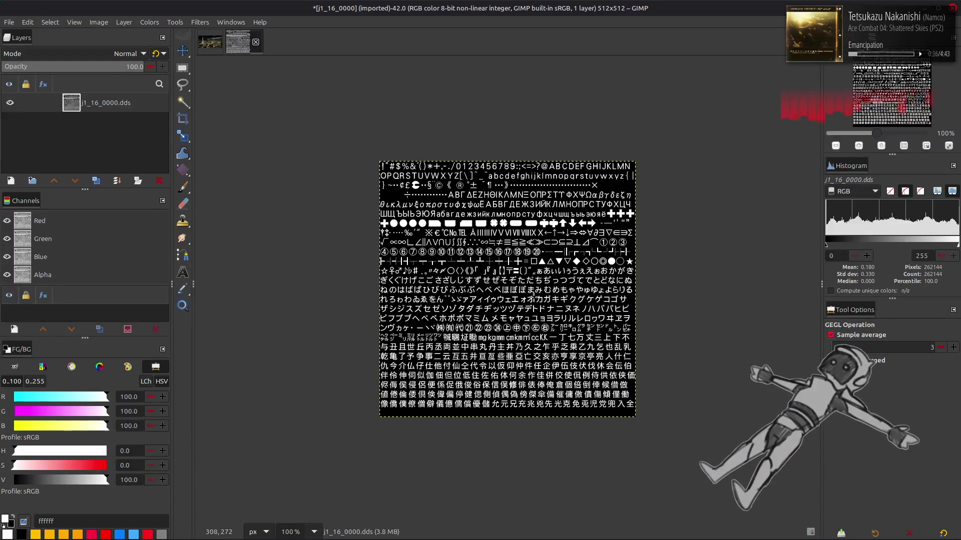
key(2)
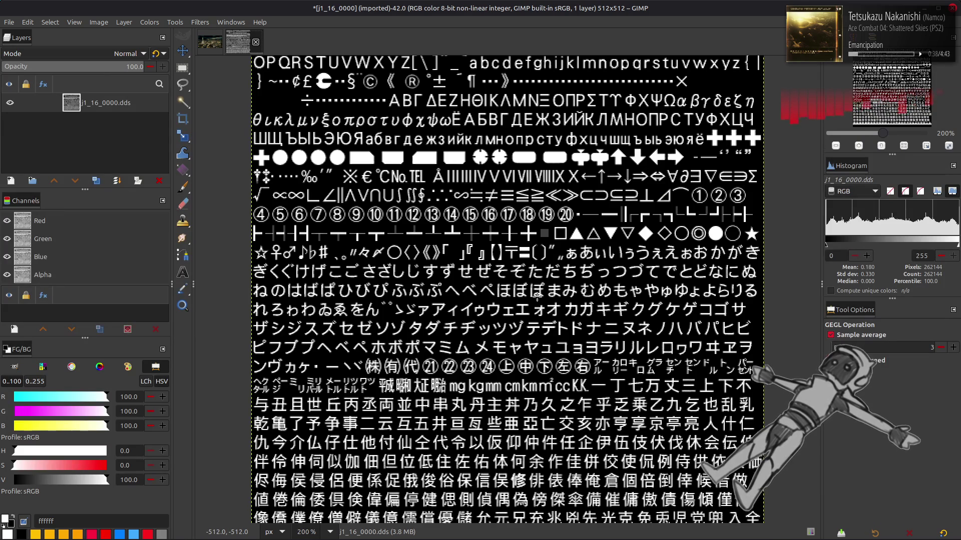
scroll(537, 295, up, 1)
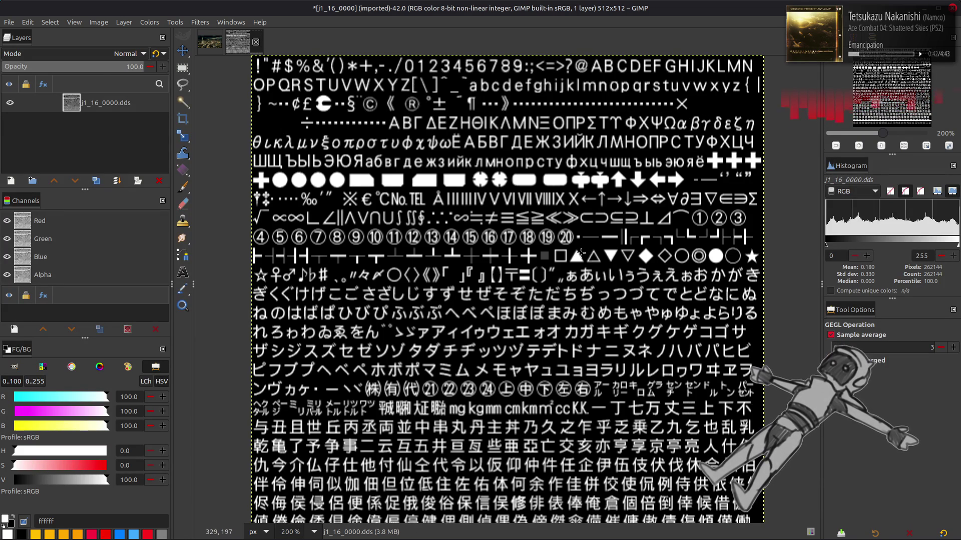
key(r)
drag(553, 249, 567, 263)
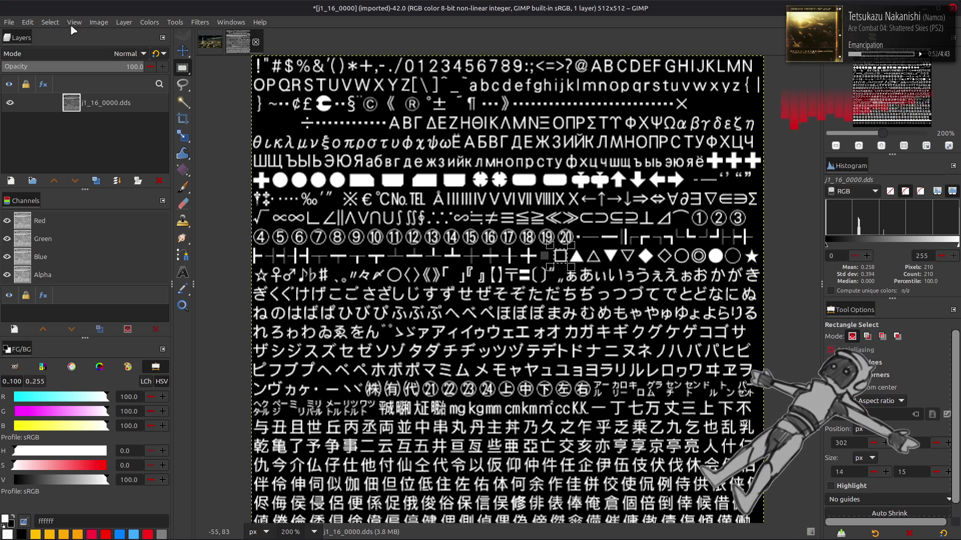
click(51, 22)
click(60, 40)
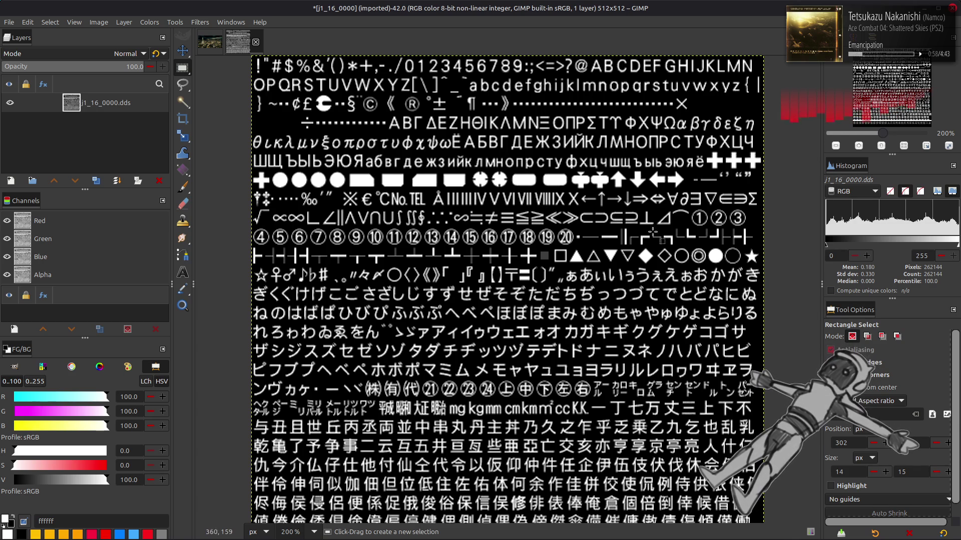
drag(706, 248, 745, 269)
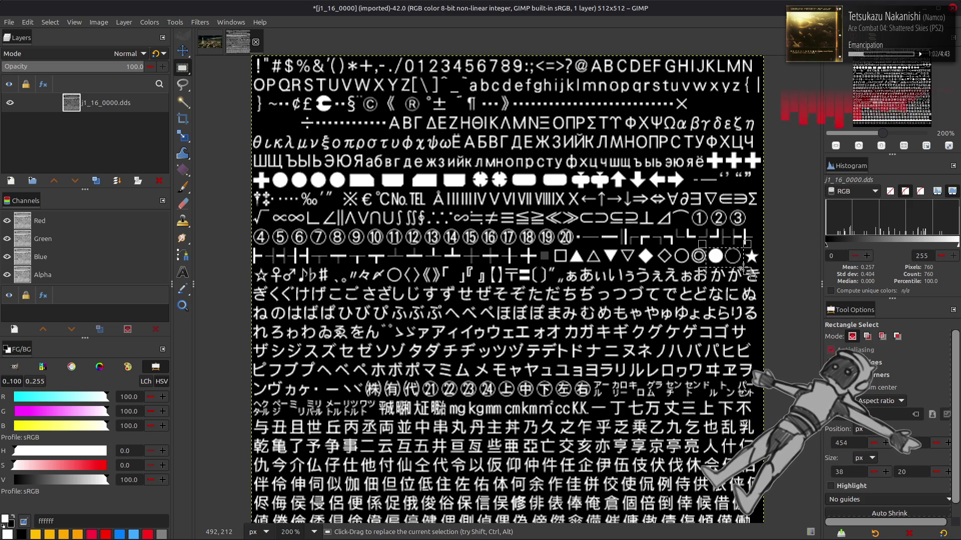
drag(632, 245, 665, 265)
mouse_move(592, 260)
mouse_down()
mouse_move(573, 250)
mouse_move(627, 252)
mouse_move(609, 256)
mouse_up()
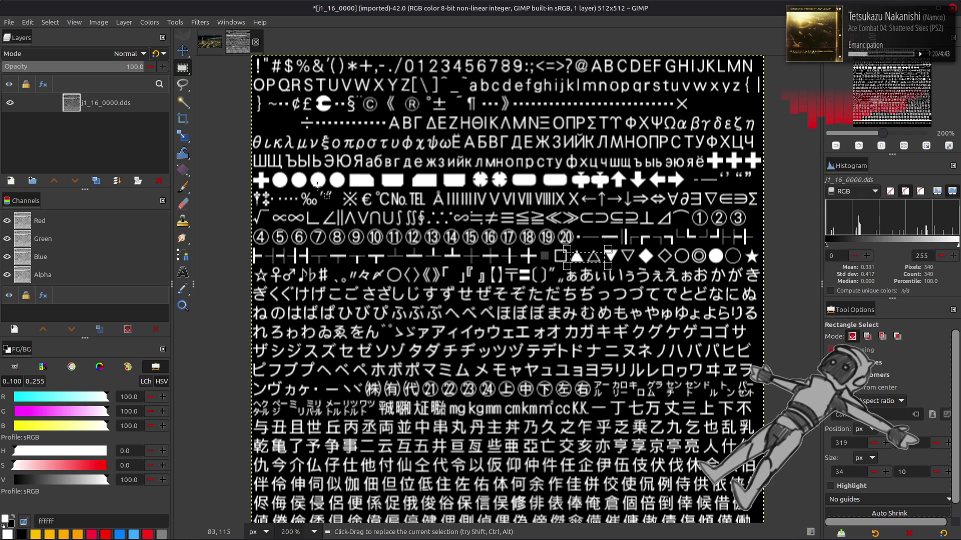
drag(249, 206, 272, 224)
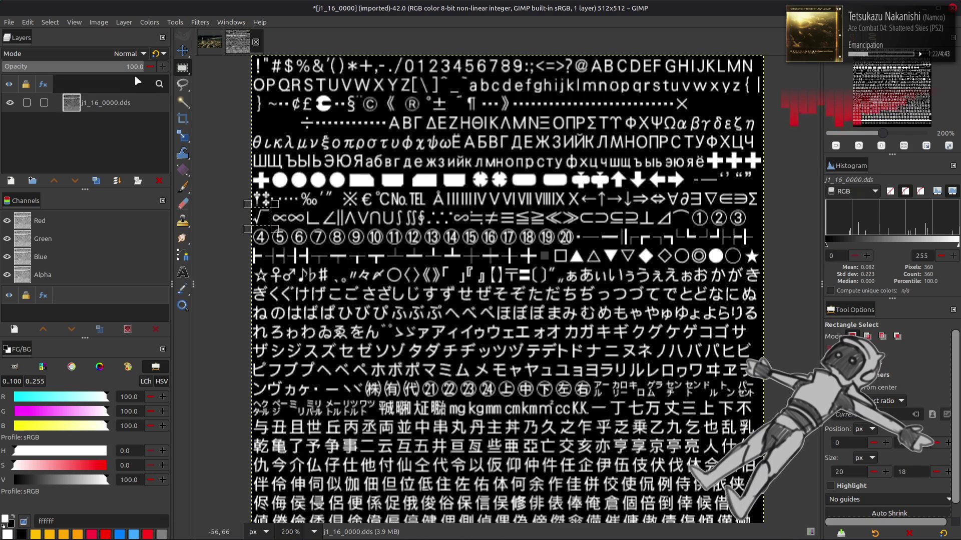
click(50, 22)
click(70, 50)
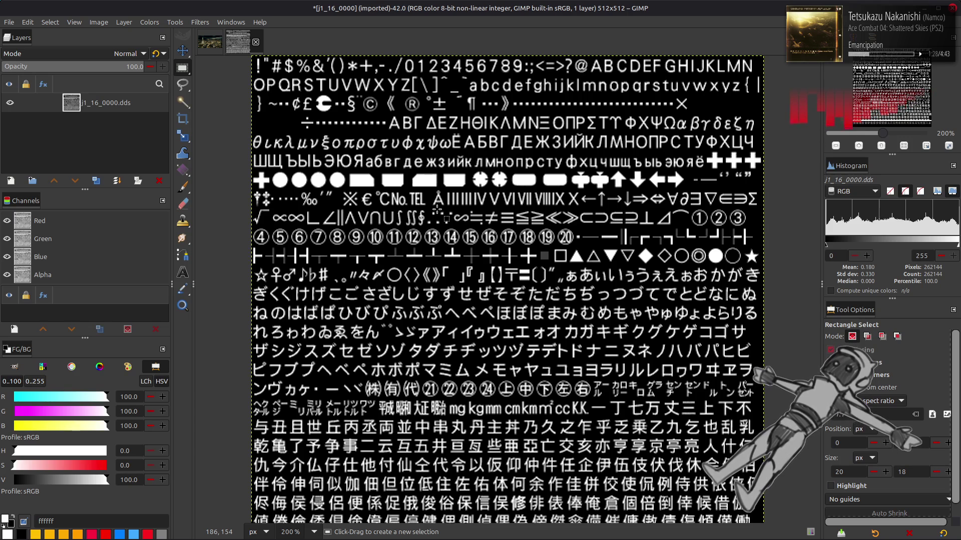
scroll(437, 208, down, 2)
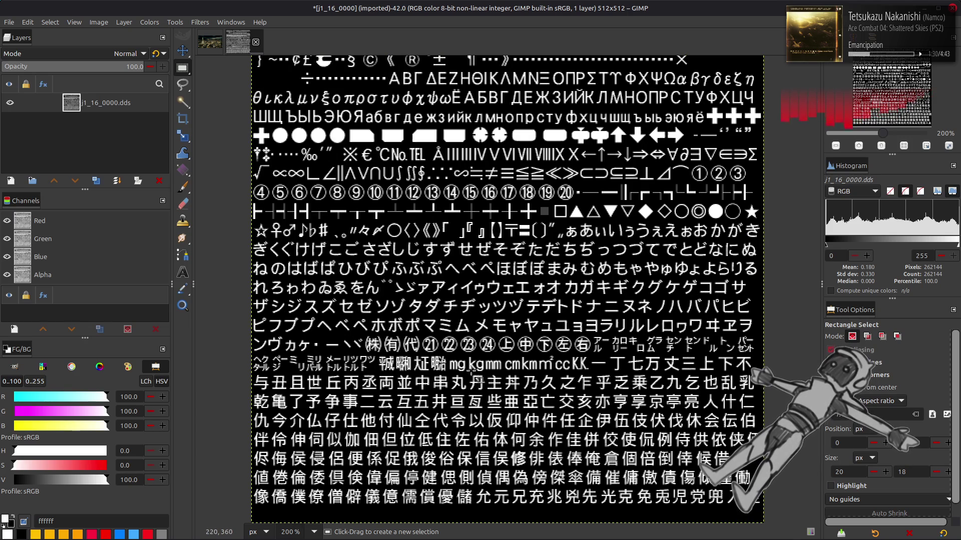
drag(445, 356, 560, 379)
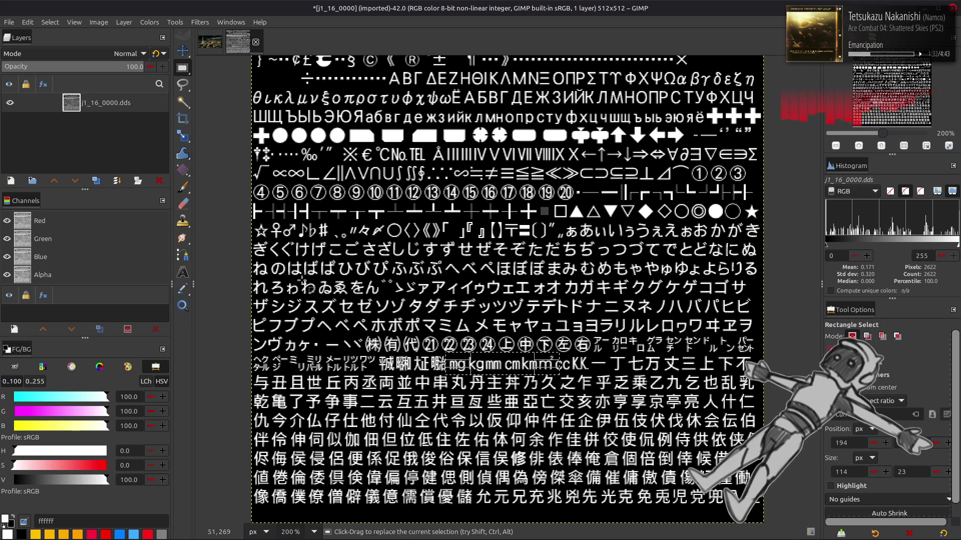
click(51, 22)
click(60, 48)
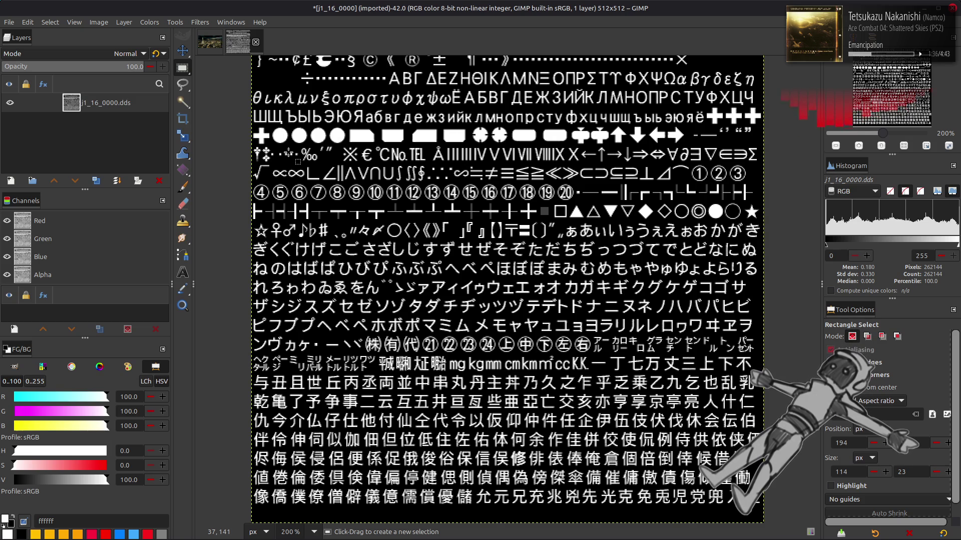
key(m)
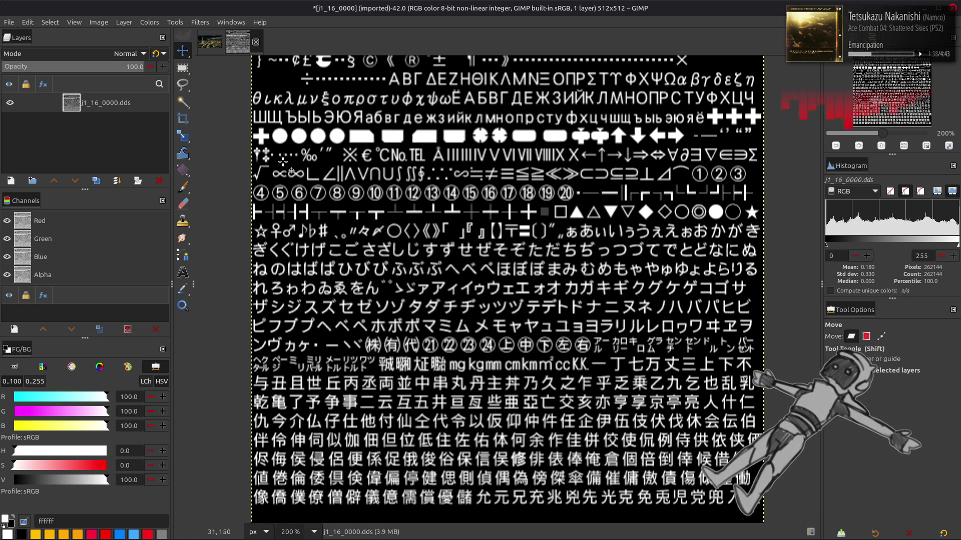
scroll(280, 165, up, 2)
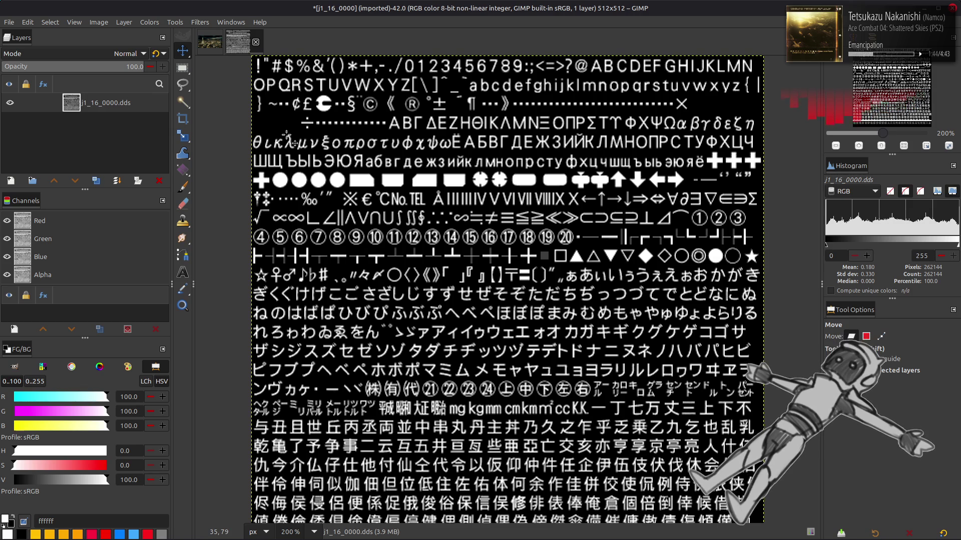
key(ctrl+z)
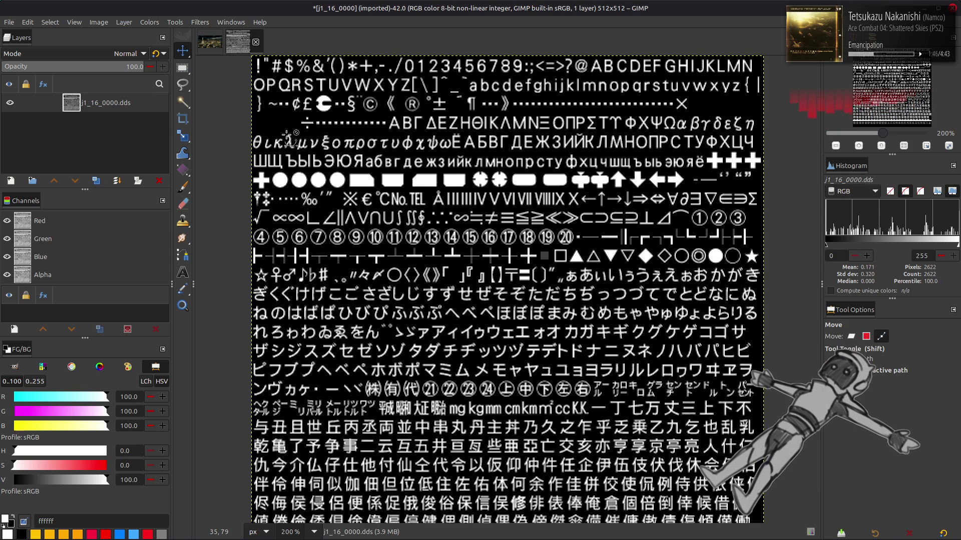
Step: Undo the black fill to compare with the transparent original, then close j1_16_0000 and return to the file manager
key(ctrl+z)
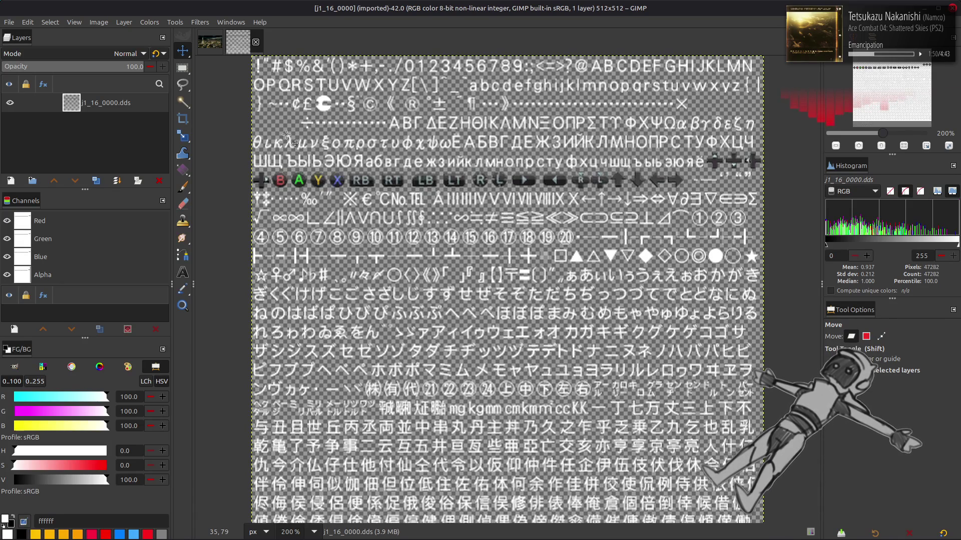
key(ctrl+y)
key(ctrl+z)
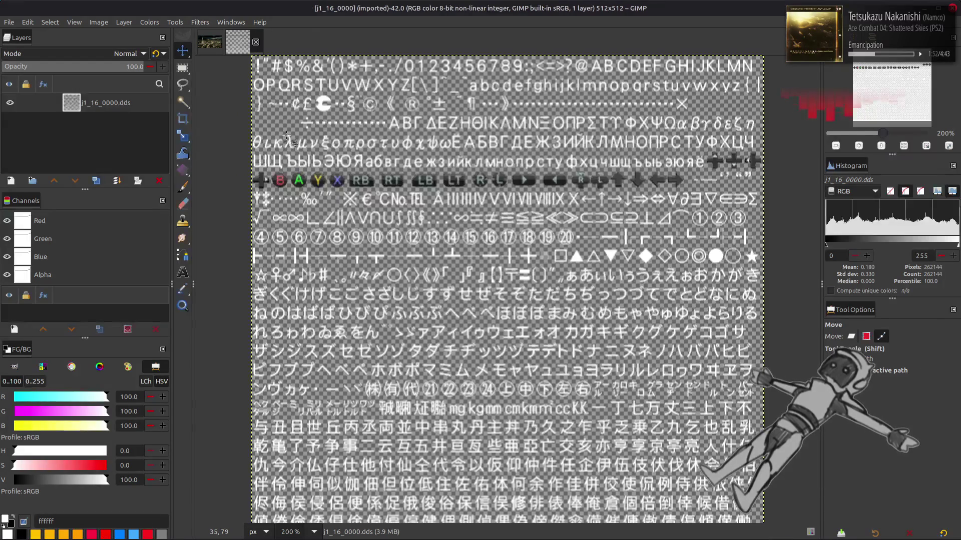
click(256, 42)
key(alt+Tab)
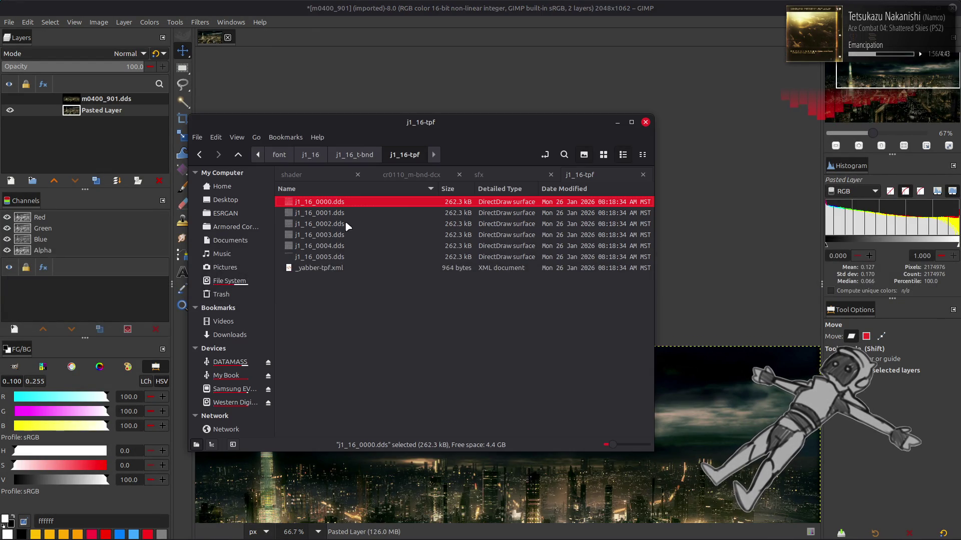
Step: Open j1_16_0001.dds and close it without saving
click(336, 216)
double_click(335, 216)
click(549, 304)
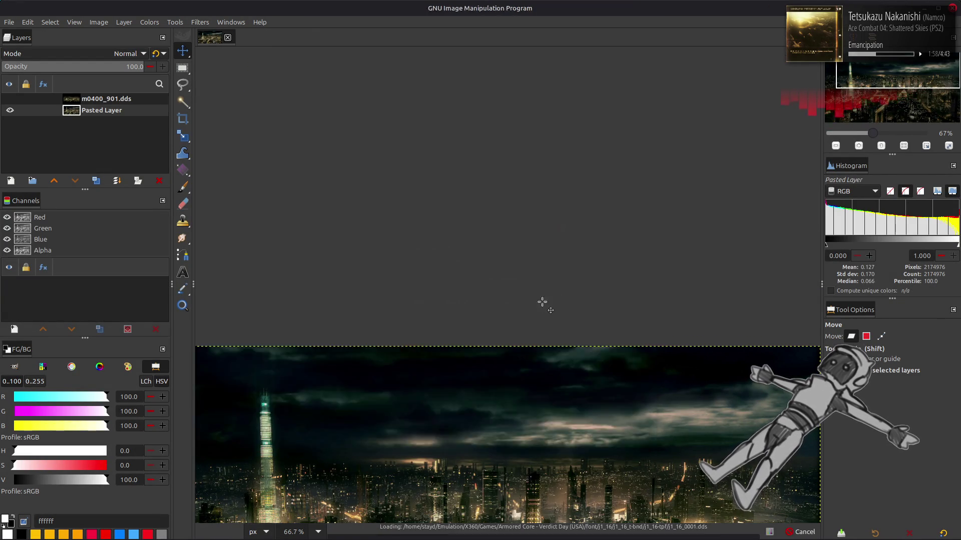
click(256, 41)
click(554, 310)
key(alt+Tab)
Step: Preview j1_16_0002.dds and j1_16_0004.dds in GIMP, closing each afterwards
double_click(379, 224)
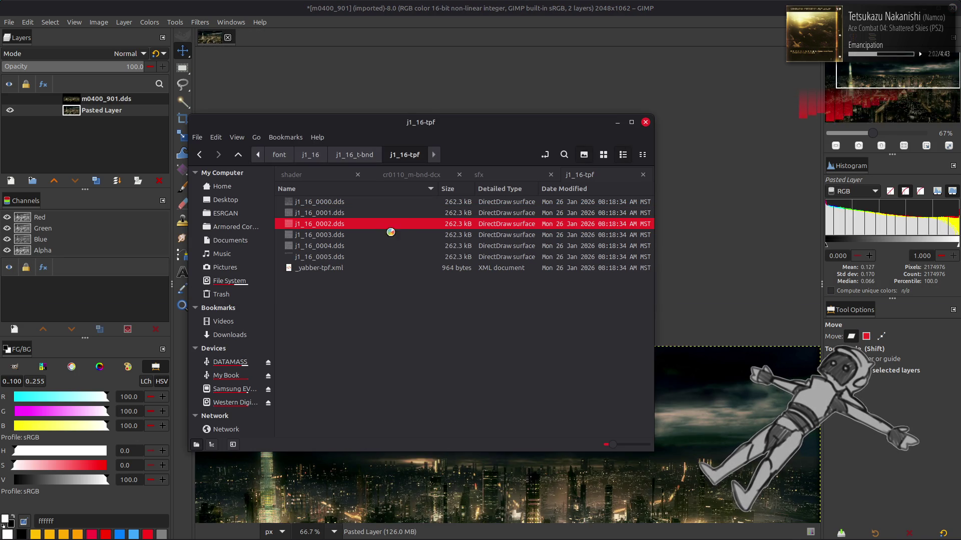
click(547, 305)
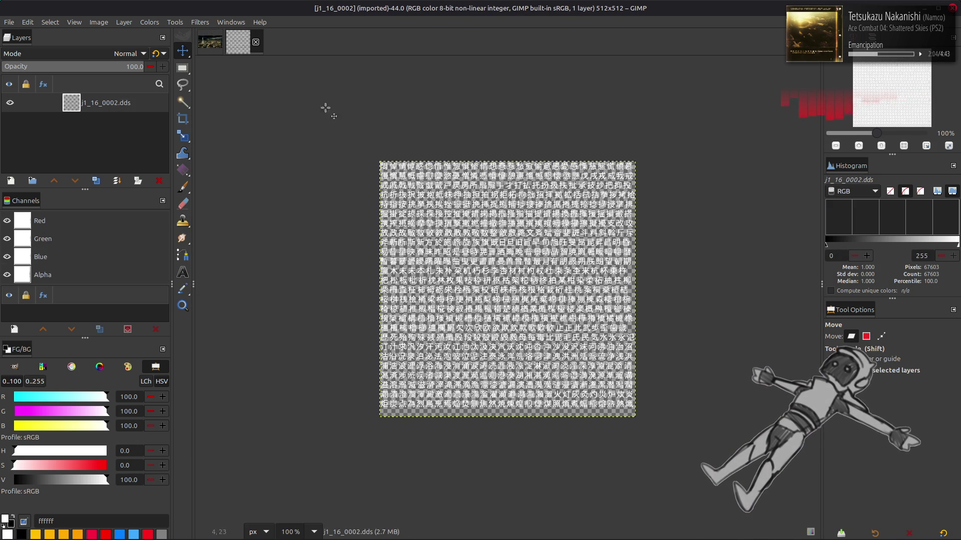
click(255, 42)
key(alt+Tab)
click(400, 246)
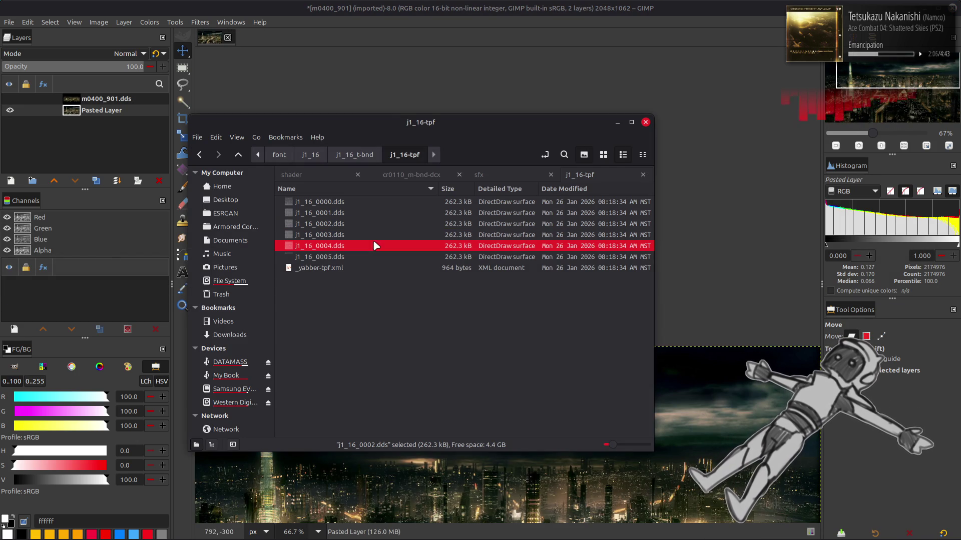
double_click(400, 245)
click(548, 306)
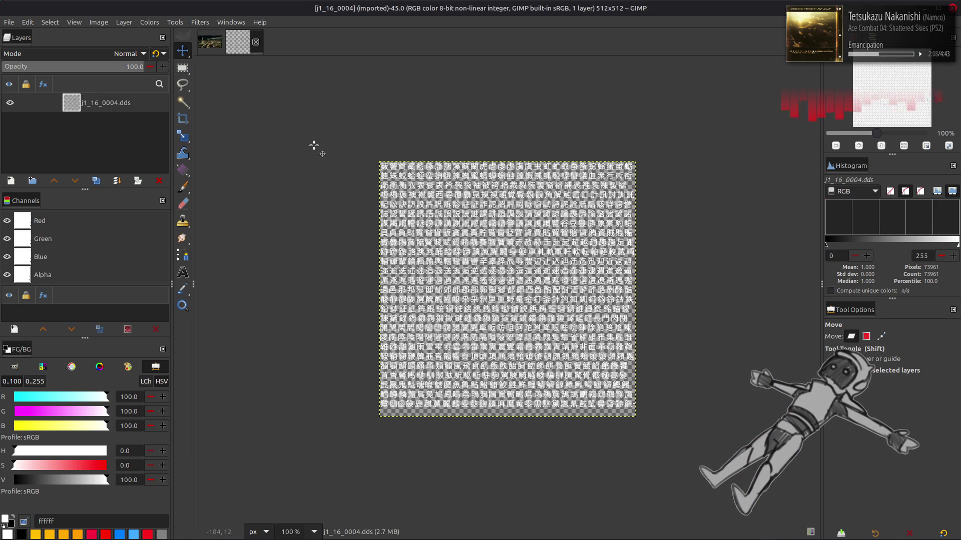
click(256, 43)
key(alt+Tab)
Step: Open j1_16_0005.dds and remove its alpha so the glyphs sit on black
click(341, 258)
double_click(347, 257)
click(548, 306)
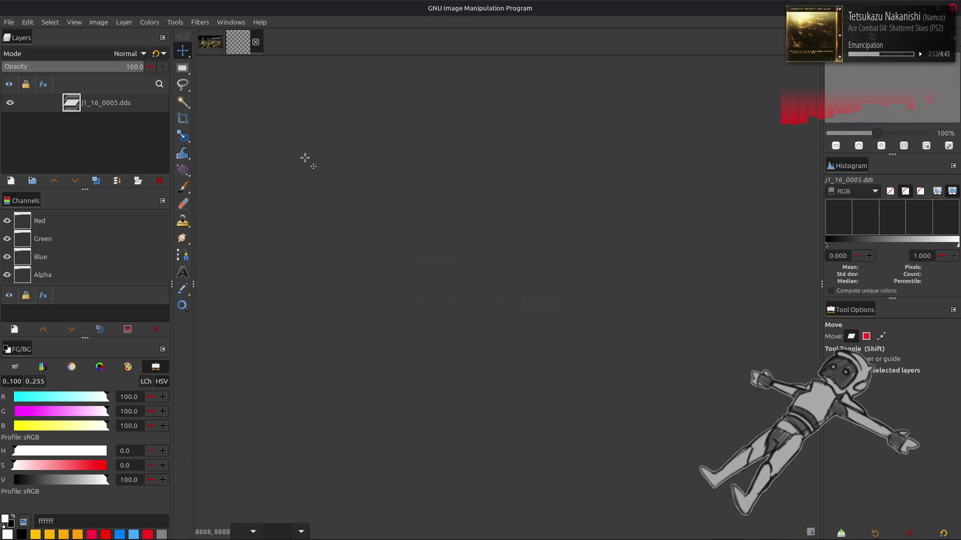
key(ctrl+shift+f)
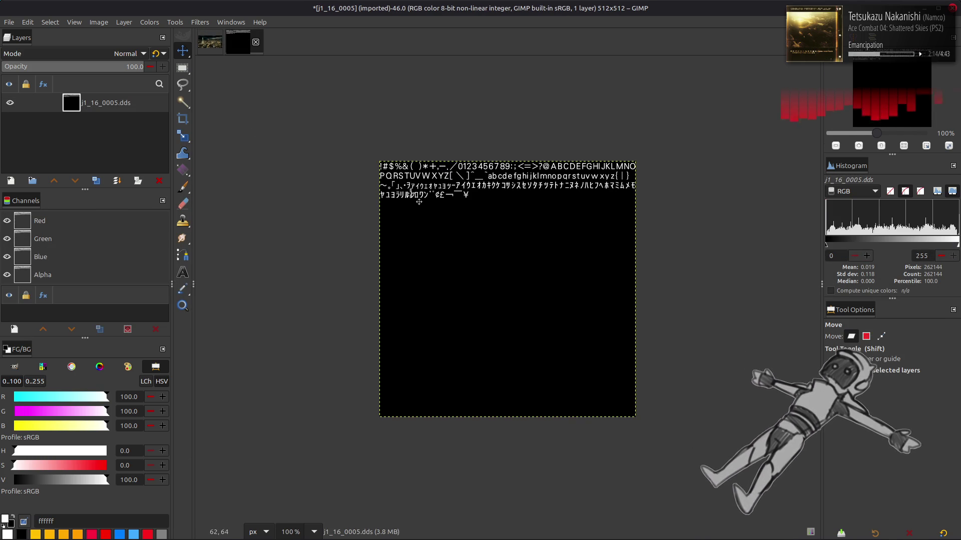
Step: Zoom j1_16_0005 to 200%, select glyph rows three and four, then select all and switch to Move
key(2)
scroll(440, 178, up, 1)
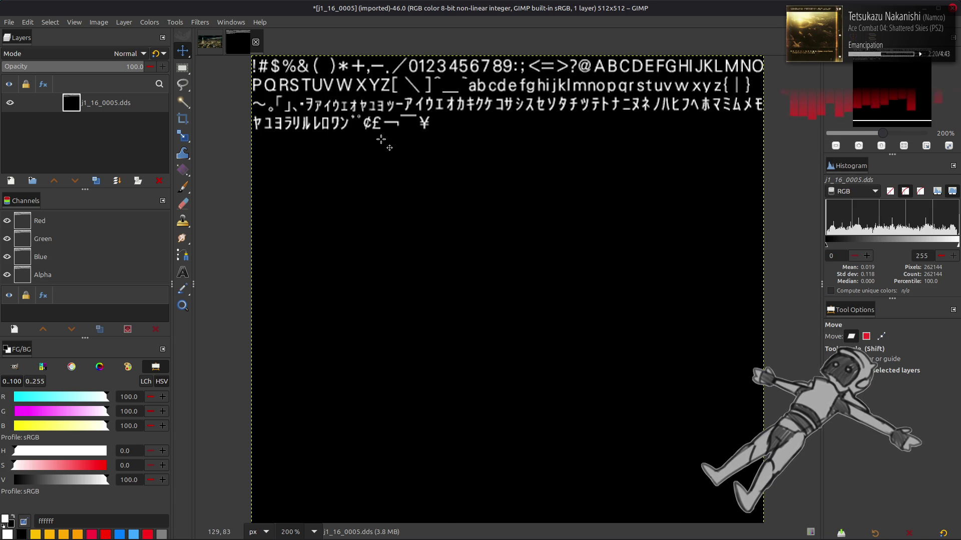
drag(245, 98, 785, 147)
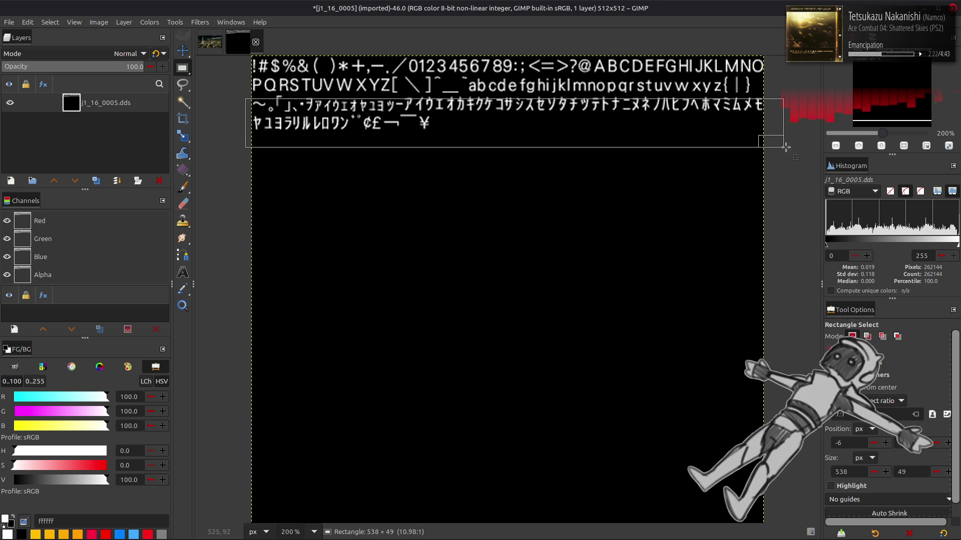
click(55, 23)
click(56, 36)
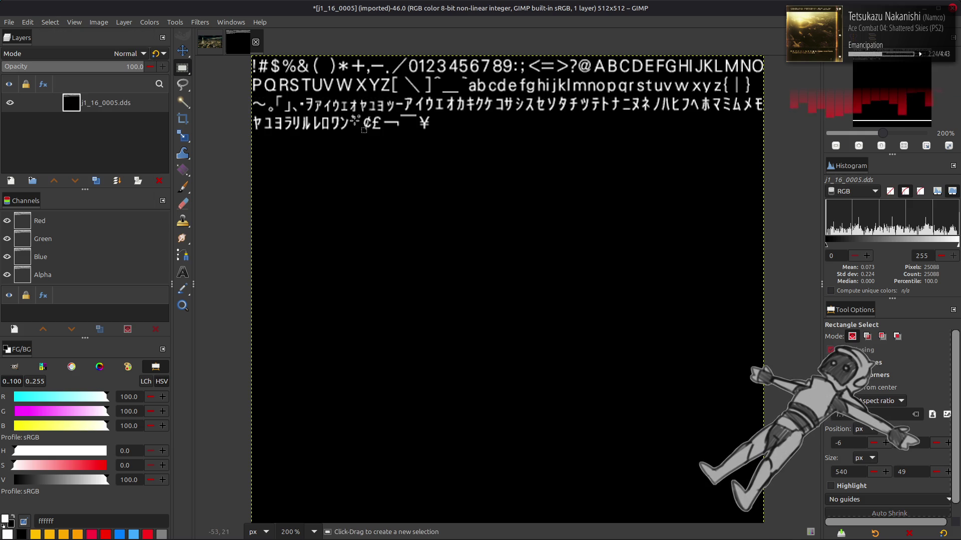
key(m)
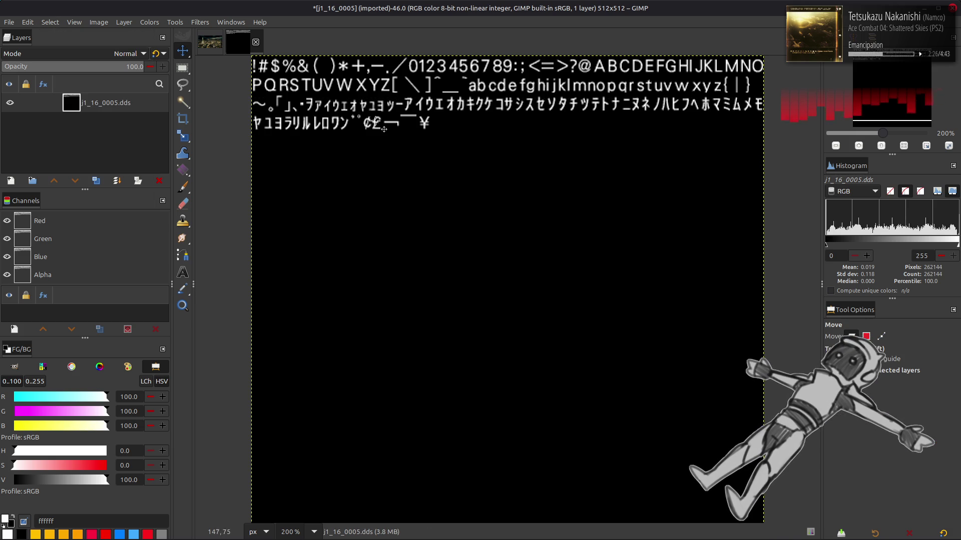
Step: Close j1_16_0005 discarding changes and return to the font folder
click(255, 43)
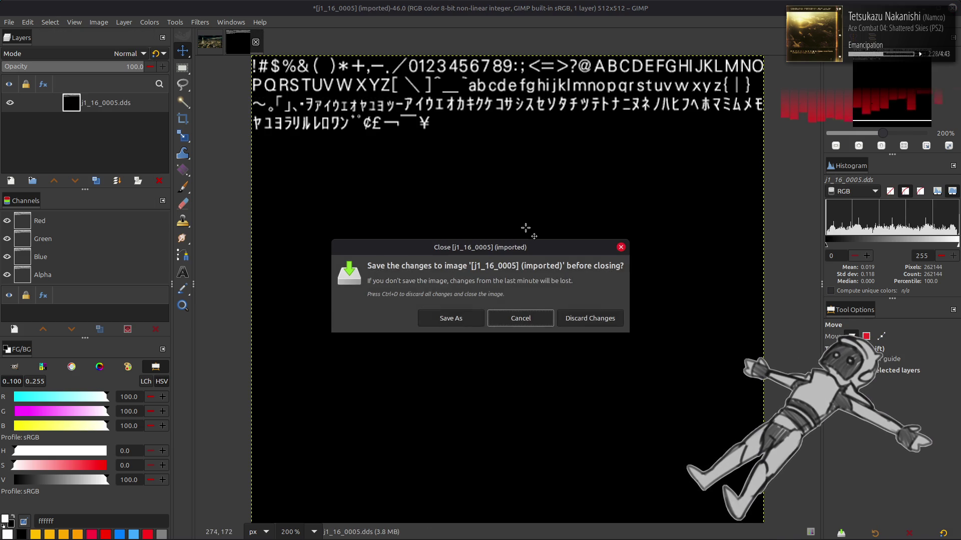
click(595, 319)
key(alt+Up)
key(alt+Up)
key(alt+Up)
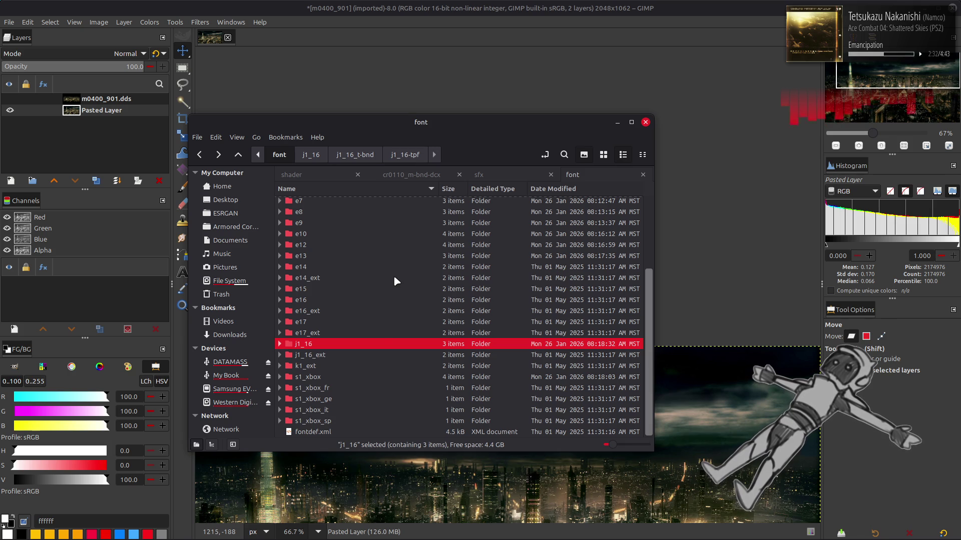
Step: Unpack j1_16_ext_t.bnd and j1_16_ext.tpf, then open j1_16_ext_0000.dds in GIMP
double_click(360, 353)
double_click(362, 214)
click(372, 202)
double_click(371, 203)
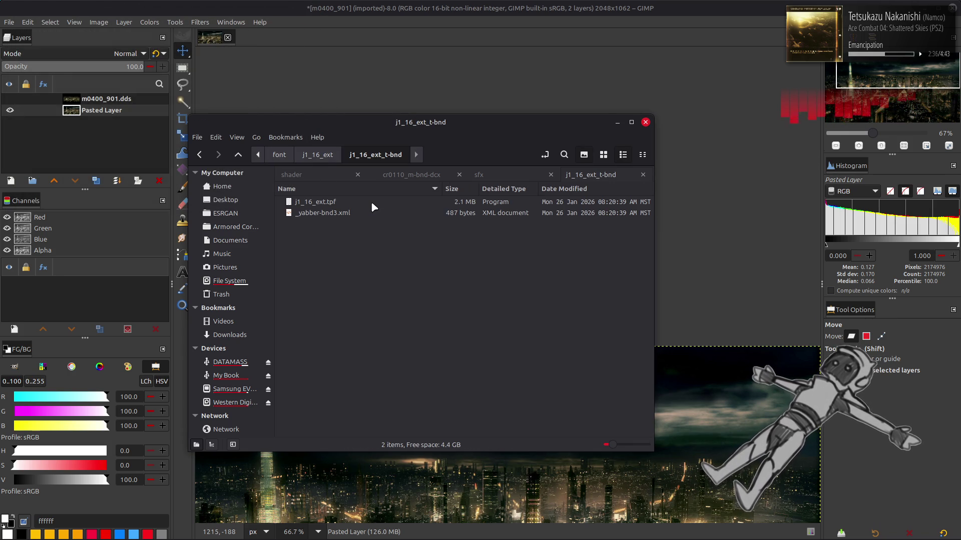
double_click(382, 203)
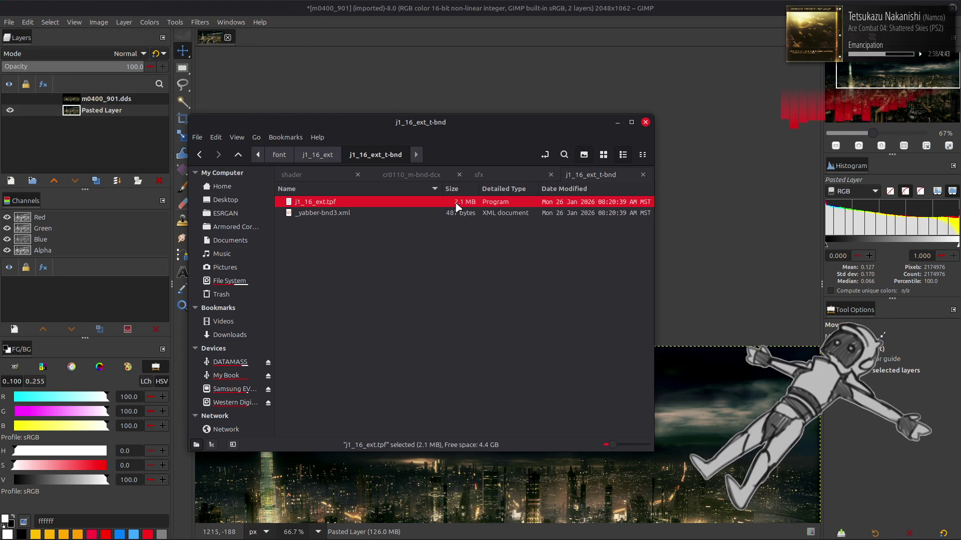
double_click(357, 202)
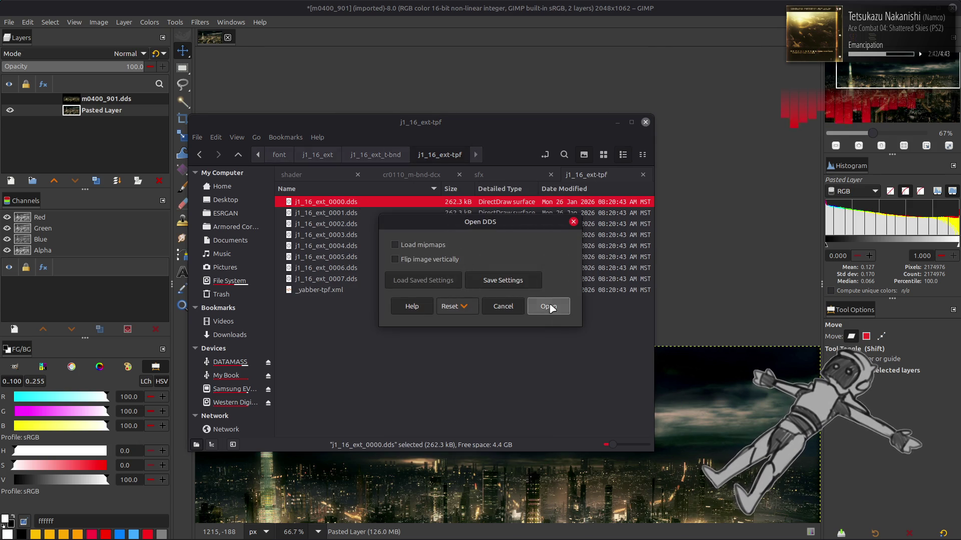
click(551, 304)
Step: Show j1_16_ext_0000's glyphs on black and scroll through the sheet
key(2)
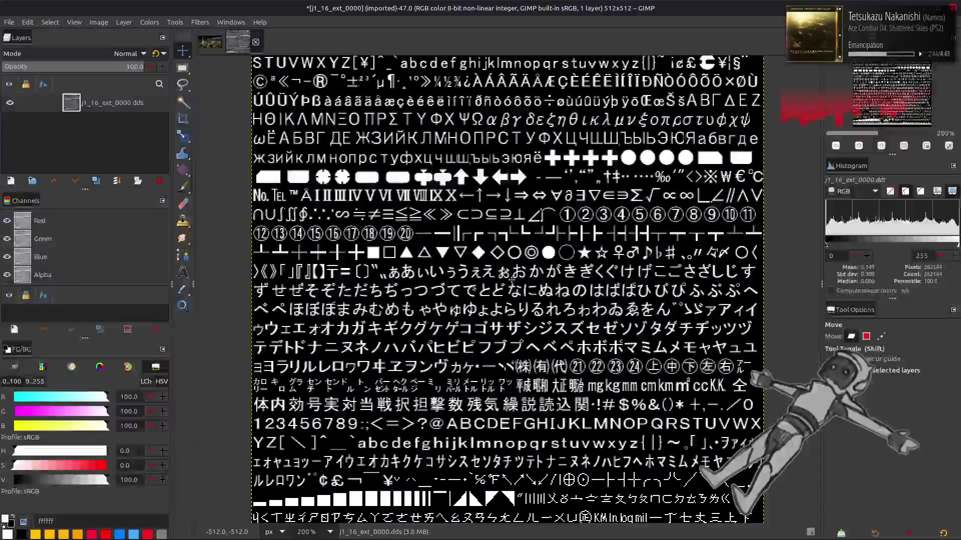
scroll(503, 273, down, 1)
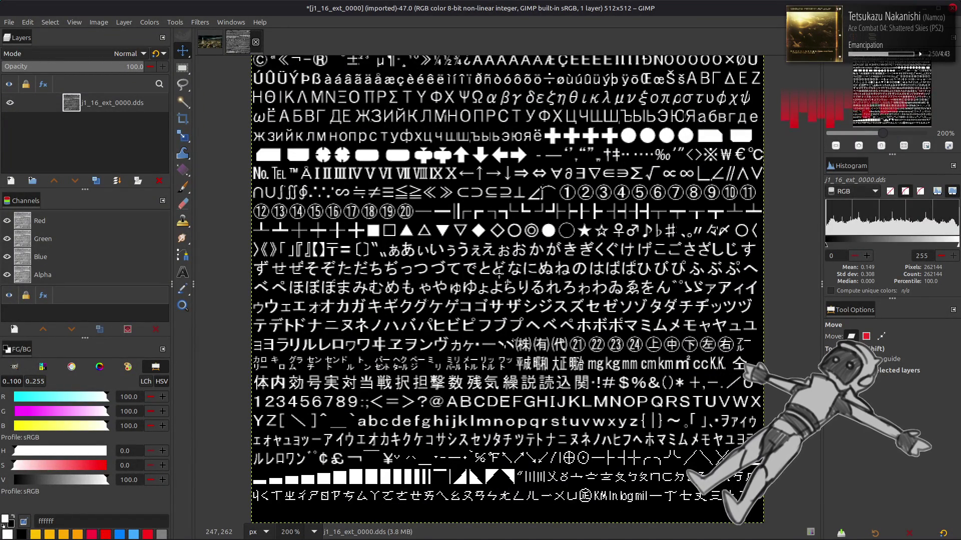
scroll(499, 274, up, 2)
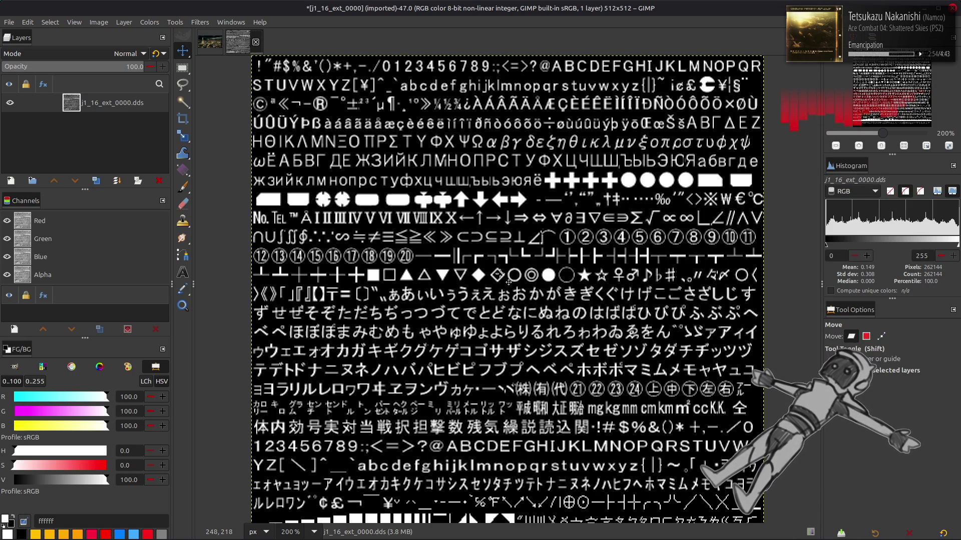
scroll(509, 282, down, 3)
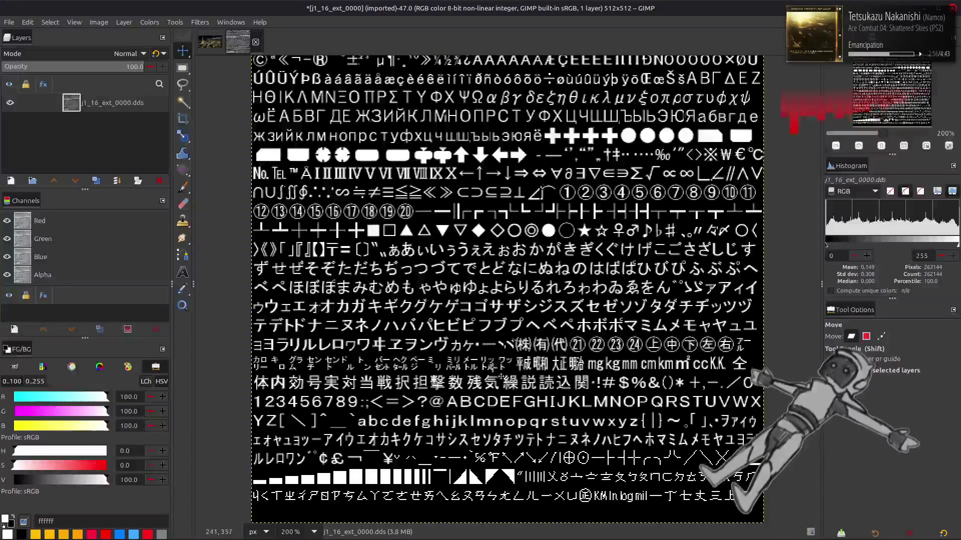
scroll(508, 282, down, 2)
Step: Zoom to 400%, draw rectangle selections over glyph rows, then clear the selection
key(2)
scroll(549, 404, down, 5)
key(r)
mouse_move(316, 310)
mouse_down()
mouse_move(846, 416)
mouse_move(873, 433)
mouse_up()
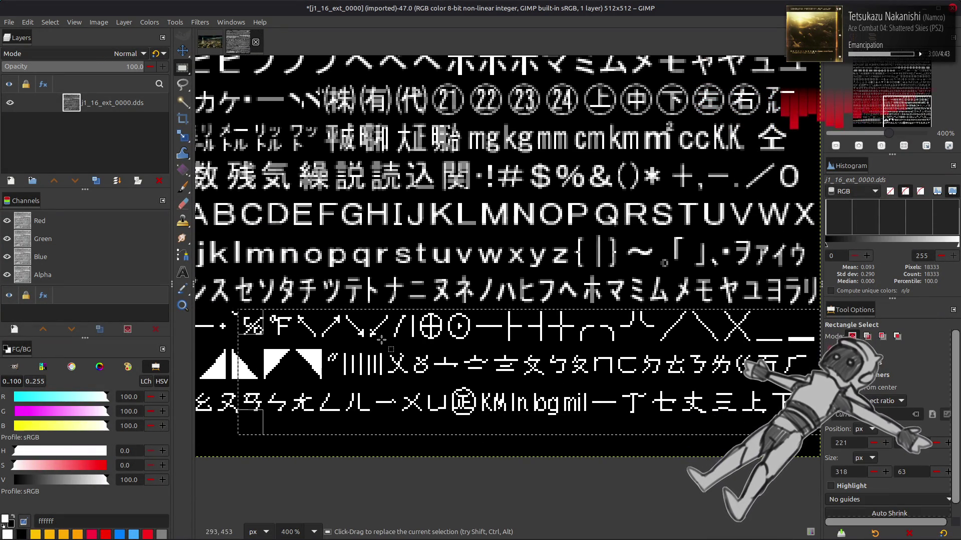
scroll(382, 339, left, 8)
scroll(484, 299, right, 3)
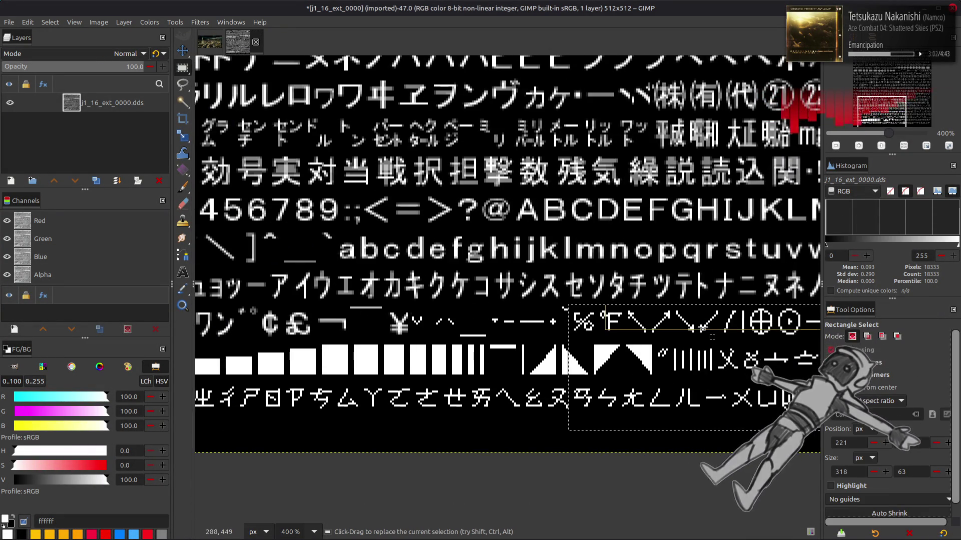
scroll(512, 305, left, 3)
drag(274, 334, 655, 377)
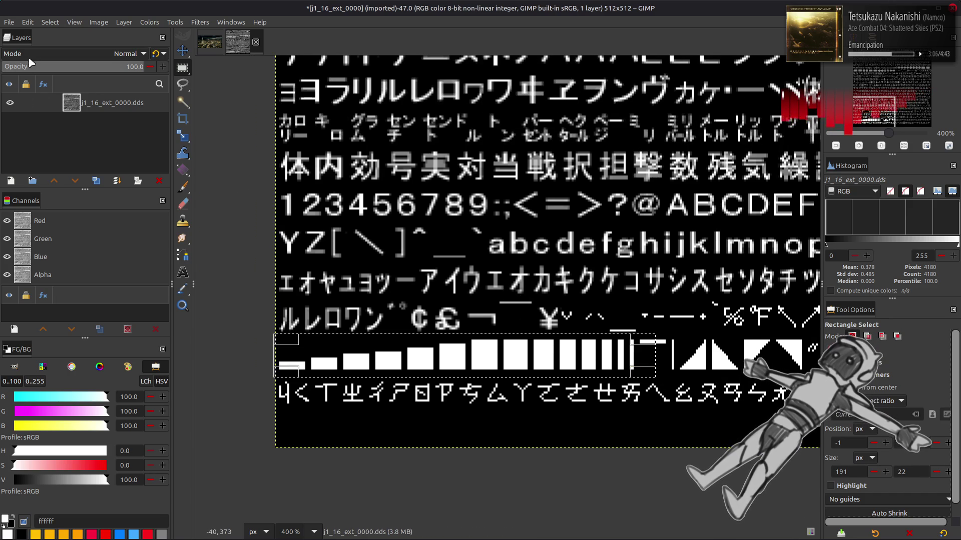
click(50, 22)
click(70, 46)
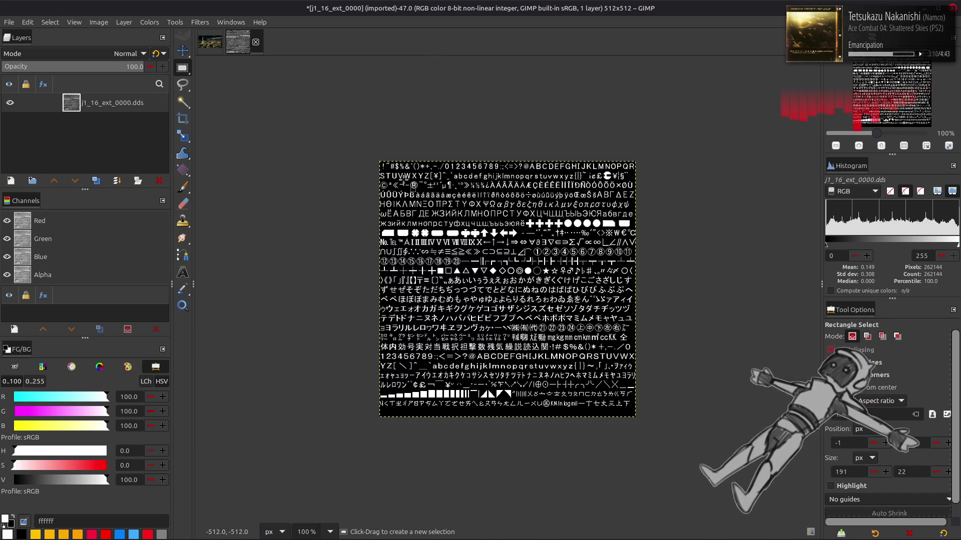
Step: Close j1_16_ext_0000, open the Hangul sheet j1_16_ext_0007.dds, then close it discarding changes
key(ctrl+w)
key(ctrl+o)
key(Return)
click(543, 307)
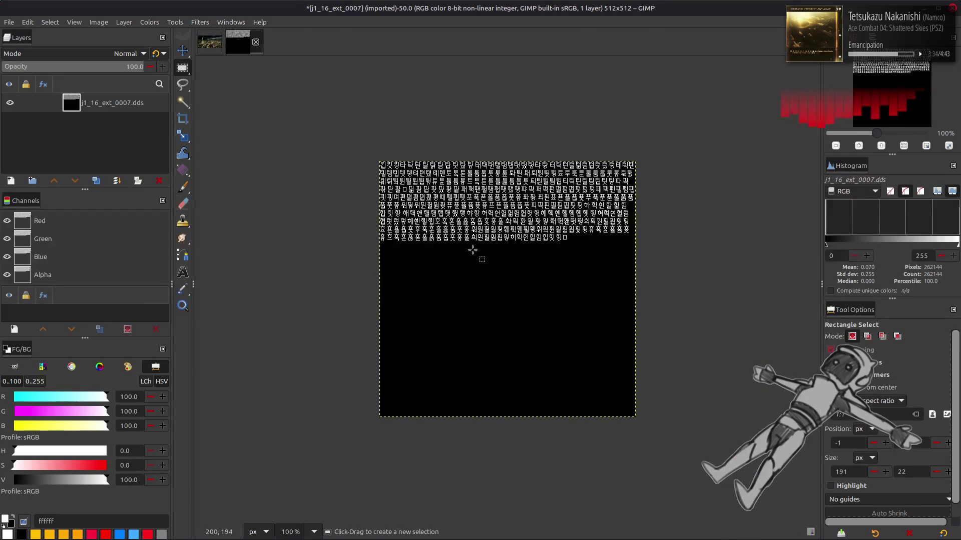
click(256, 42)
click(580, 317)
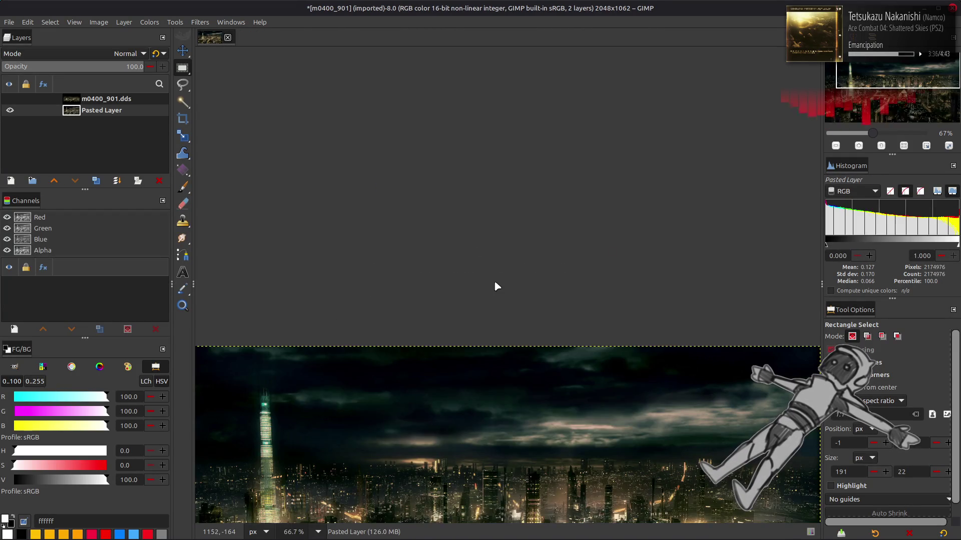
key(alt+Tab)
key(BackSpace)
key(BackSpace)
key(BackSpace)
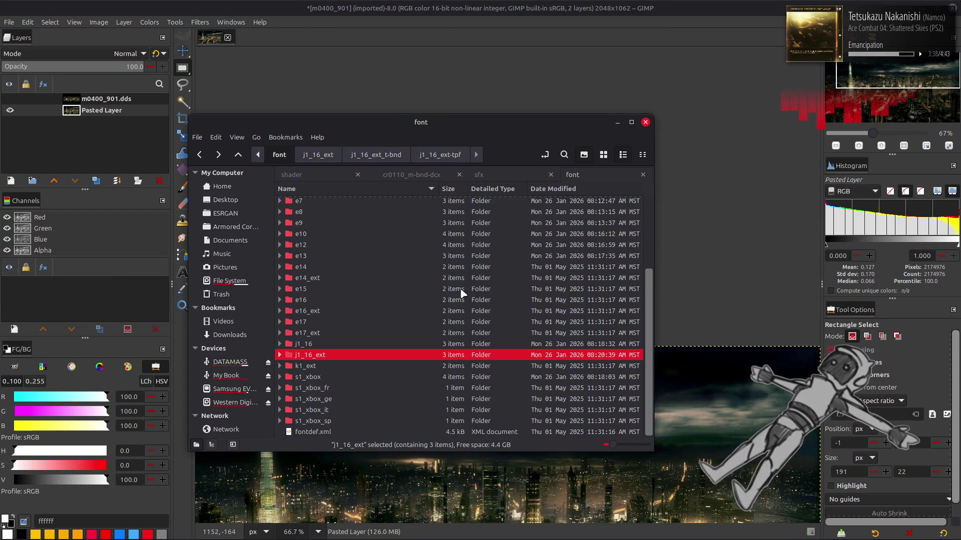
Step: Unpack k1_ext_t.bnd and k1_ext.tpf into the k1_ext-tpf texture folder
double_click(350, 366)
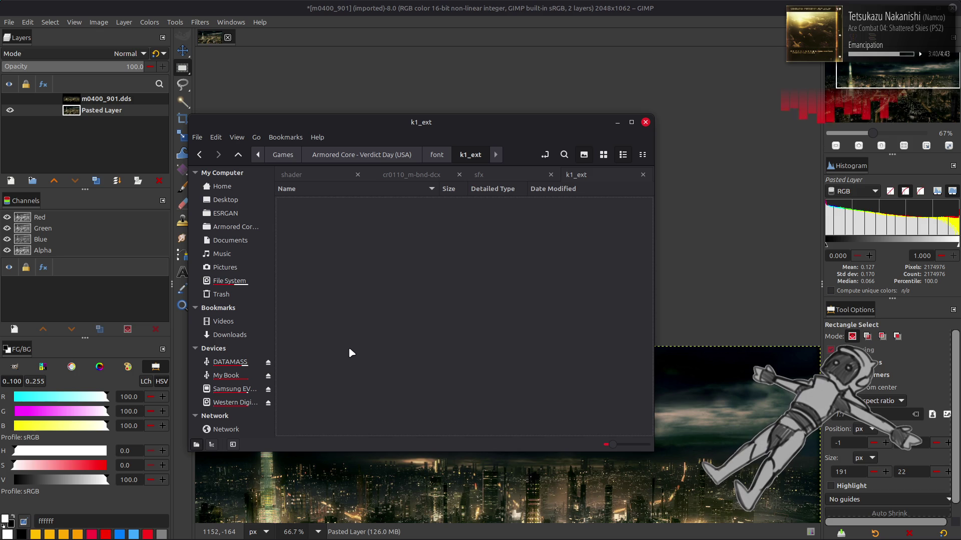
double_click(354, 213)
double_click(357, 201)
double_click(358, 200)
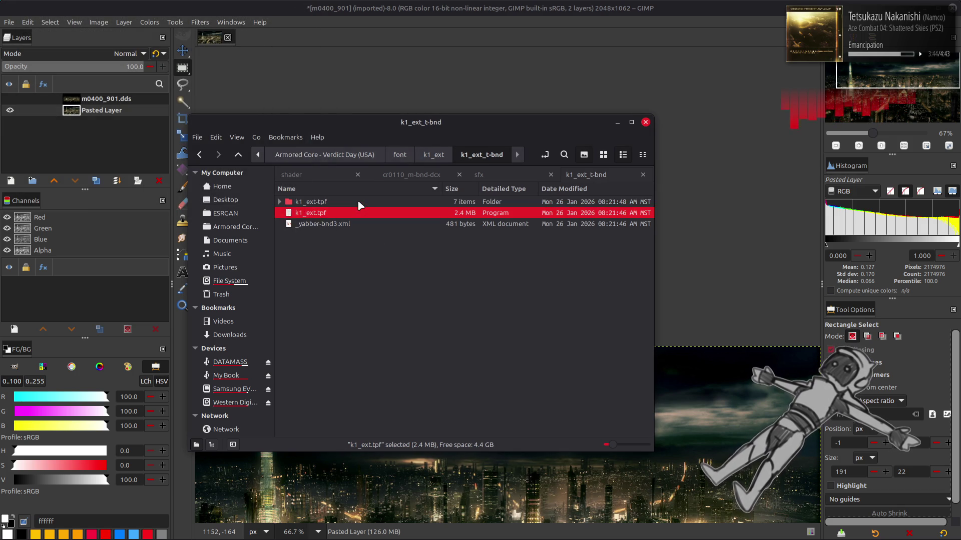
double_click(357, 200)
Step: Load k1_ext_0000.dds into GIMP and show its glyphs on a black background
double_click(357, 200)
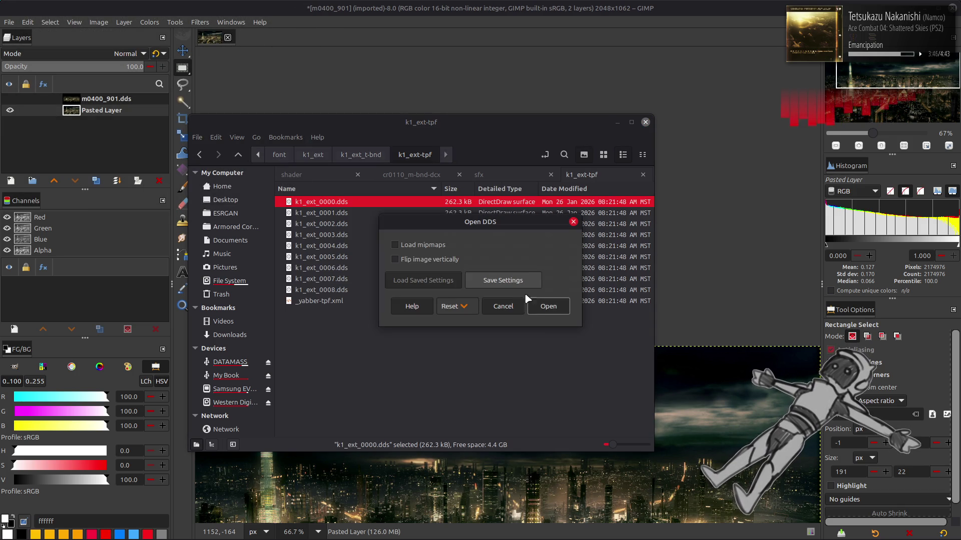
click(547, 306)
key(ctrl+shift+f)
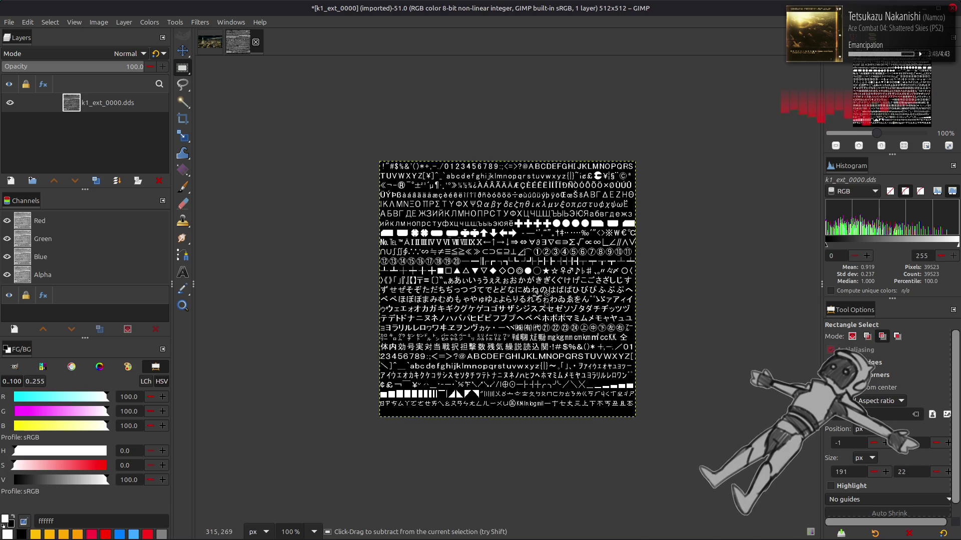
Step: View the k1_ext_0000 glyph sheet at 200%, scrolling back to the top row
key(2)
scroll(537, 295, down, 1)
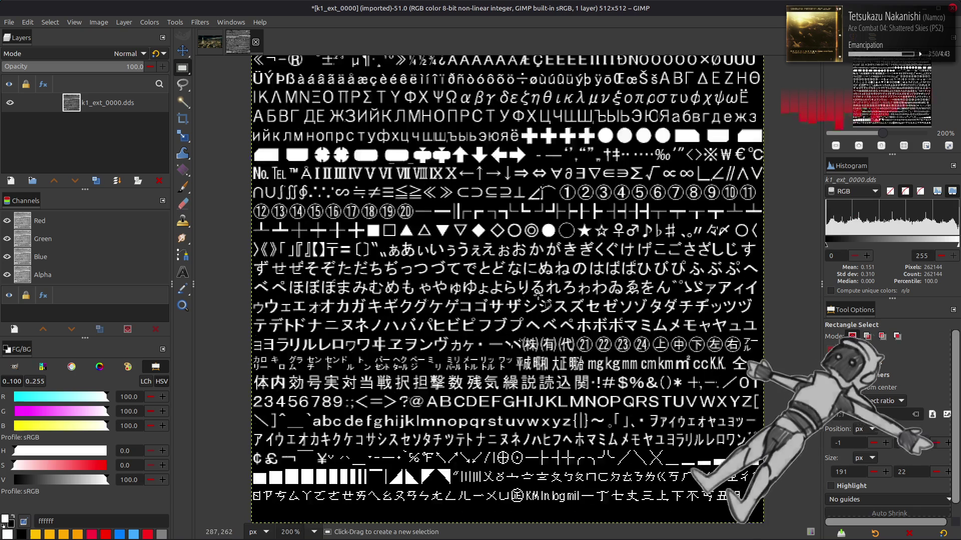
scroll(538, 299, up, 2)
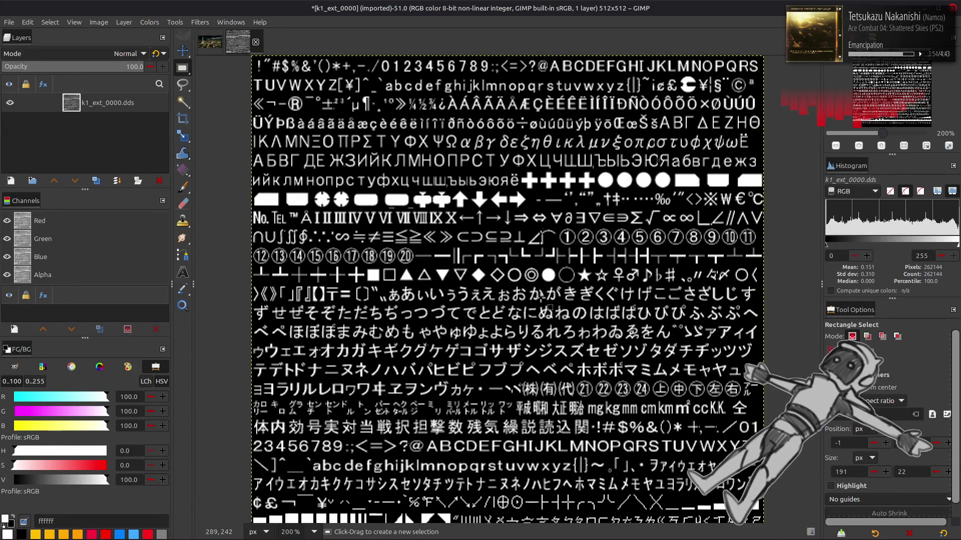
Step: Close k1_ext_0000 discarding changes and return to the file manager
click(255, 43)
click(592, 317)
key(alt+Tab)
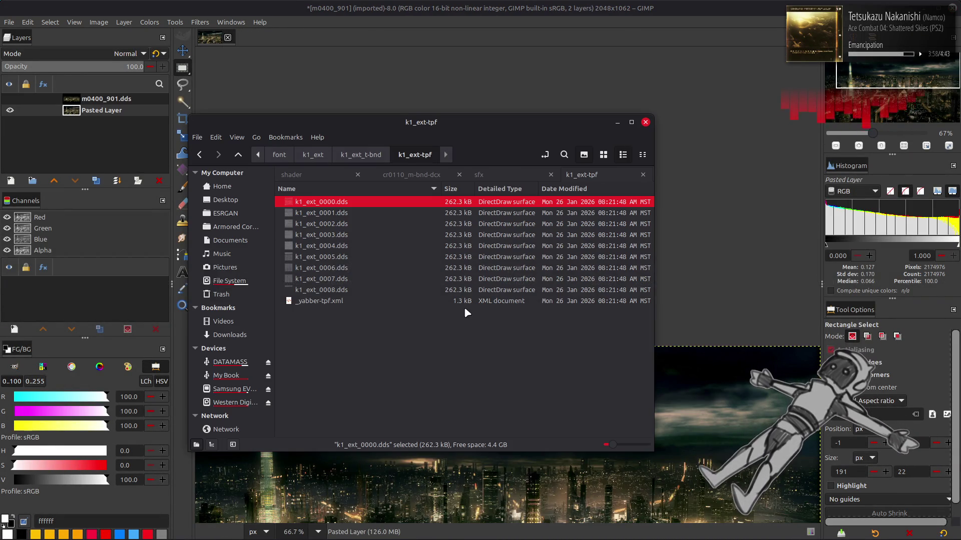
Step: Go back up to the font folder and open the e17 folder
key(BackSpace)
key(BackSpace)
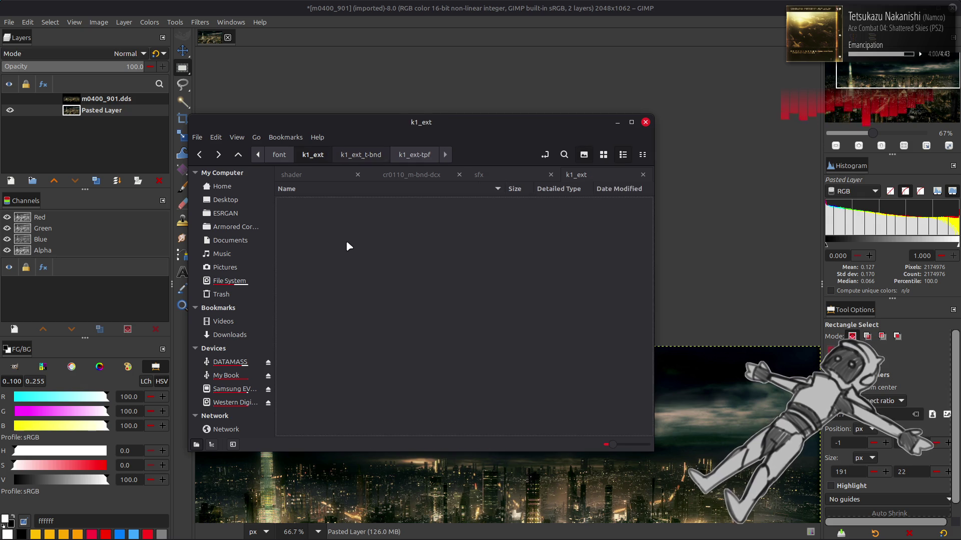
key(BackSpace)
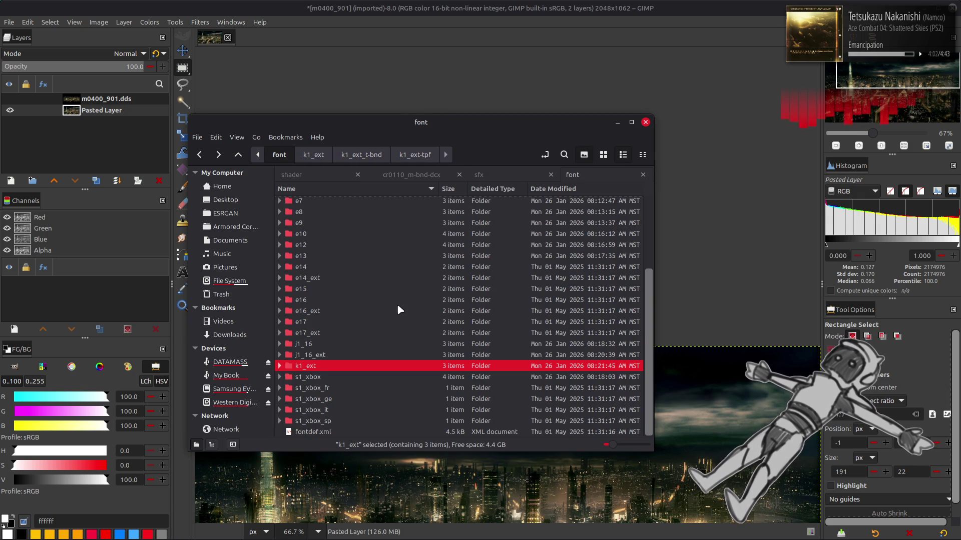
key(Return)
key(BackSpace)
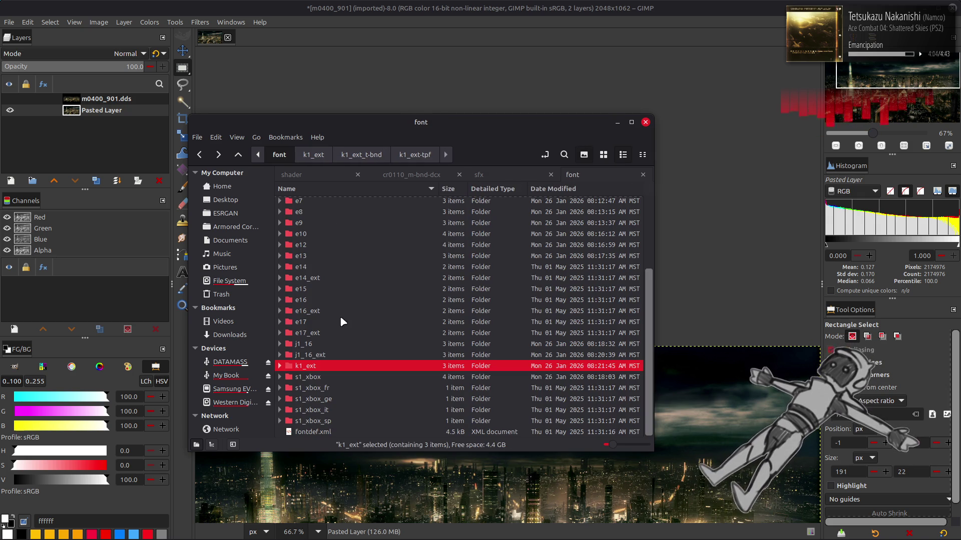
click(339, 321)
click(335, 332)
scroll(328, 290, up, 3)
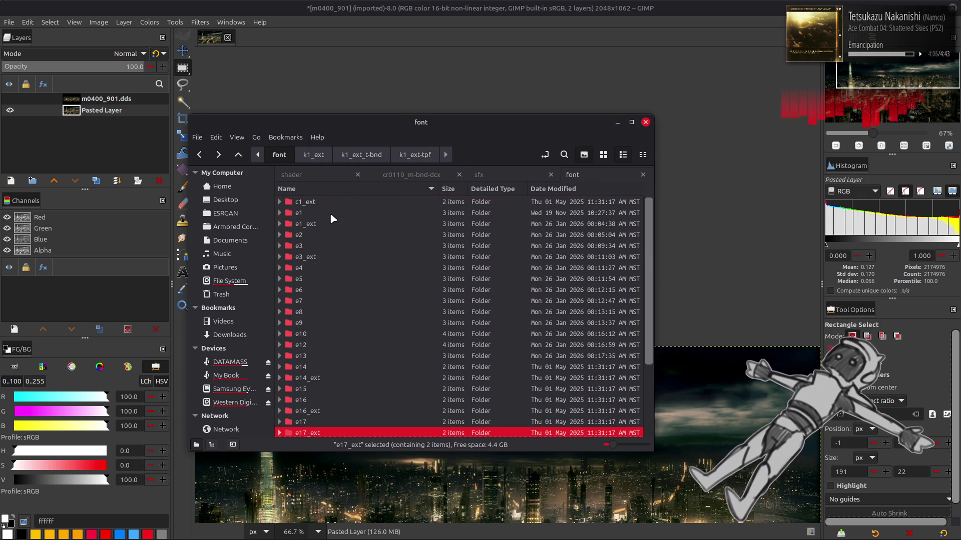
shift+click(331, 216)
scroll(332, 219, down, 3)
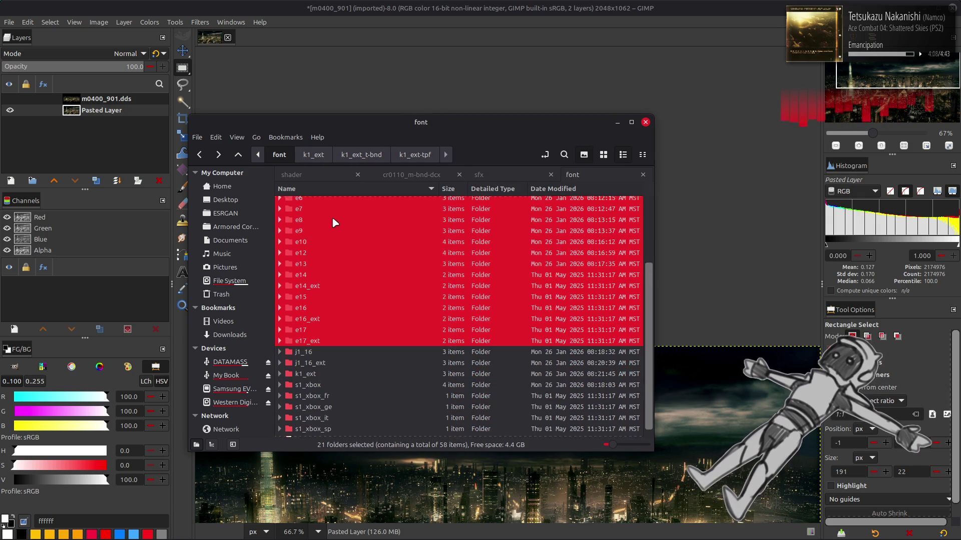
click(364, 293)
click(350, 311)
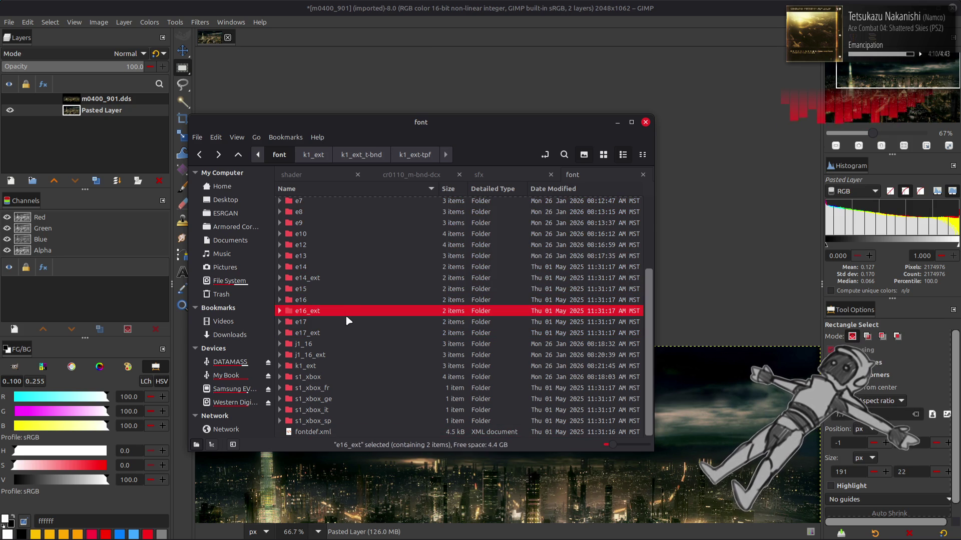
double_click(347, 320)
Step: Unpack e17_t.bnd and e17.tpf, then load e17_0000.dds into GIMP
double_click(344, 211)
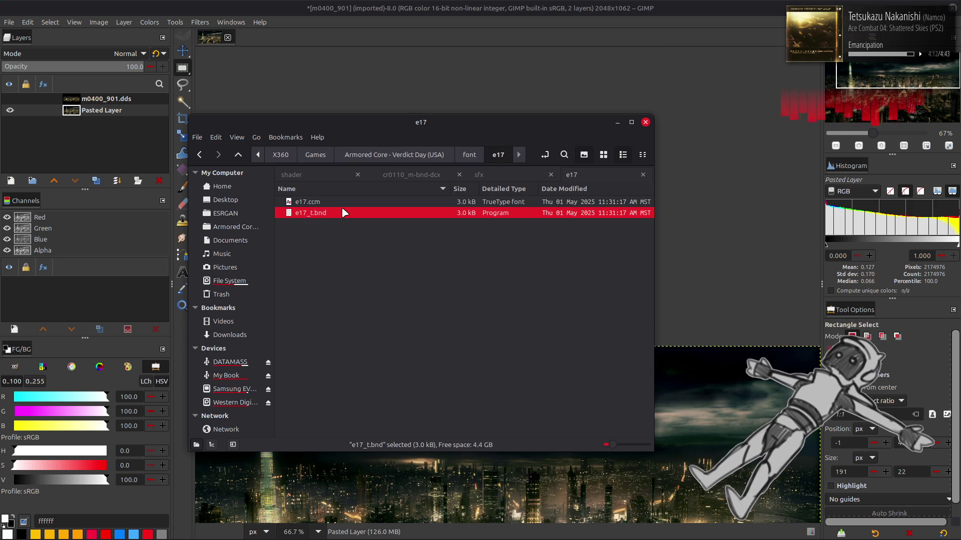
click(349, 205)
double_click(349, 203)
double_click(349, 203)
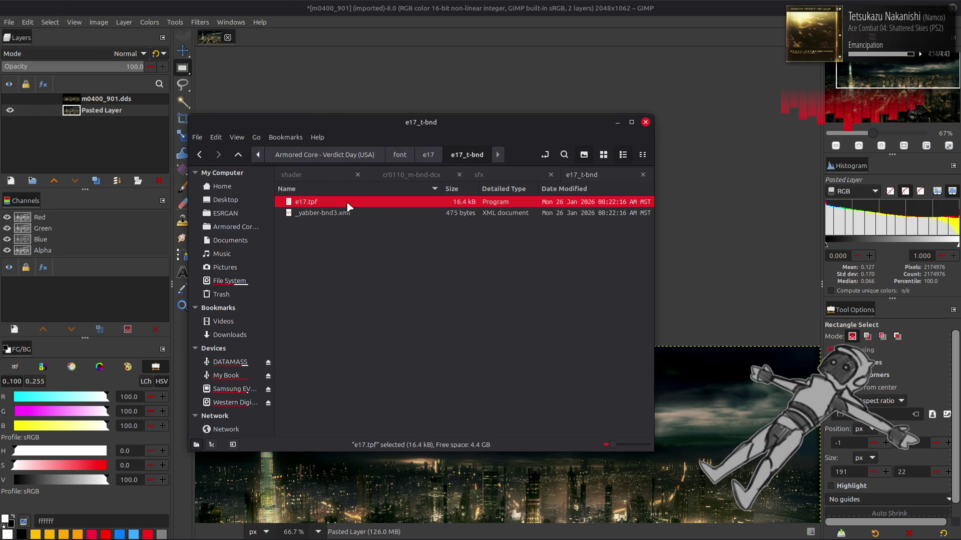
double_click(348, 203)
double_click(347, 202)
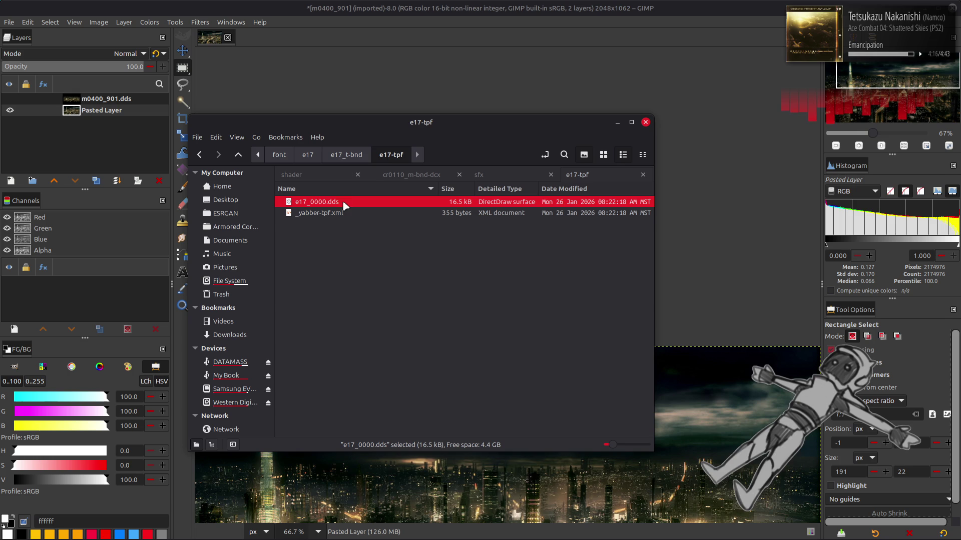
click(549, 310)
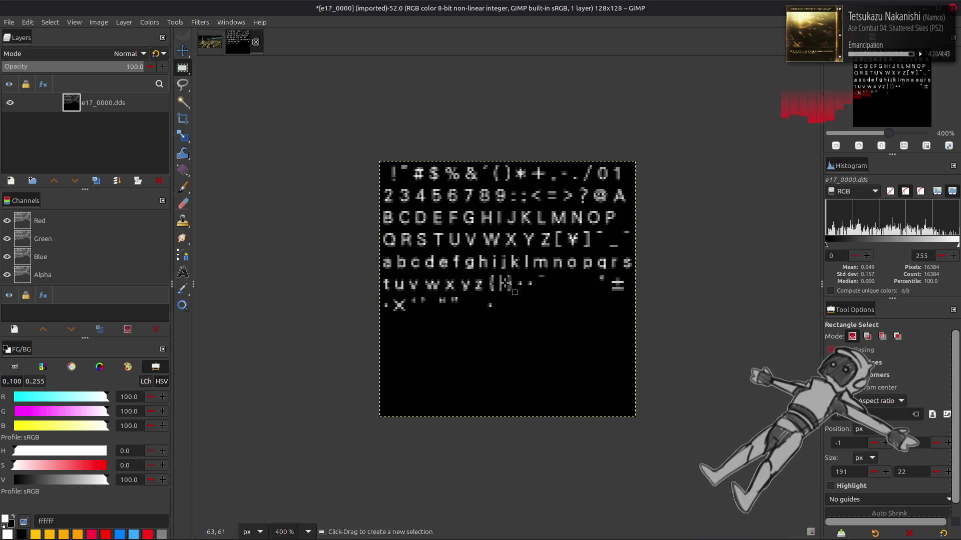
Step: Box-select the @ glyph on the e17_0000 sheet, then clear the selection
key(m)
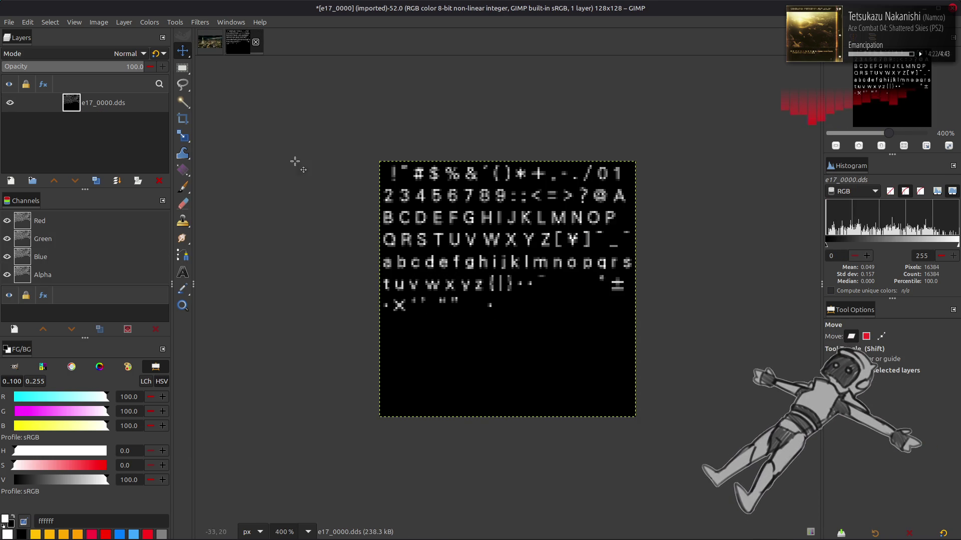
key(r)
drag(588, 182, 614, 208)
key(alt+s)
key(n)
key(m)
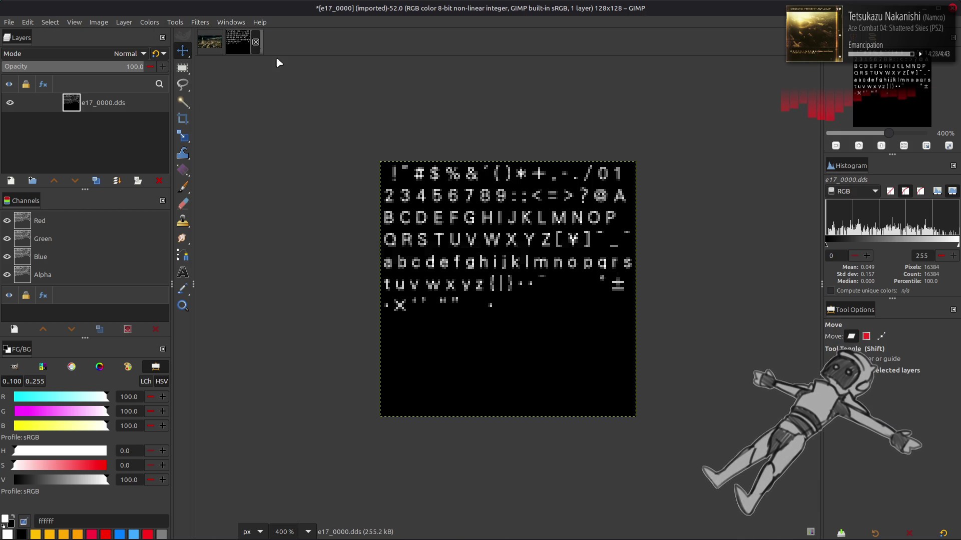
Step: Close e17_0000 discarding changes and go up to the font folder in Nemo
click(257, 41)
click(593, 320)
key(alt+Tab)
key(alt+Up)
key(alt+Up)
key(alt+Up)
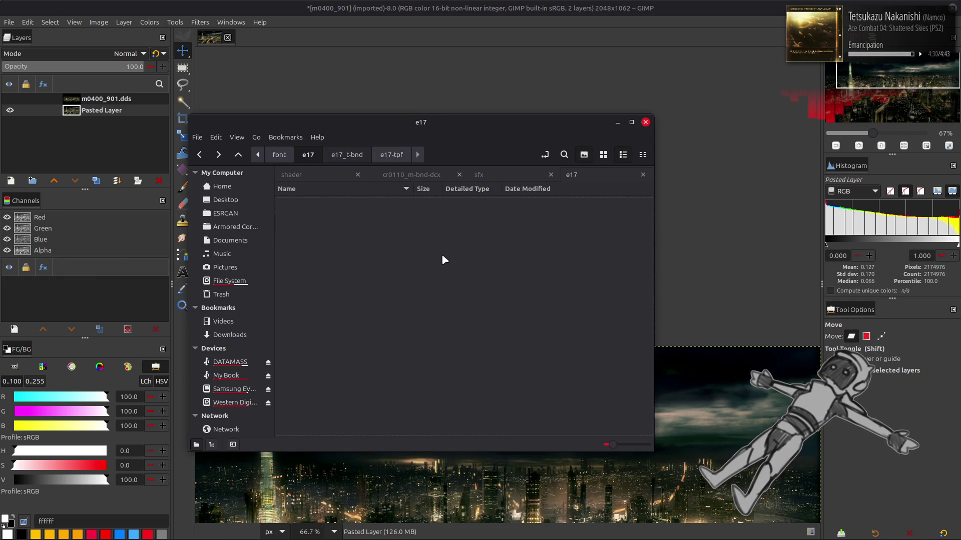
Step: Unpack e17_ext_t.bnd and e17_ext.tpf and load e17_ext_0000.dds into GIMP, zoomed in
double_click(339, 333)
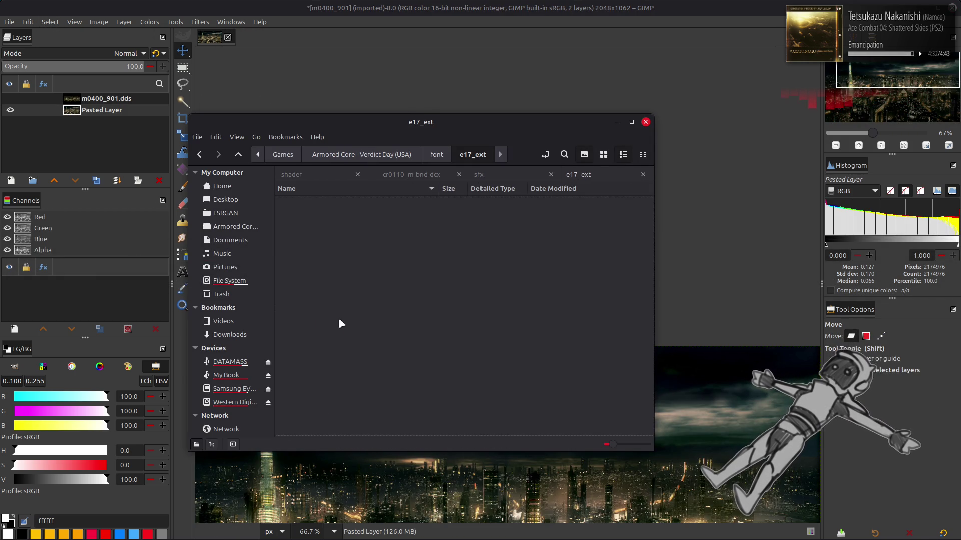
click(361, 213)
double_click(362, 213)
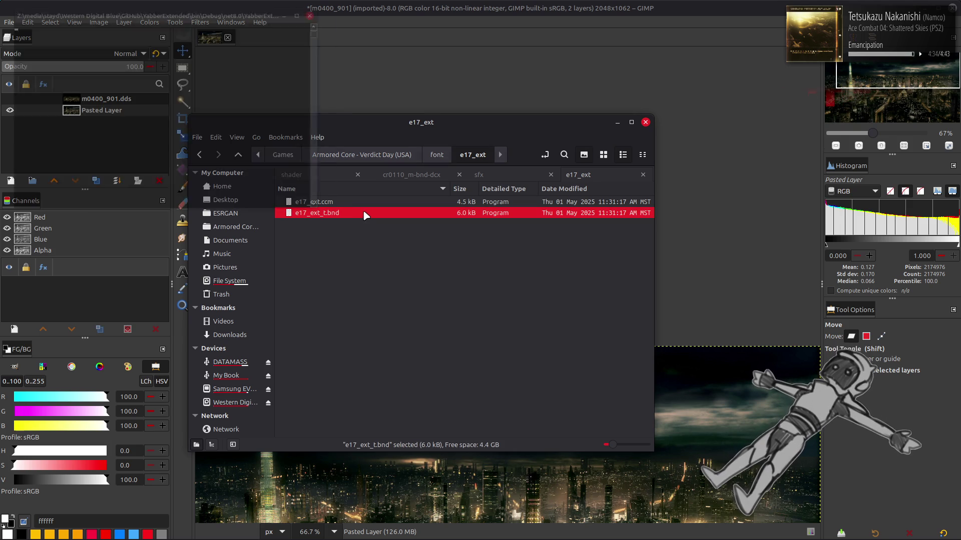
double_click(351, 202)
double_click(355, 202)
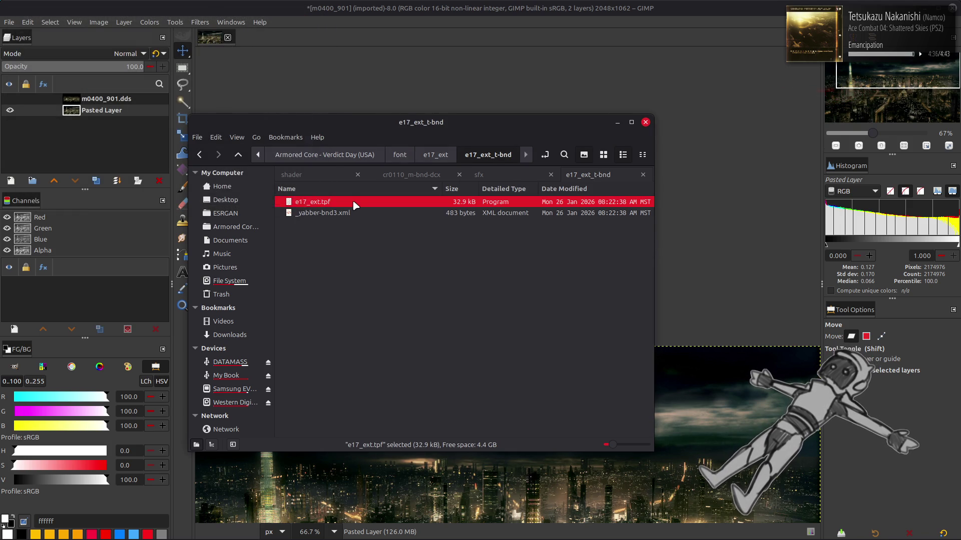
double_click(354, 202)
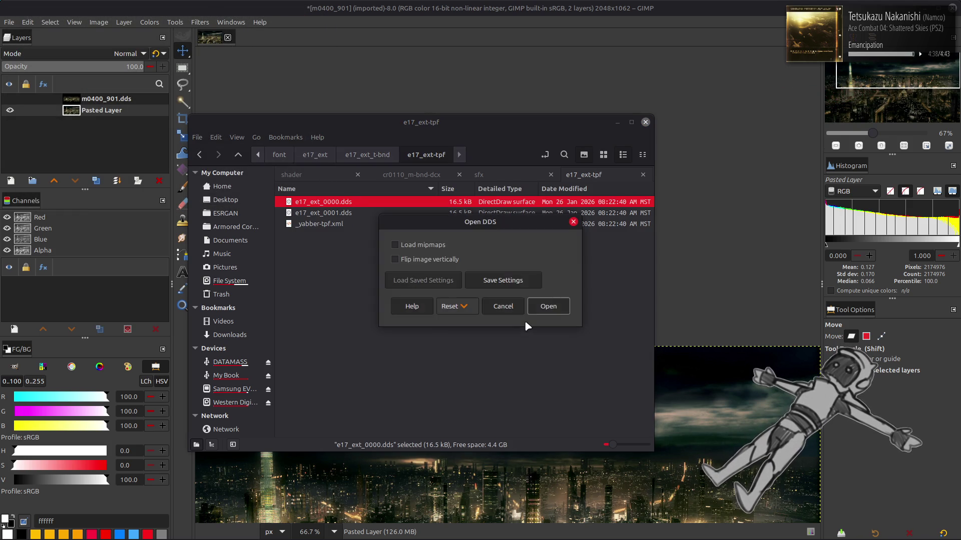
click(561, 305)
scroll(523, 310, up, 4)
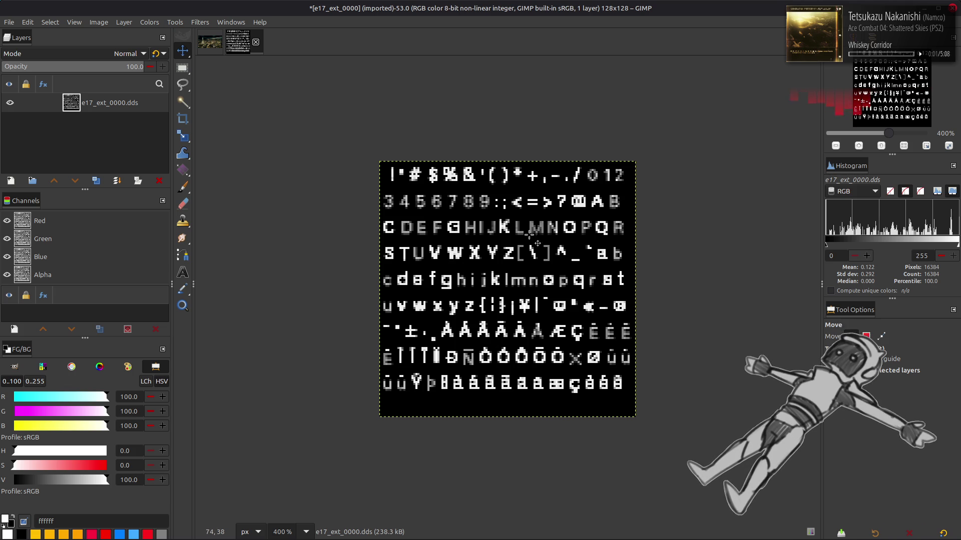
Step: Box-select the L and M glyphs, clear the selection, and close e17_ext_0000 without saving
key(r)
drag(526, 216, 546, 235)
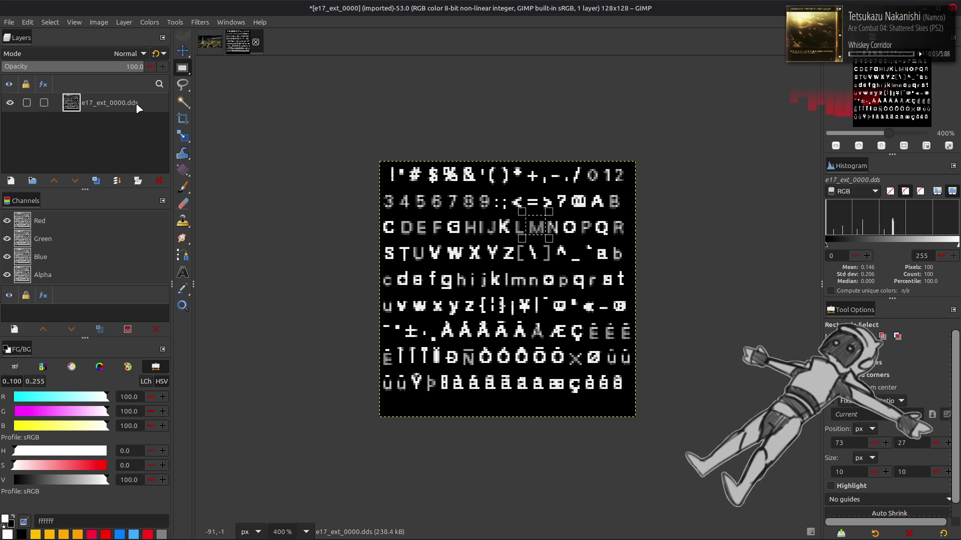
click(50, 23)
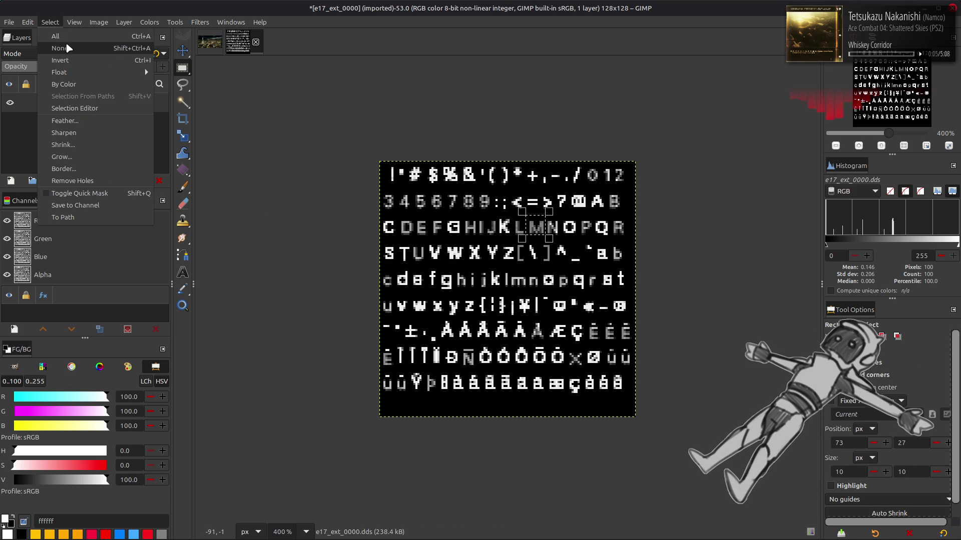
click(56, 36)
key(m)
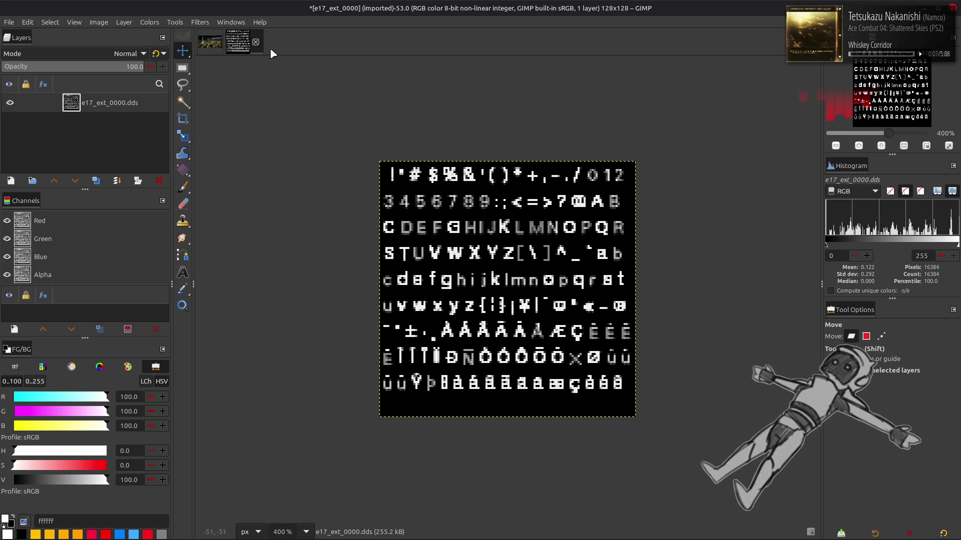
click(256, 42)
click(579, 318)
key(alt+Tab)
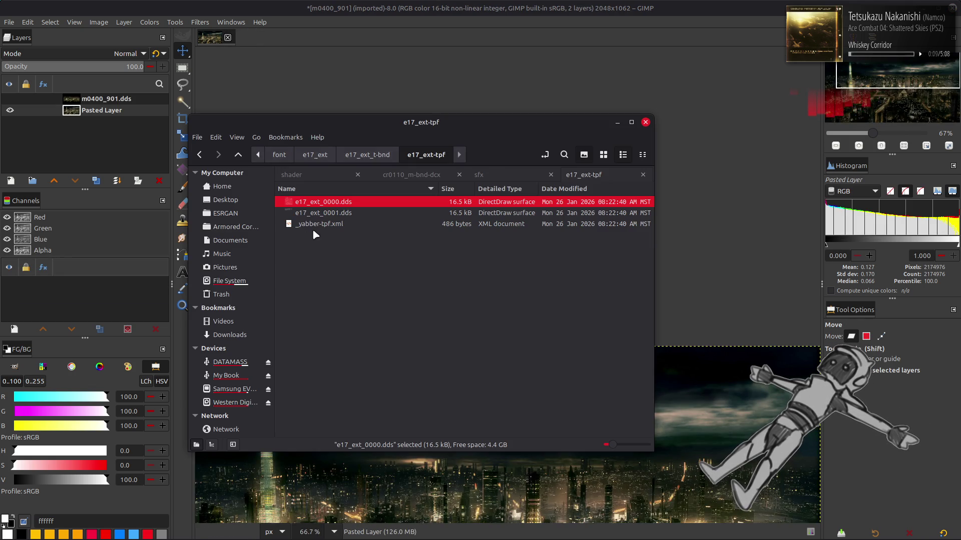
Step: View e17_ext_0001.dds on black, close it without saving, and go up to e17_ext
double_click(322, 212)
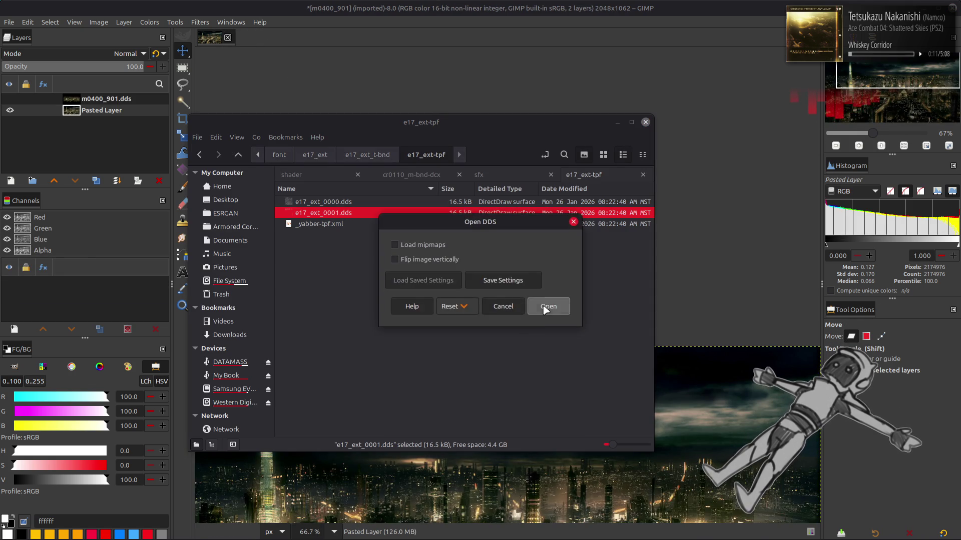
click(548, 320)
scroll(549, 307, up, 4)
key(ctrl+f)
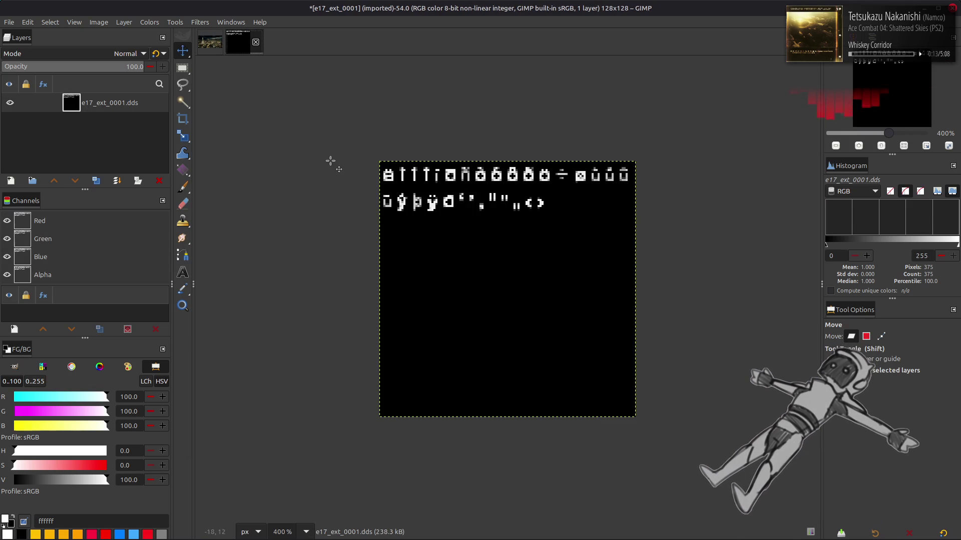
click(256, 42)
click(564, 312)
key(alt+Tab)
key(alt+Up)
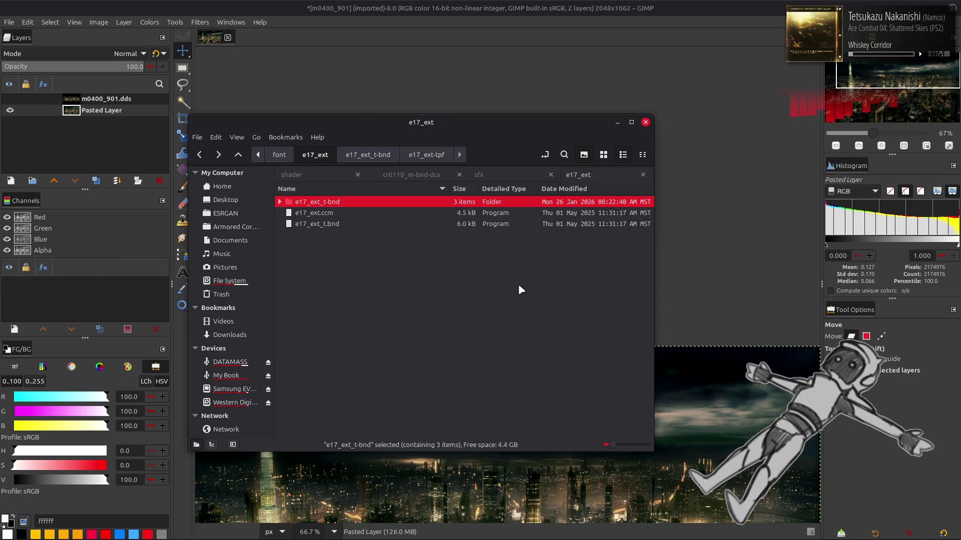
Step: Go up to the font folder and open the e16 folder
key(alt+Up)
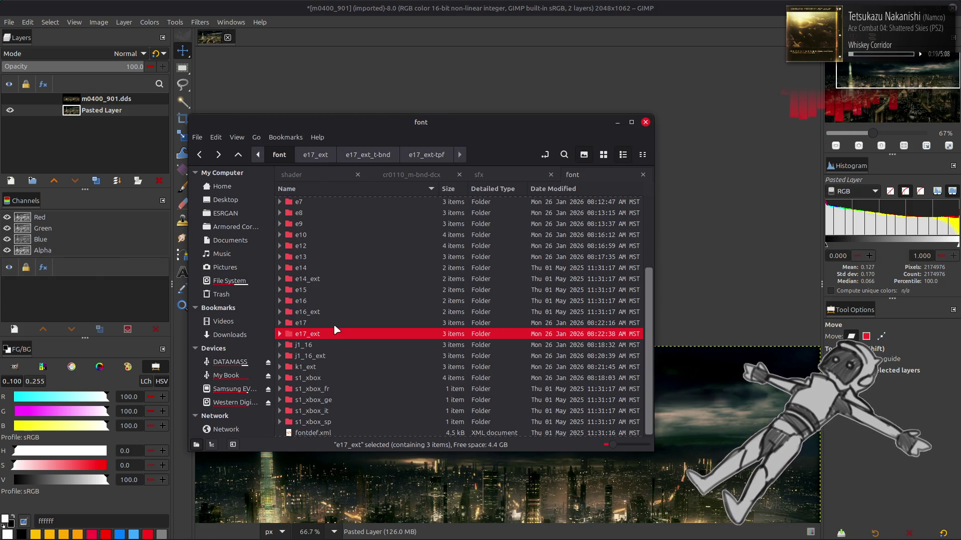
click(333, 301)
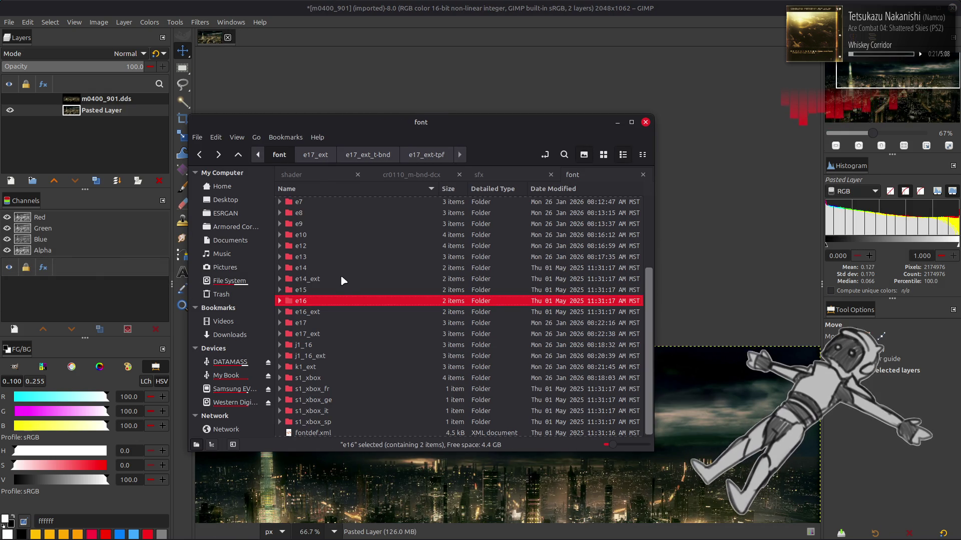
click(333, 292)
double_click(329, 299)
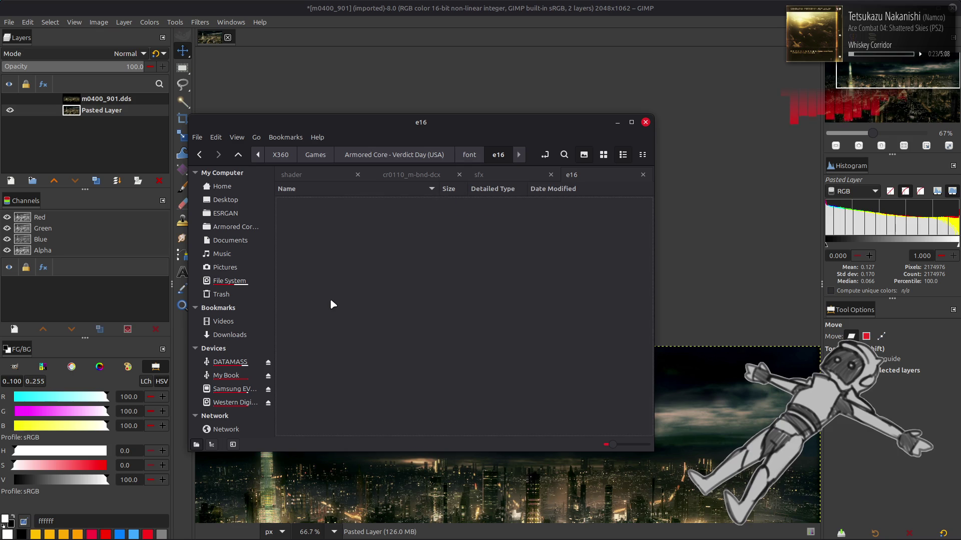
Step: Unpack e16_t.bnd and e16.tpf and load e16_0000.dds into GIMP
double_click(342, 214)
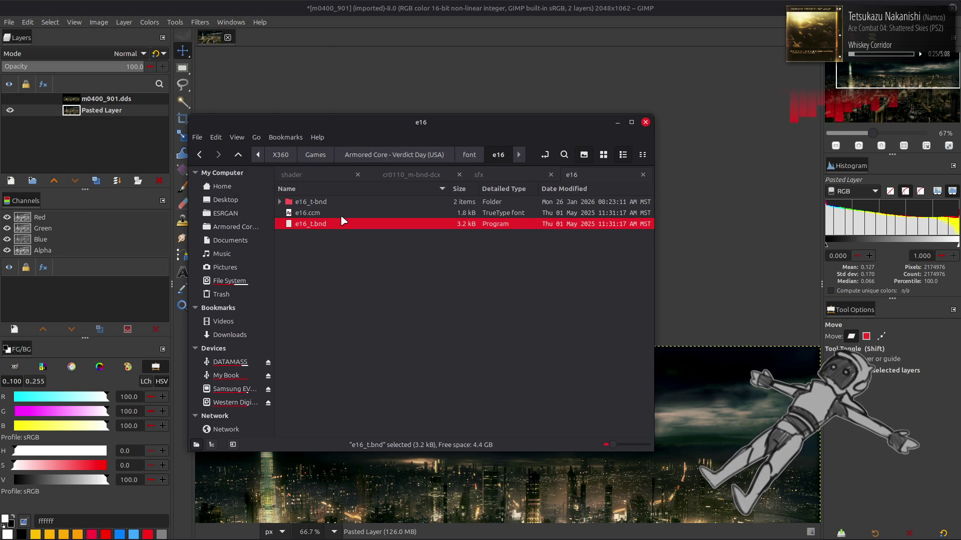
double_click(344, 203)
double_click(356, 202)
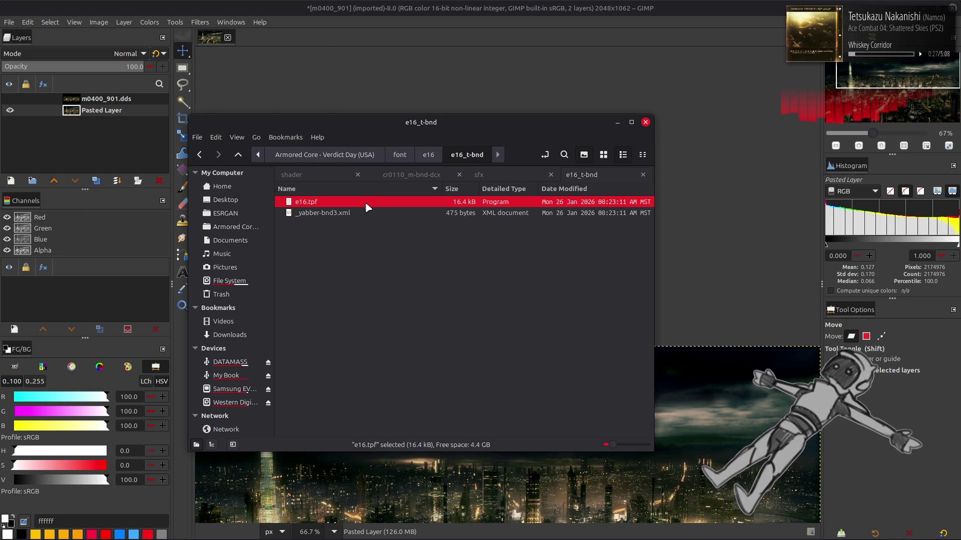
double_click(388, 200)
double_click(386, 203)
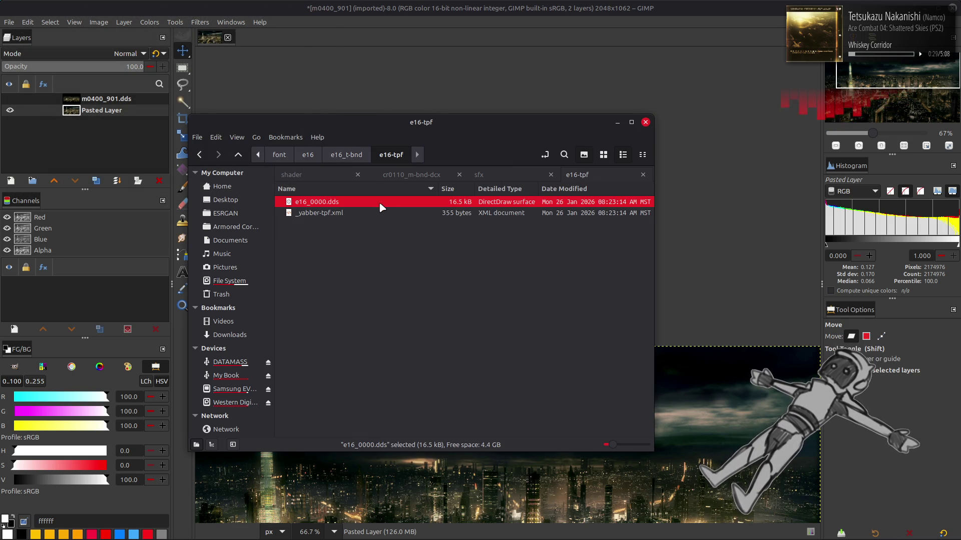
click(549, 310)
scroll(494, 302, up, 4)
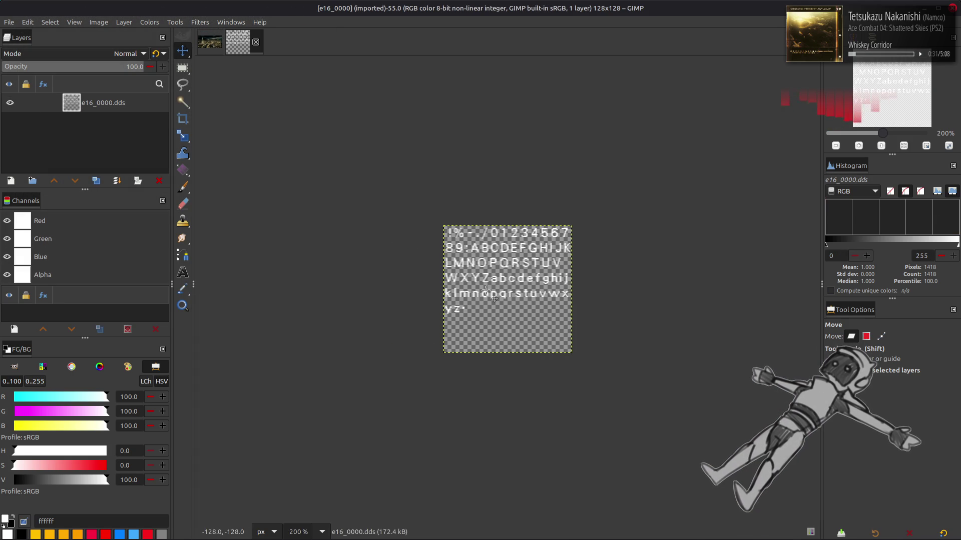
Step: Close the e16_0000 sheet and go up twice in Nemo to the font folder
click(255, 45)
key(alt+Tab)
key(alt+Up)
key(alt+Up)
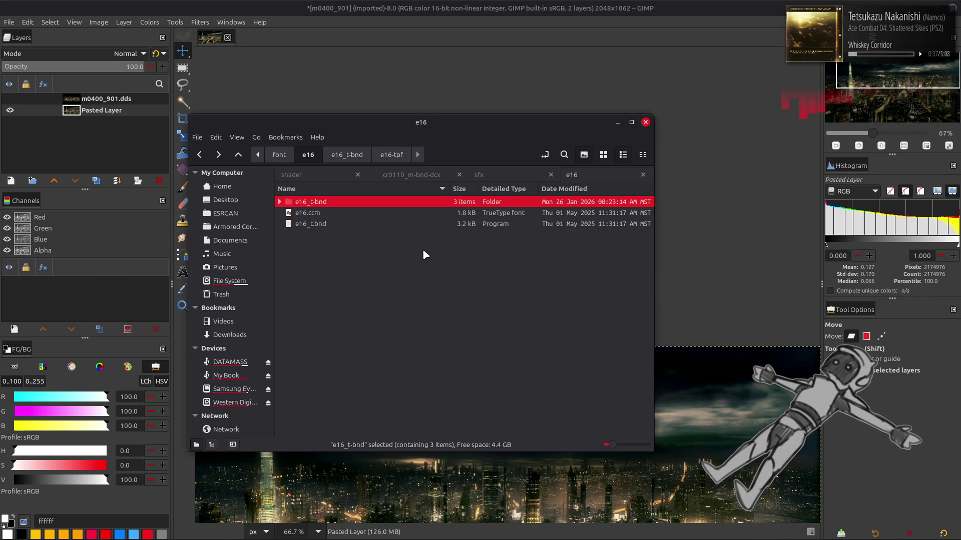
key(alt+Up)
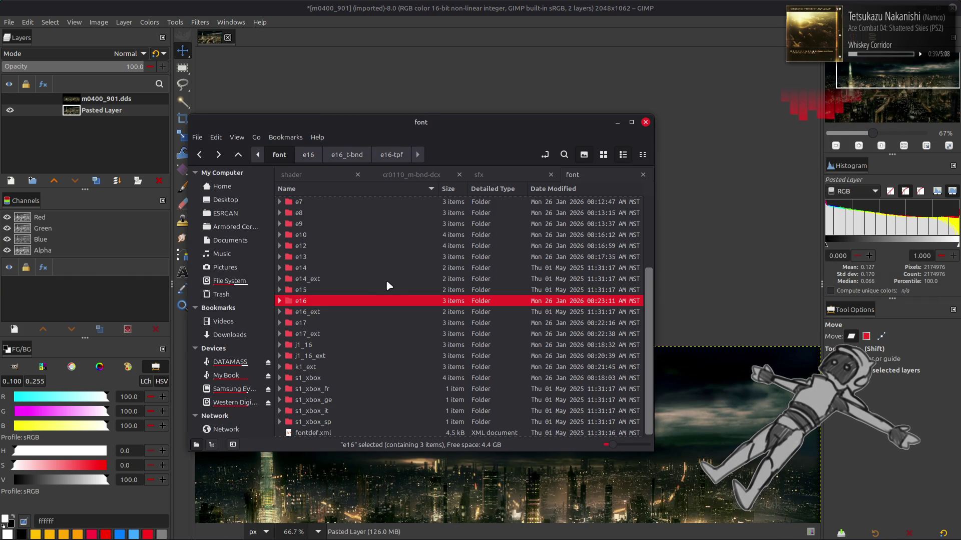
Step: Unpack e15_t.bnd and e15.tpf and load e15_0000.dds into GIMP, zoomed in
double_click(361, 290)
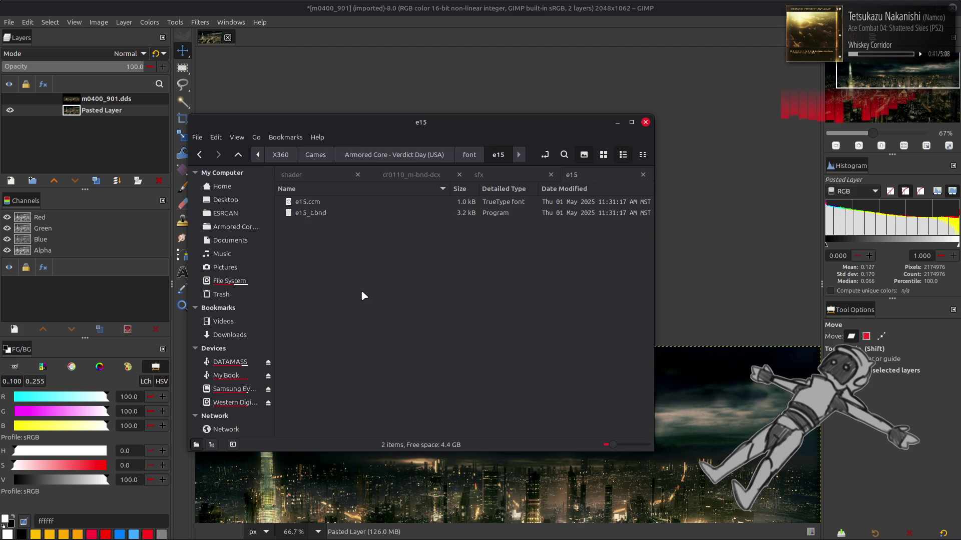
click(347, 214)
double_click(348, 215)
double_click(358, 202)
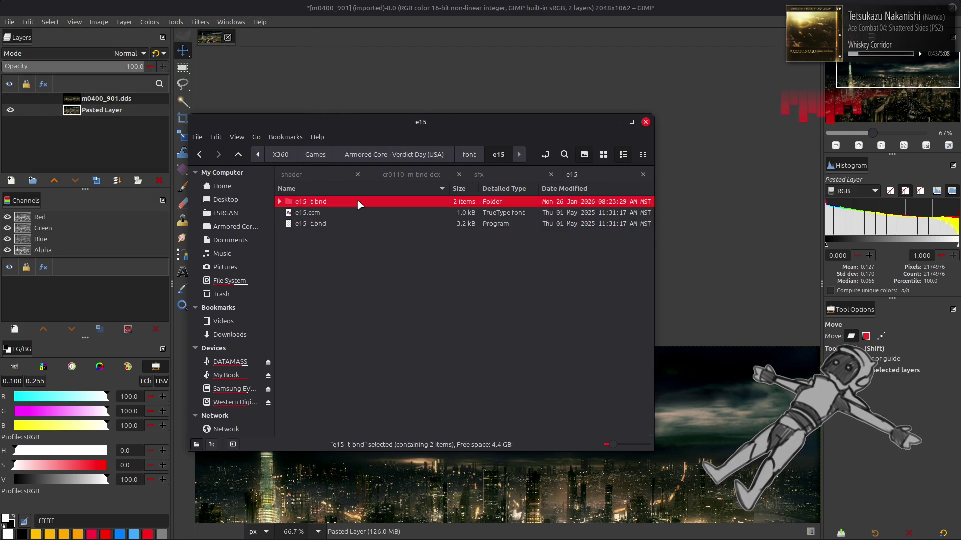
click(359, 201)
double_click(358, 202)
double_click(358, 202)
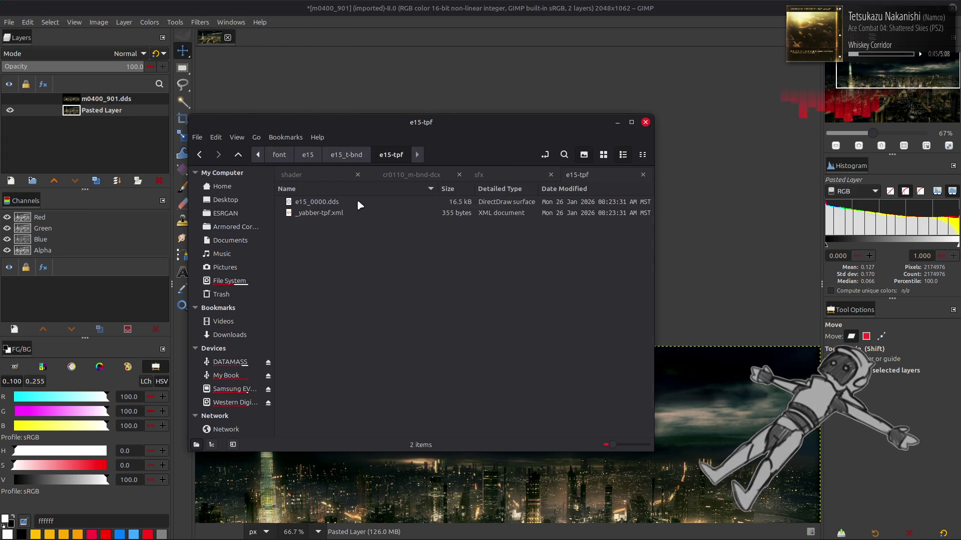
key(Return)
click(556, 305)
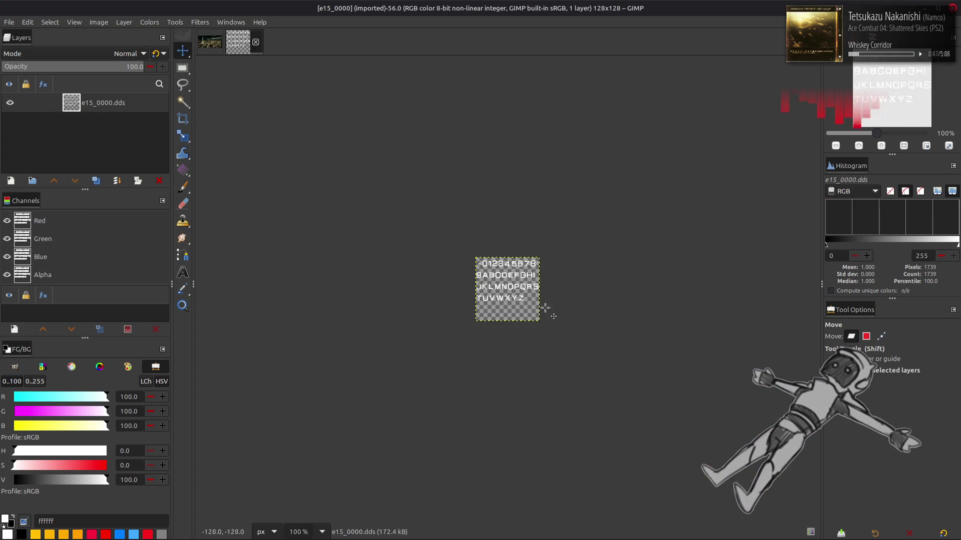
scroll(376, 164, up, 4)
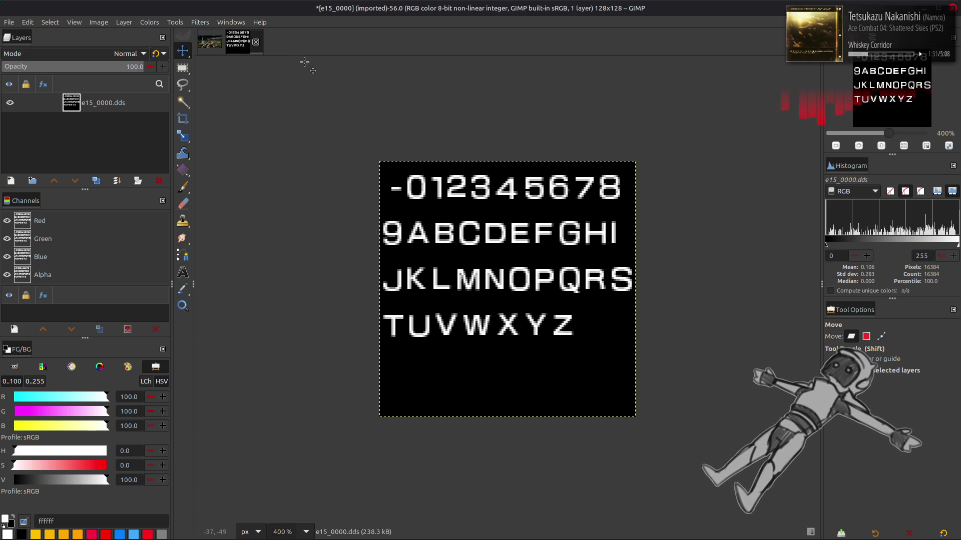
Step: Close e15_0000 discarding changes and go back up to the font folder in Nemo
click(256, 42)
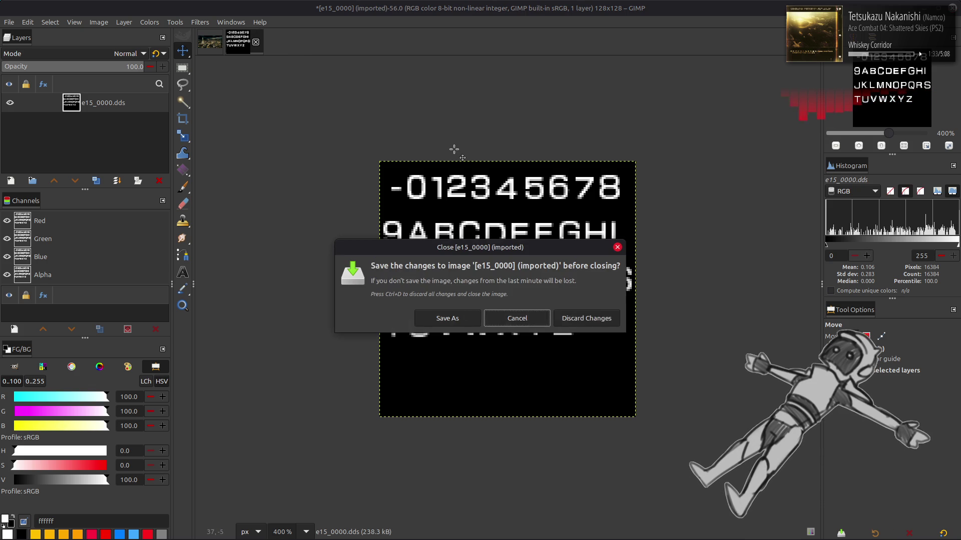
click(577, 314)
key(alt+Tab)
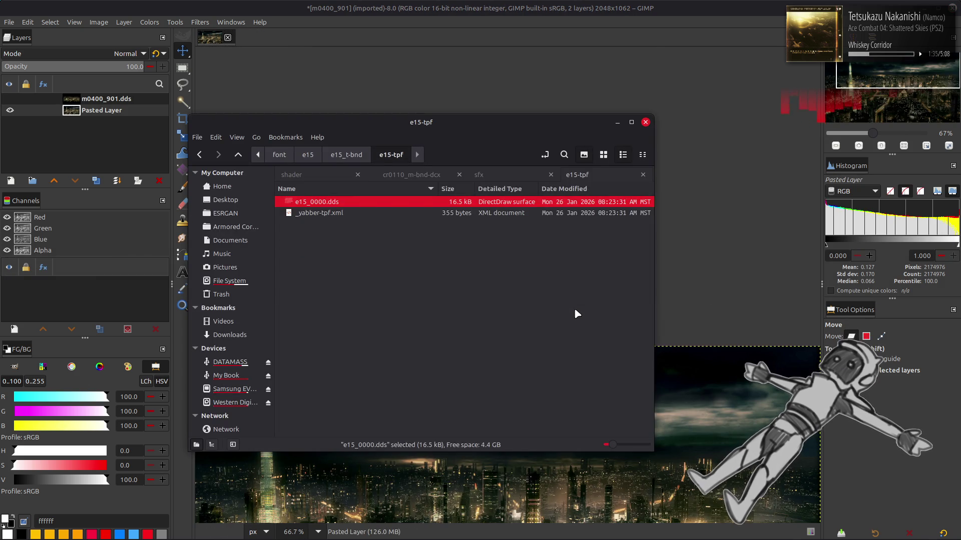
key(BackSpace)
key(BackSpace)
key(BackSpace)
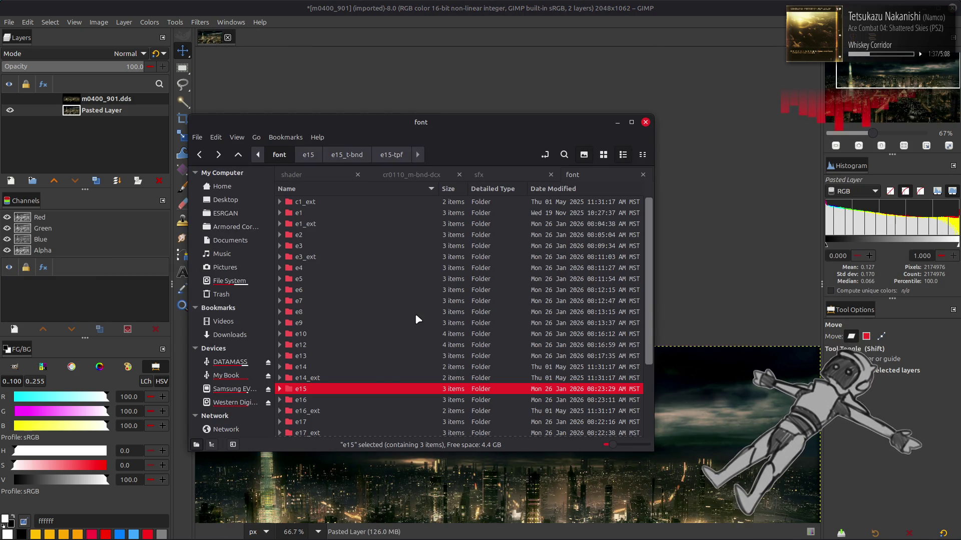
Step: Unpack e14_ext_t.bnd and e14_ext.tpf and load e14_ext_0000.dds into GIMP
double_click(378, 374)
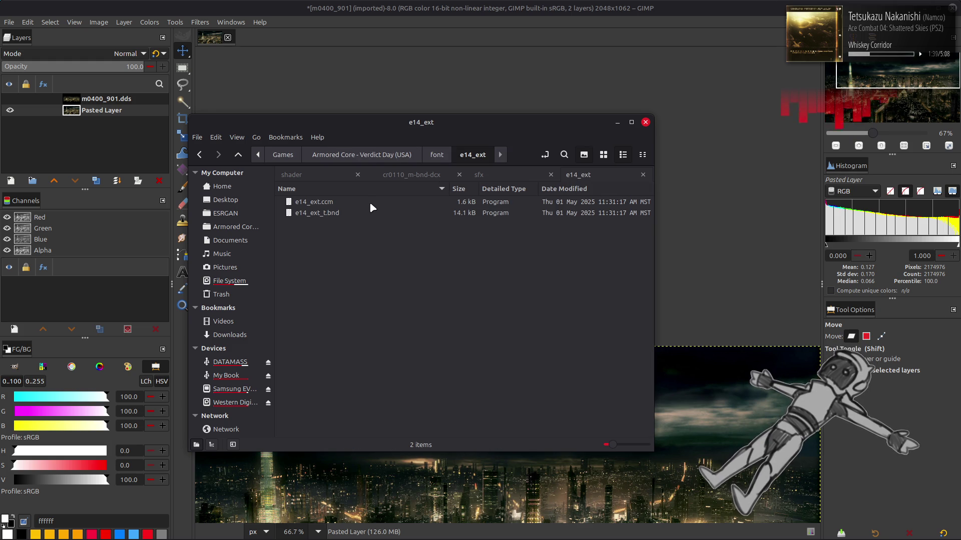
click(371, 213)
double_click(370, 212)
double_click(377, 202)
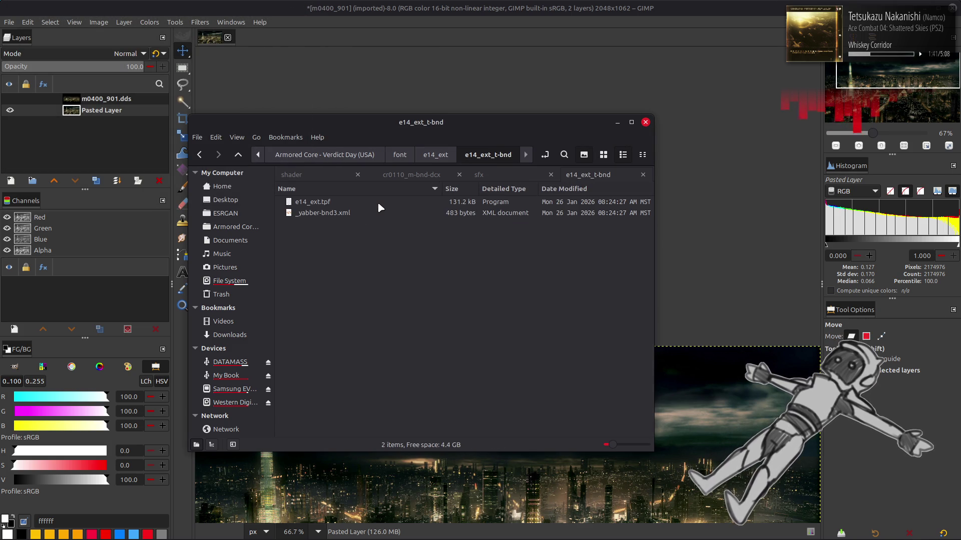
double_click(379, 204)
double_click(380, 200)
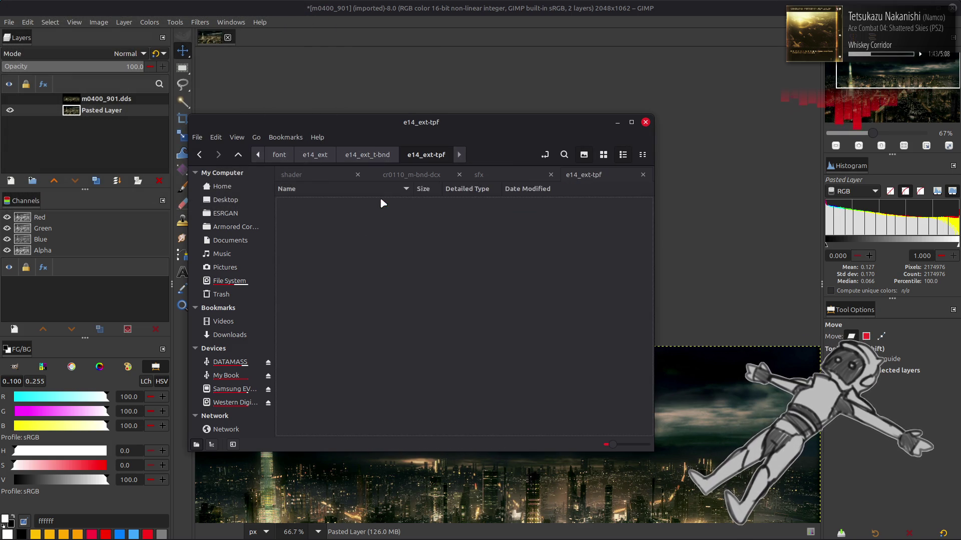
double_click(376, 202)
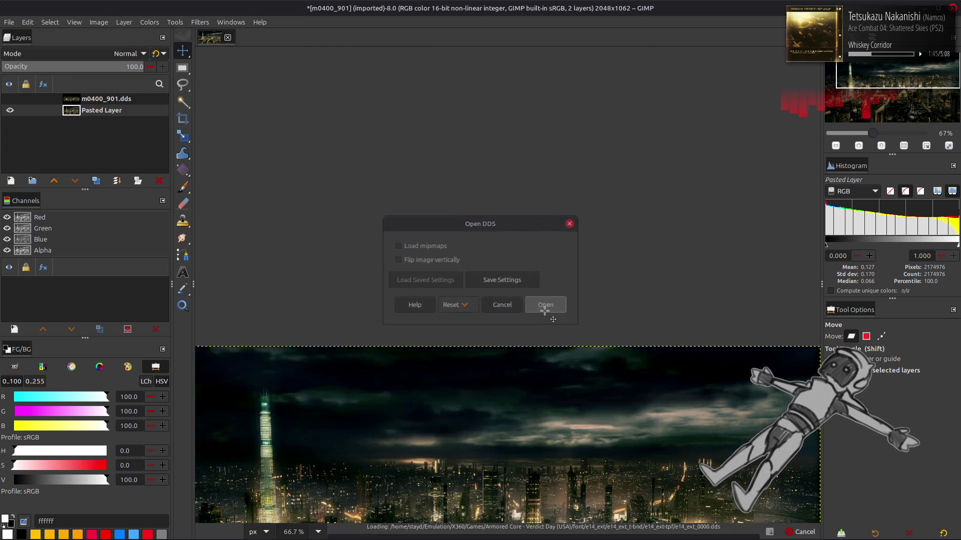
click(550, 305)
Step: Look over the e14_ext_0000 sheet, then close it discarding changes
scroll(488, 287, up, 2)
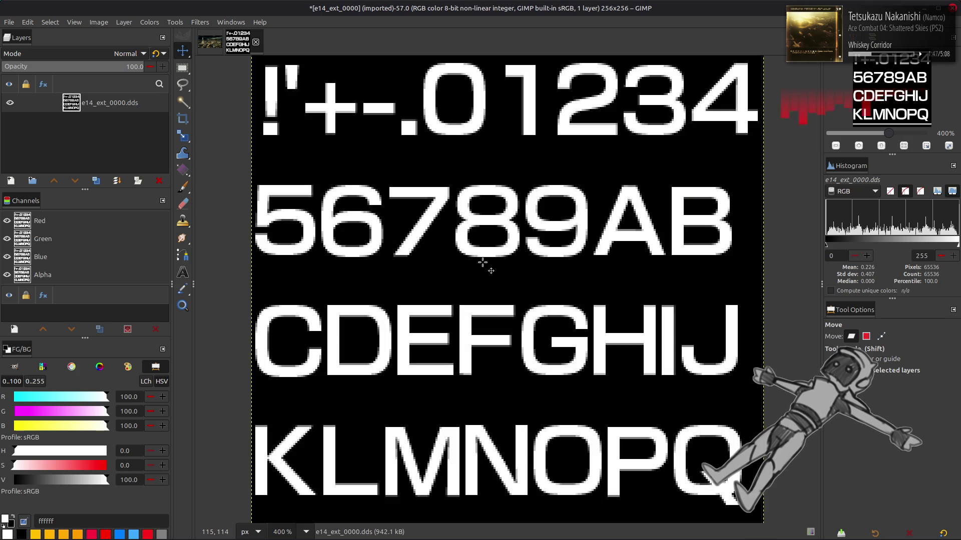
scroll(483, 264, down, 2)
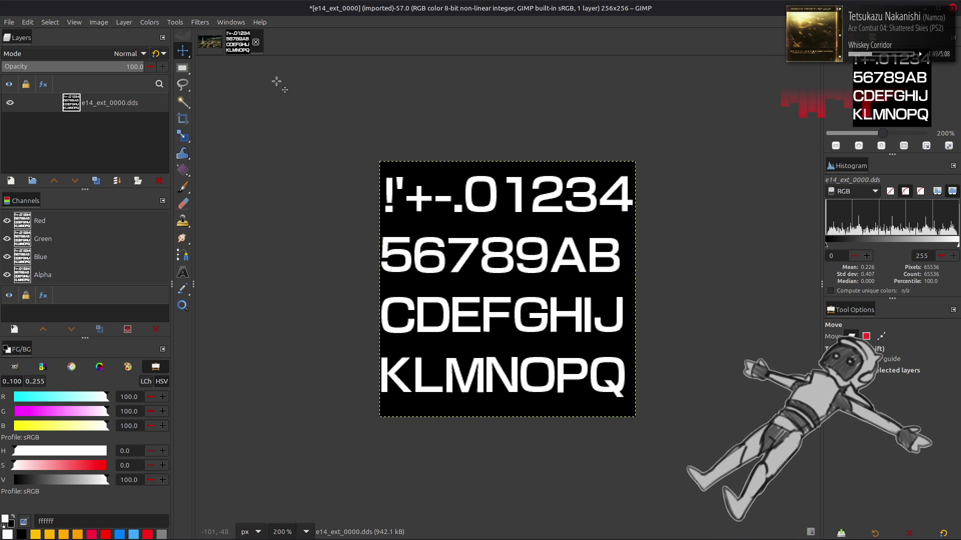
click(255, 42)
click(594, 318)
key(alt+Tab)
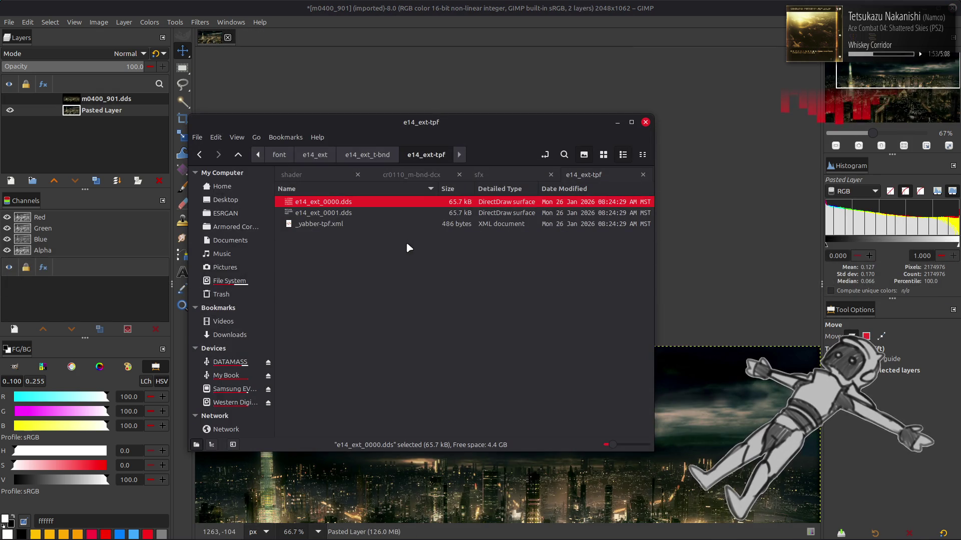
Step: View e14_ext_0001.dds on black, close it without saving, and go up to the font folder
double_click(392, 213)
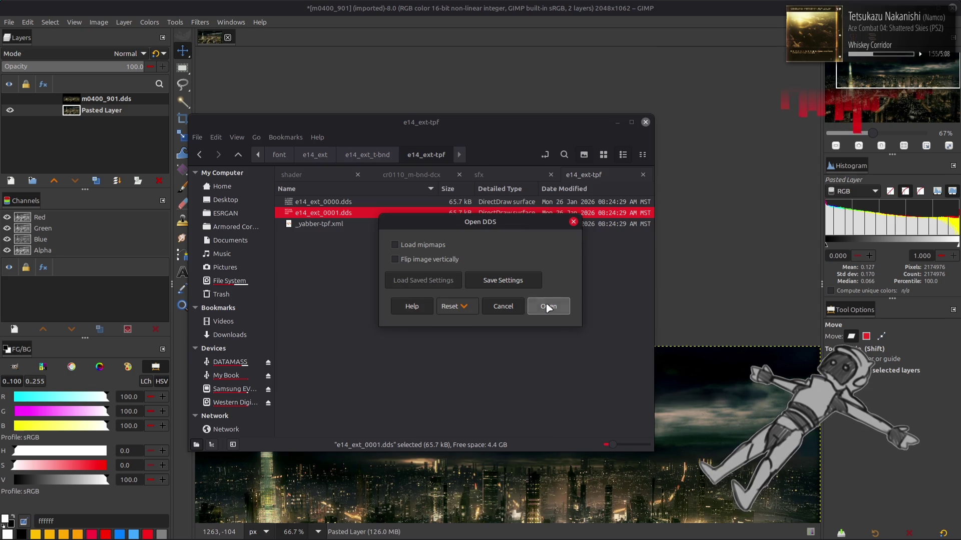
click(551, 306)
key(ctrl+f)
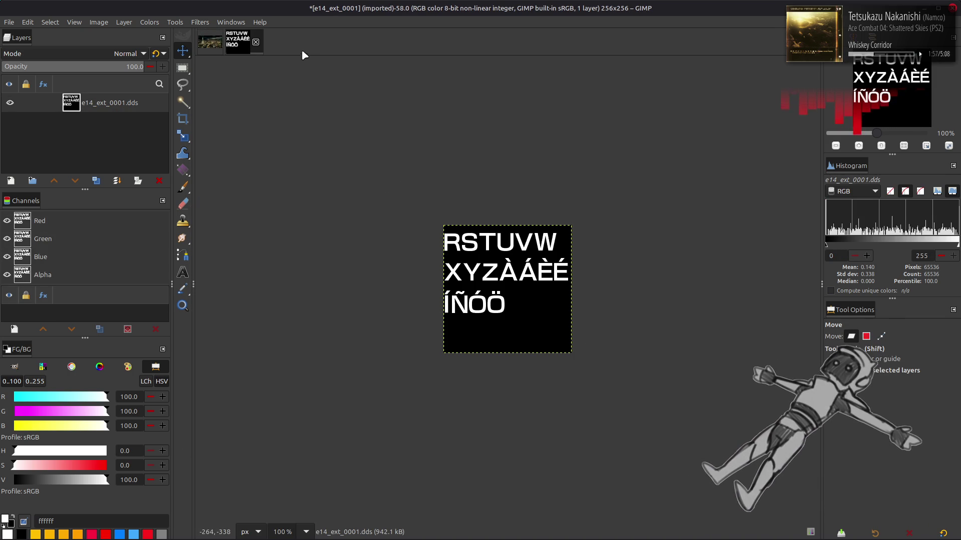
click(256, 43)
click(564, 317)
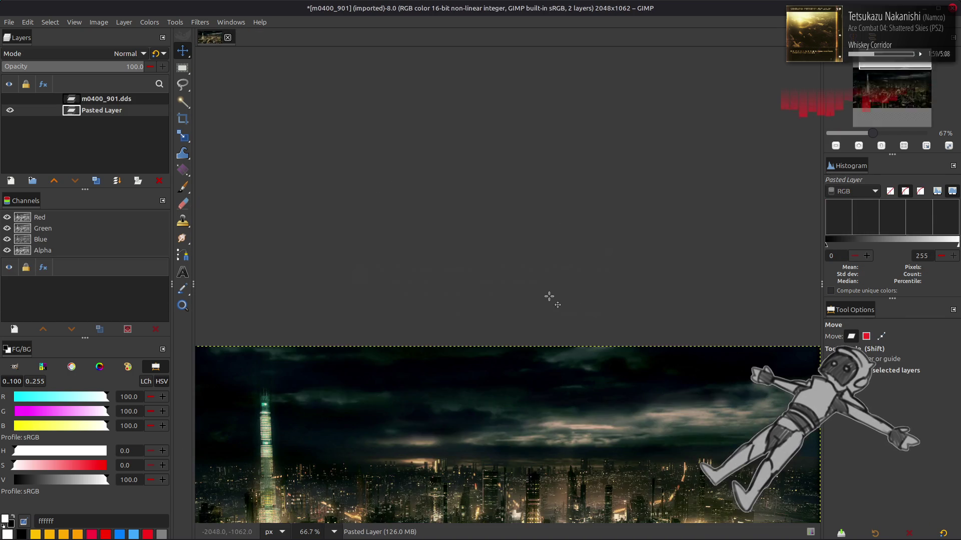
key(alt+Tab)
key(alt+Up)
key(alt+Up)
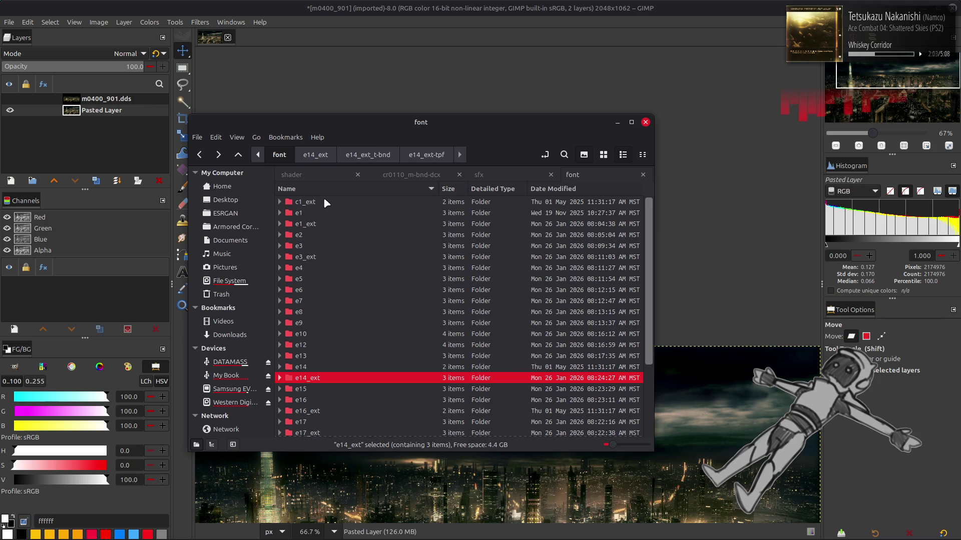
Step: Unpack c1_ext_t.bnd and c1_ext.tpf and load c1_ext_0000.dds into GIMP
double_click(325, 202)
double_click(338, 212)
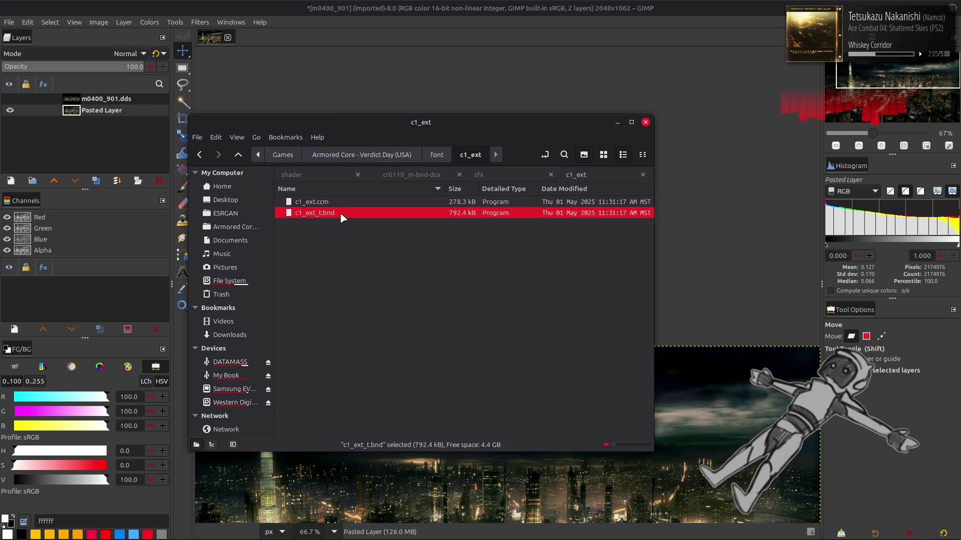
double_click(350, 197)
double_click(349, 197)
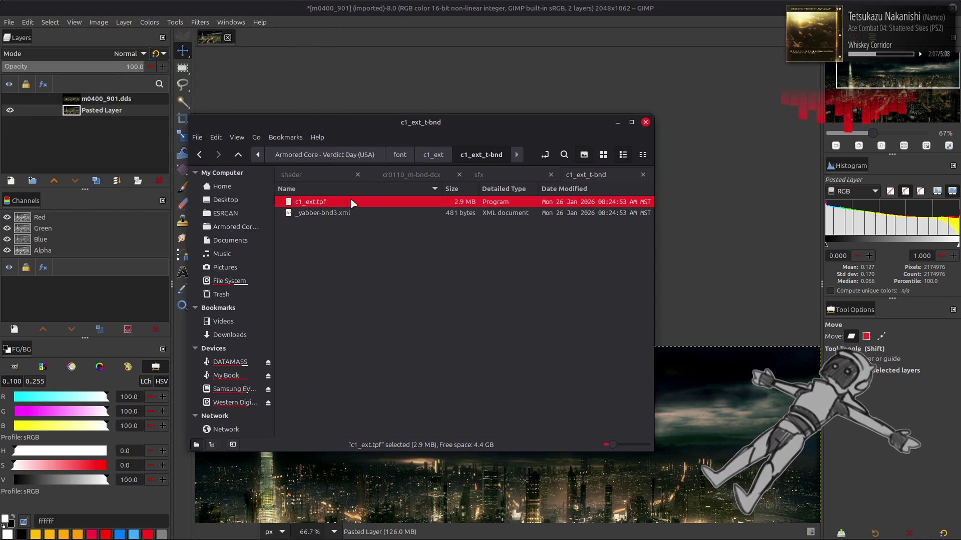
double_click(350, 197)
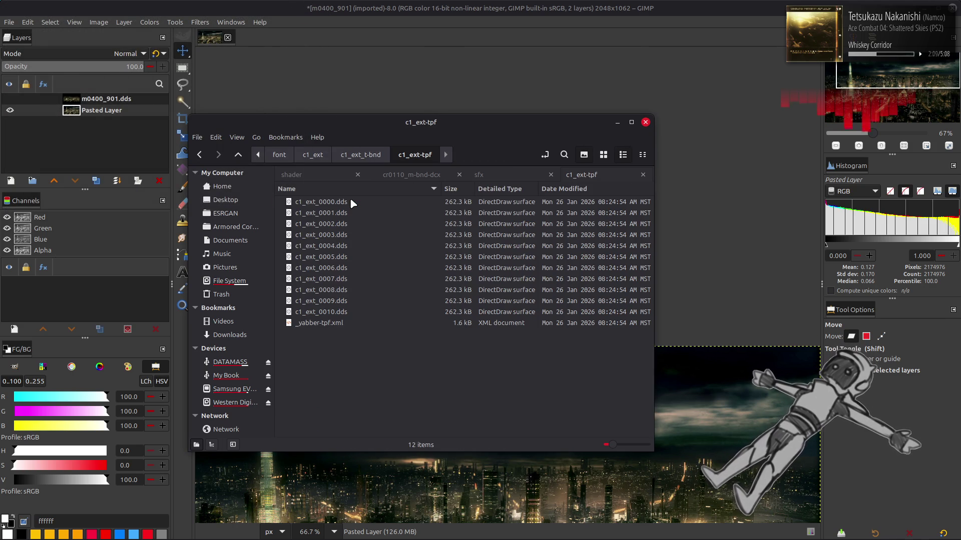
double_click(350, 200)
click(558, 312)
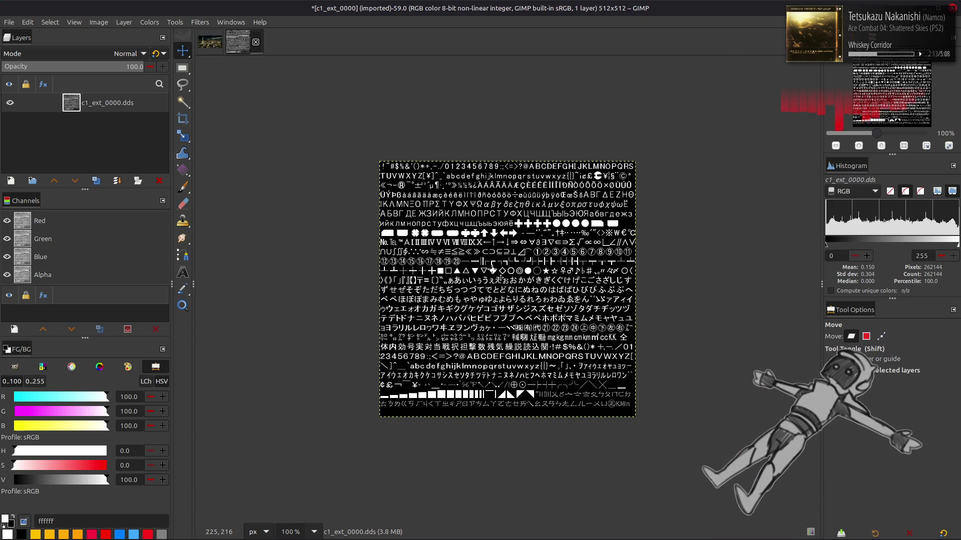
Step: Inspect the c1_ext_0000 sheet at 200%, then close it discarding changes
key(2)
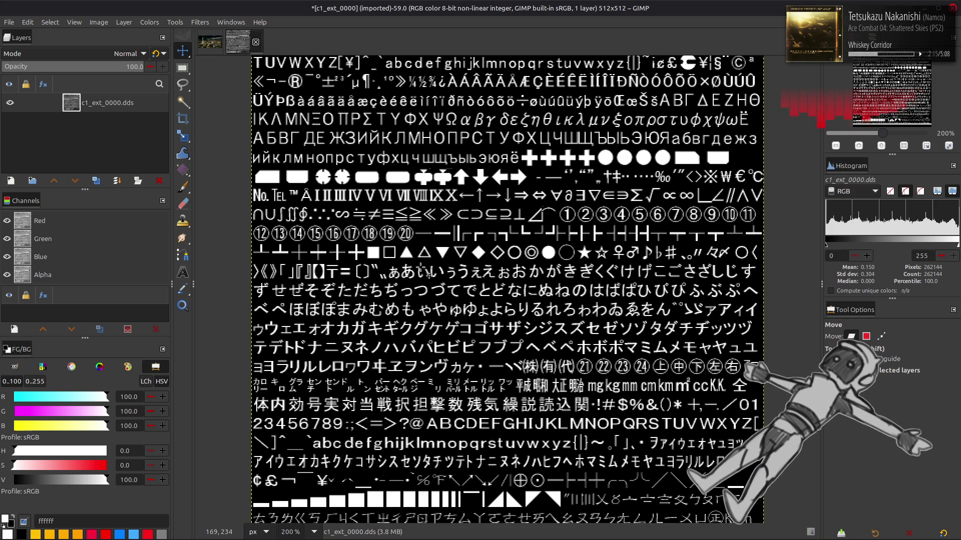
scroll(423, 270, down, 1)
scroll(408, 266, up, 2)
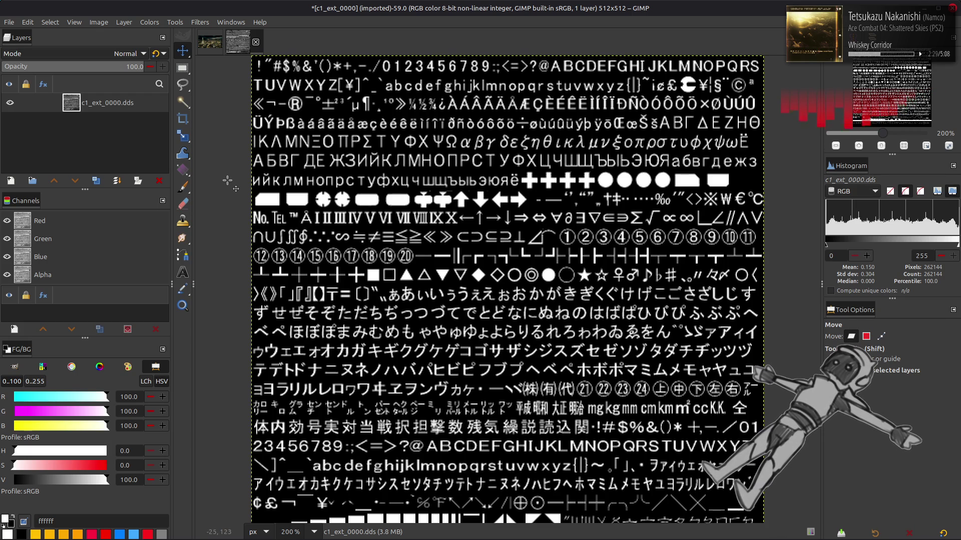
click(256, 41)
click(583, 319)
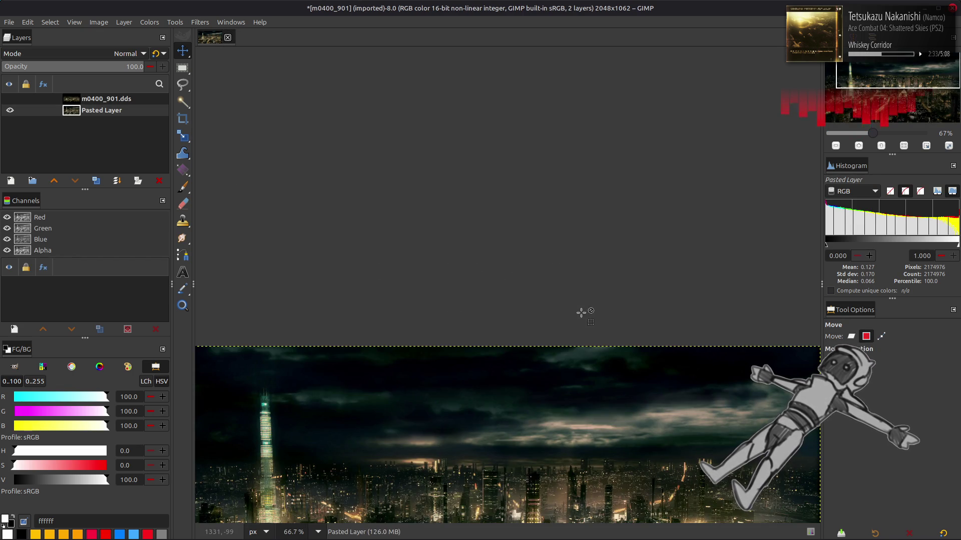
Step: From the file manager, go up to the c1_ext folder and open c1_ext.ccm in 010 Editor
key(alt+Tab)
key(Tab)
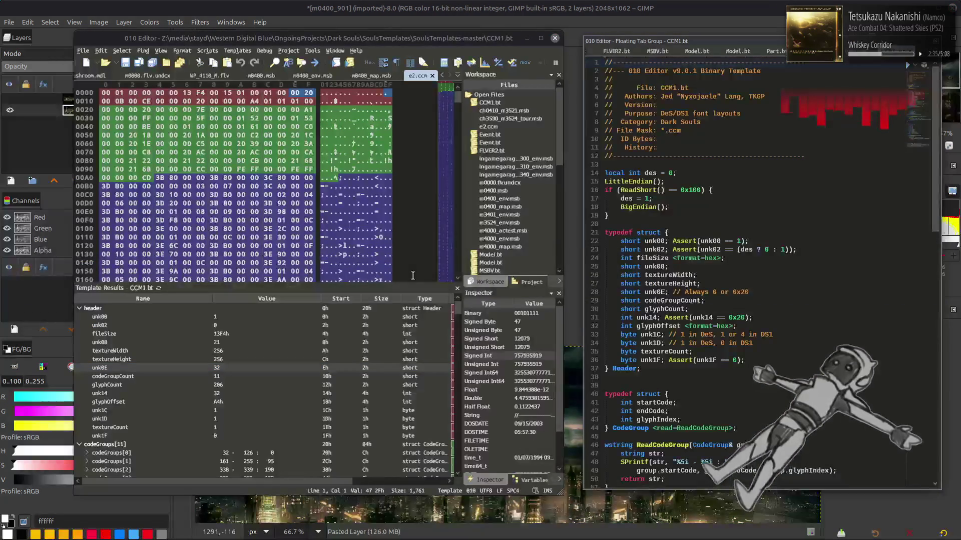
key(alt+Tab)
key(Tab)
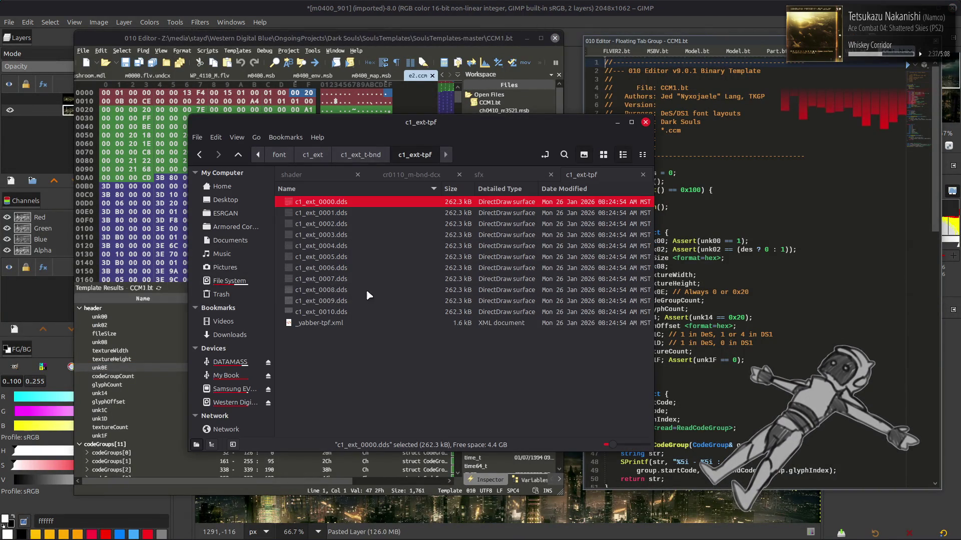
key(alt+Up)
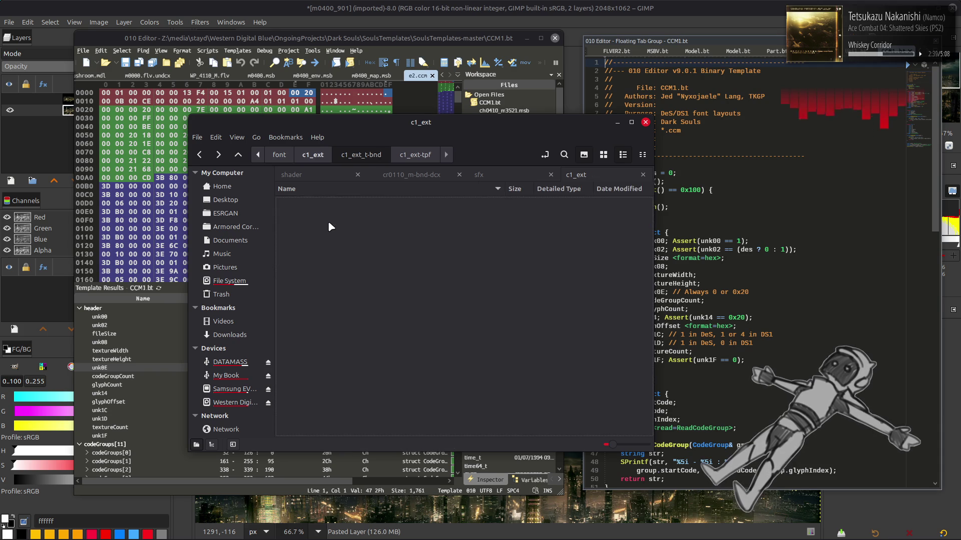
key(Down)
key(Return)
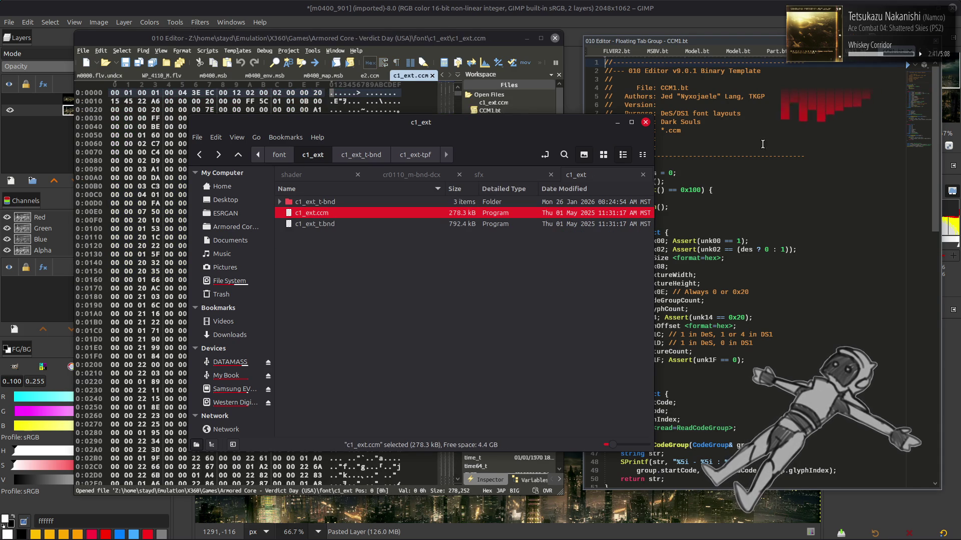
Step: Run the CCM1 template on c1_ext.ccm and debug the assertion failure at line 23
key(alt+Tab)
click(924, 66)
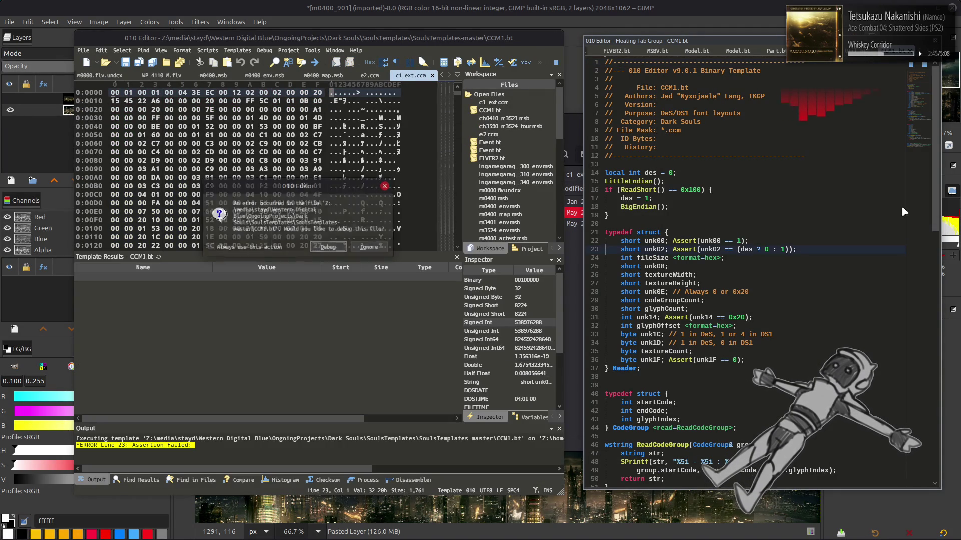
click(329, 249)
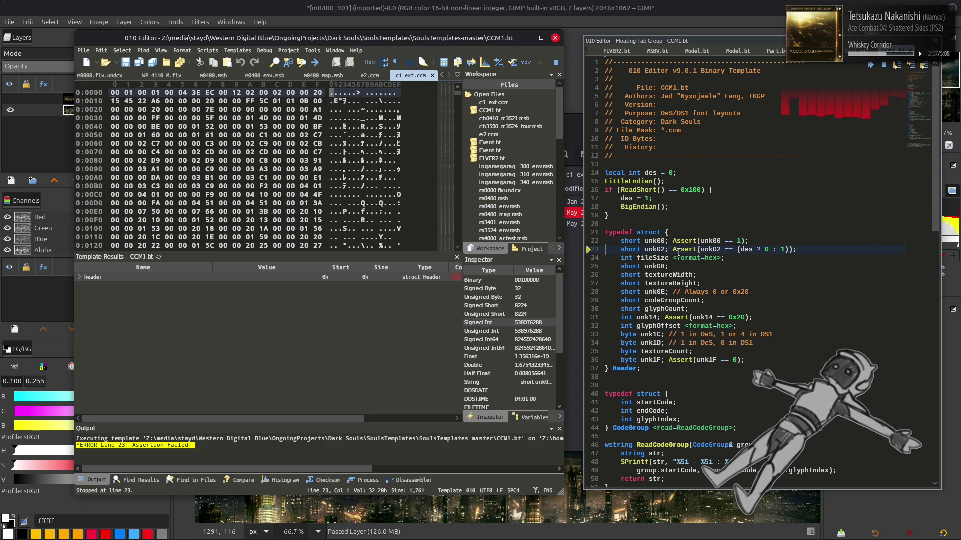
mouse_move(718, 249)
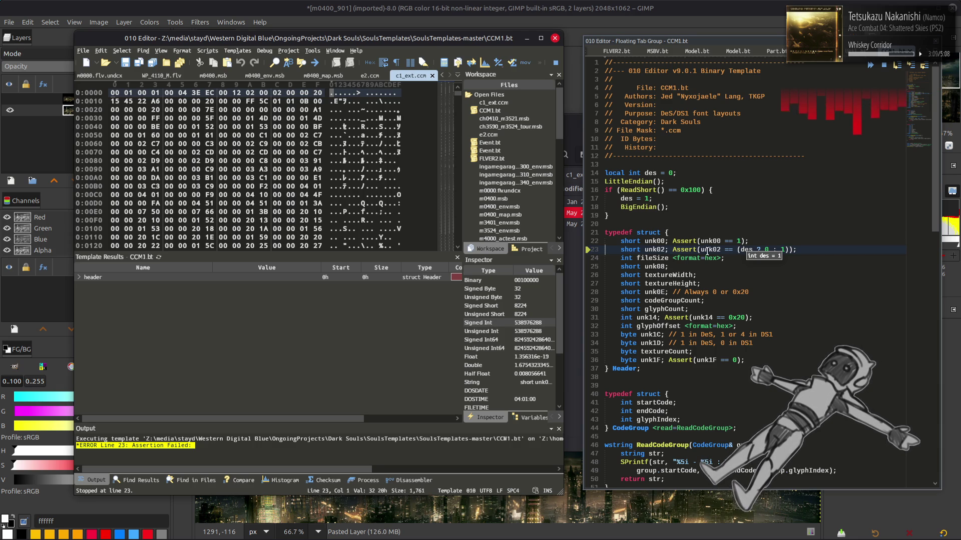
Step: Change the line 23 assertion from (des ? 0 : 1) to unk02 == 0 || unk02 == 1
drag(737, 249, 788, 249)
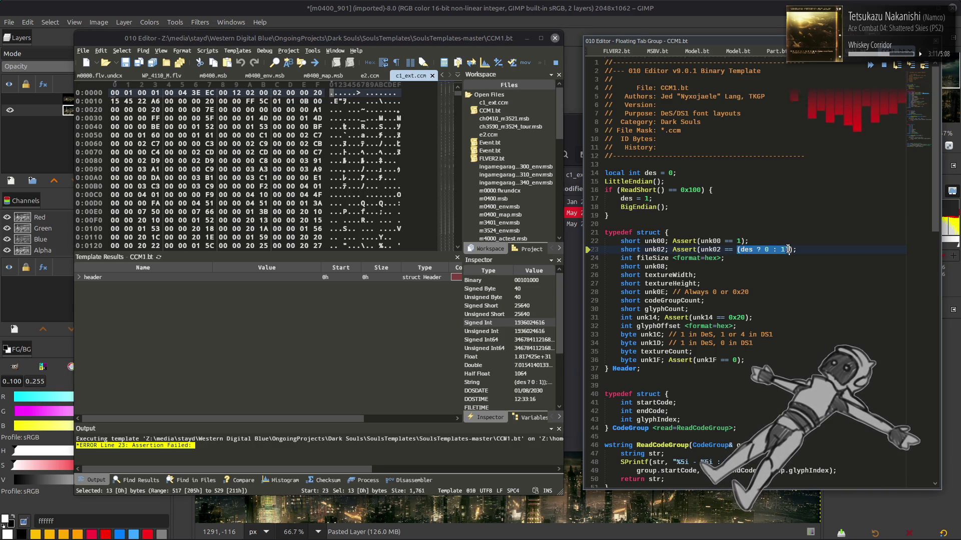
text(0 )
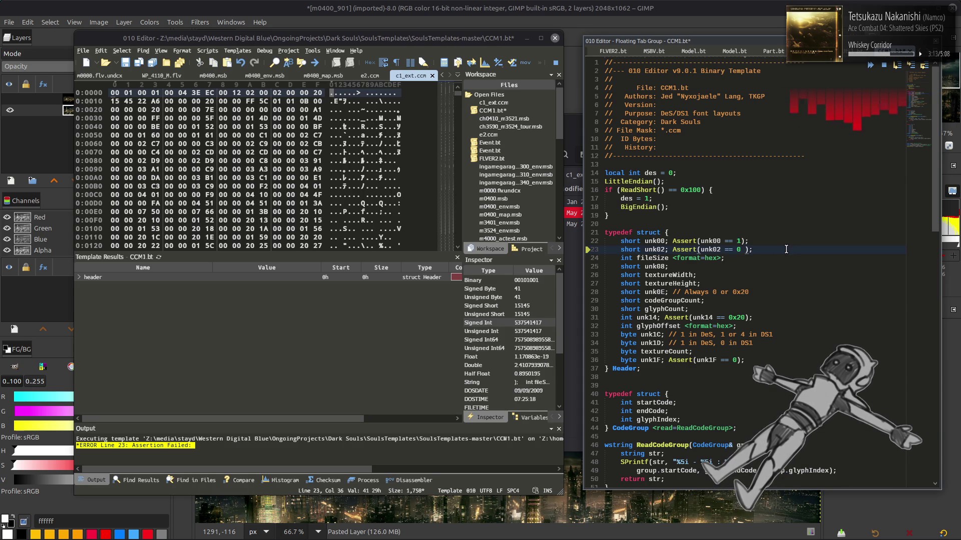
text(||)
drag(740, 249, 701, 250)
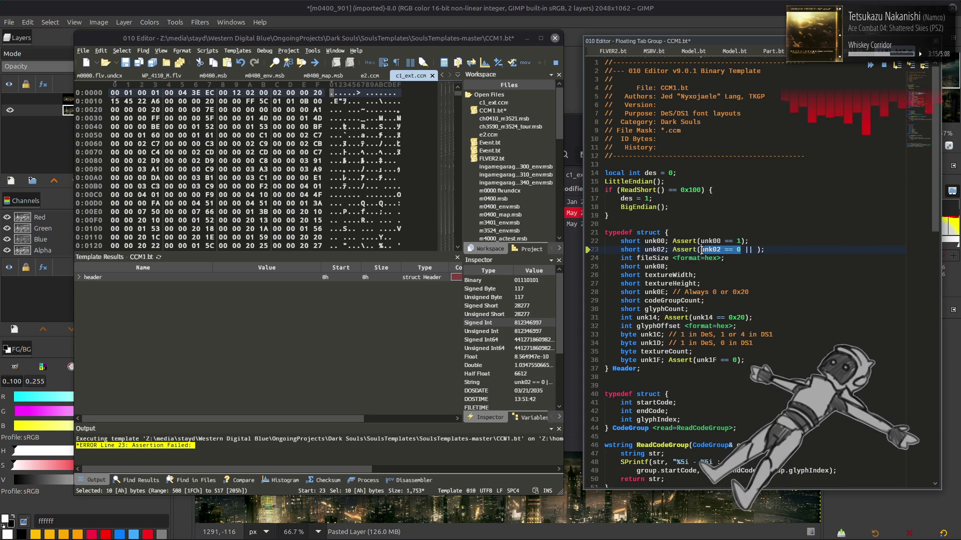
key(ctrl+c)
click(756, 249)
key(ctrl+v)
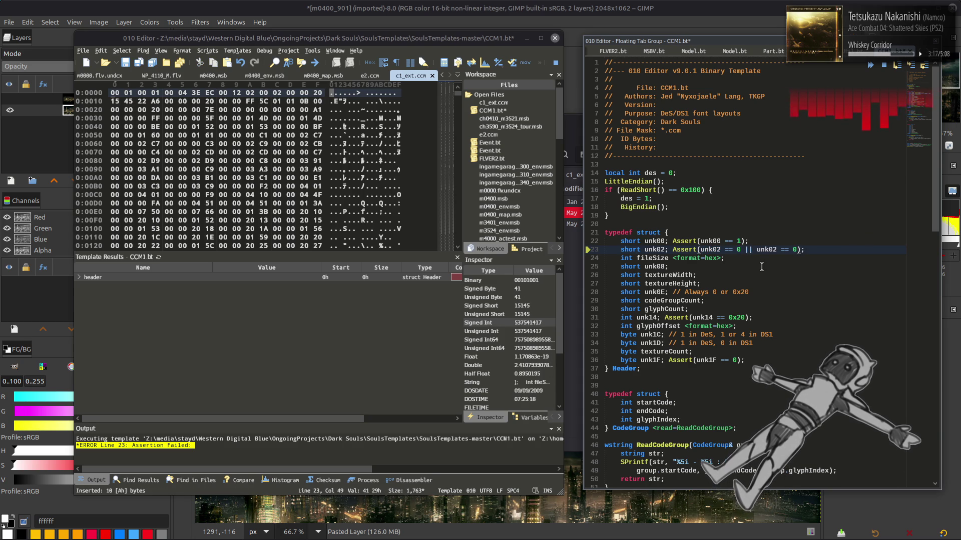
key(BackSpace)
text(1)
Step: Save CCM1.bt and rerun the template on c1_ext.ccm
click(885, 66)
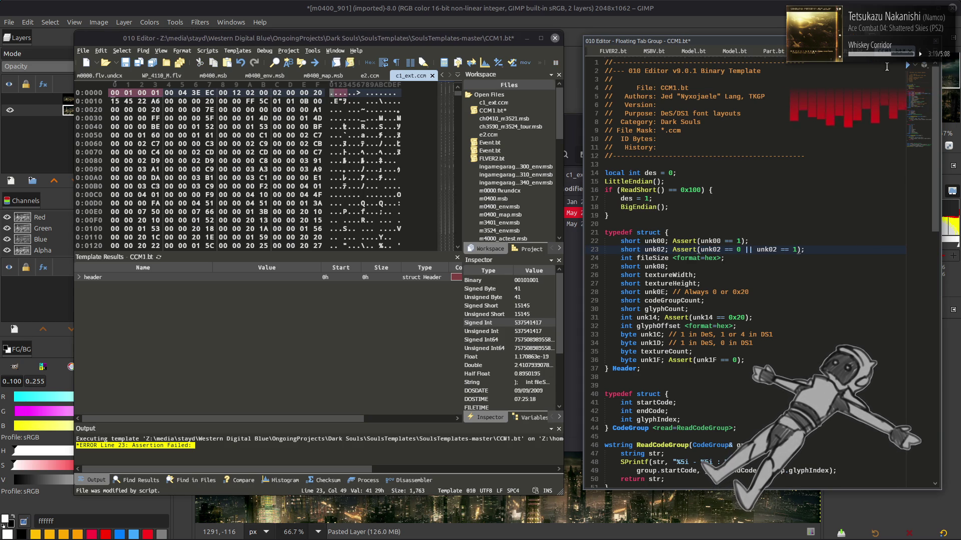
key(Up)
key(Up)
key(Up)
key(ctrl+s)
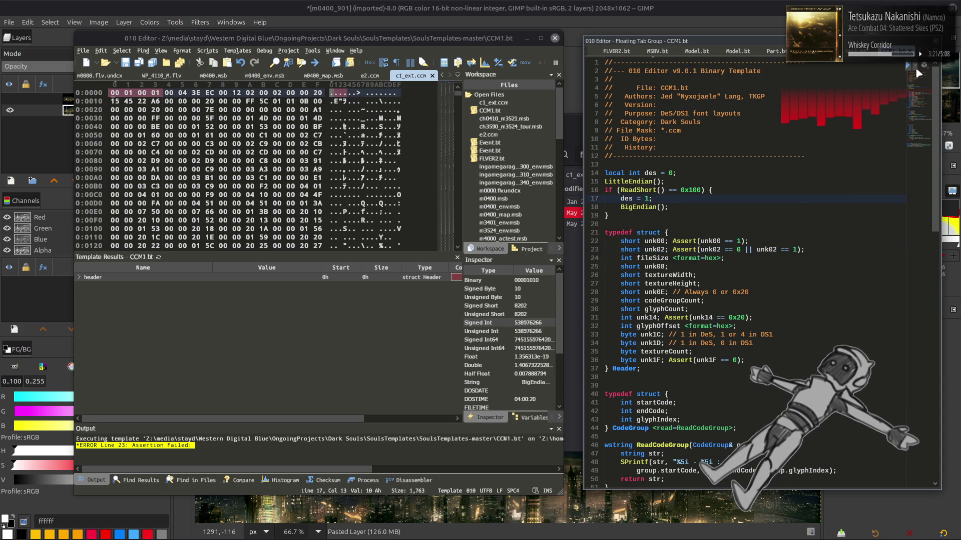
click(907, 65)
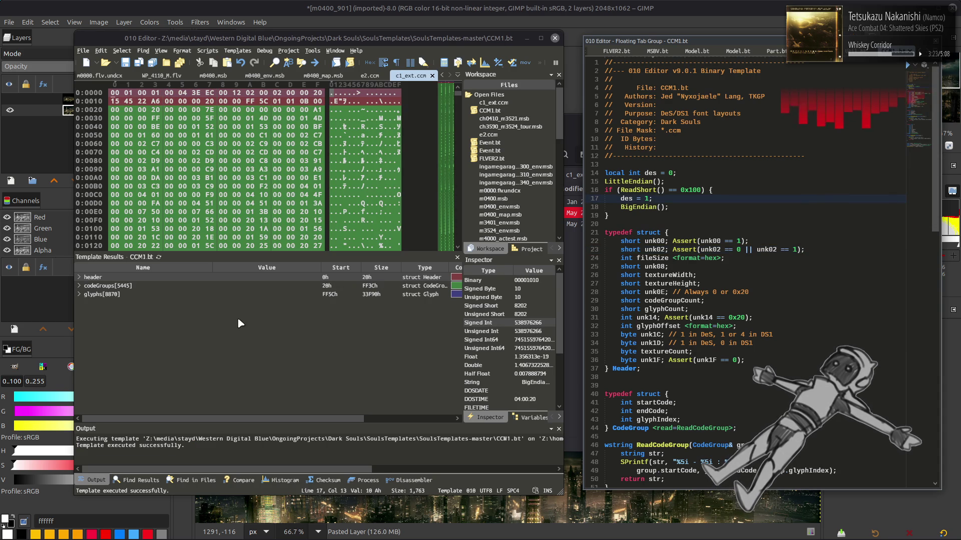
Step: Expand codeGroups[5445] and inspect the fields of codeGroups[0] and codeGroups[1]
click(80, 287)
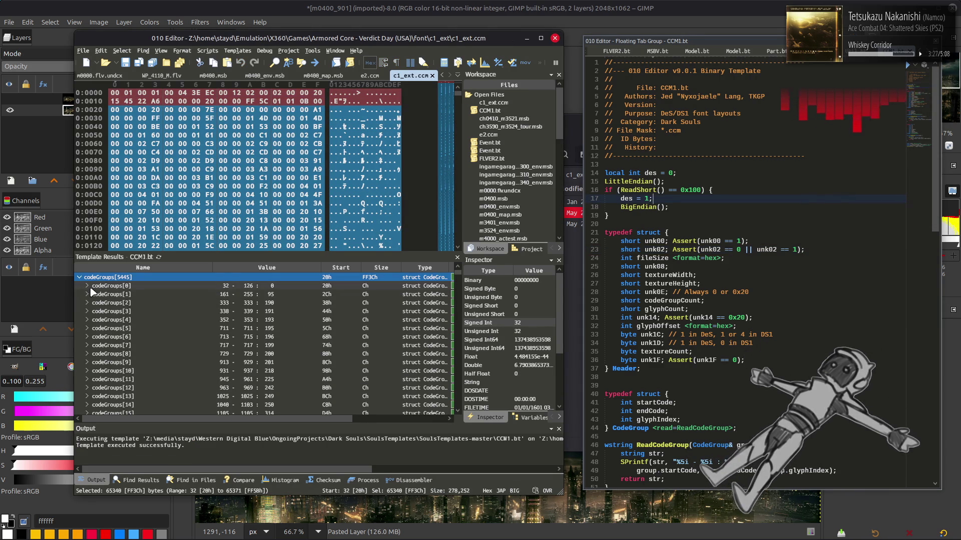
click(89, 287)
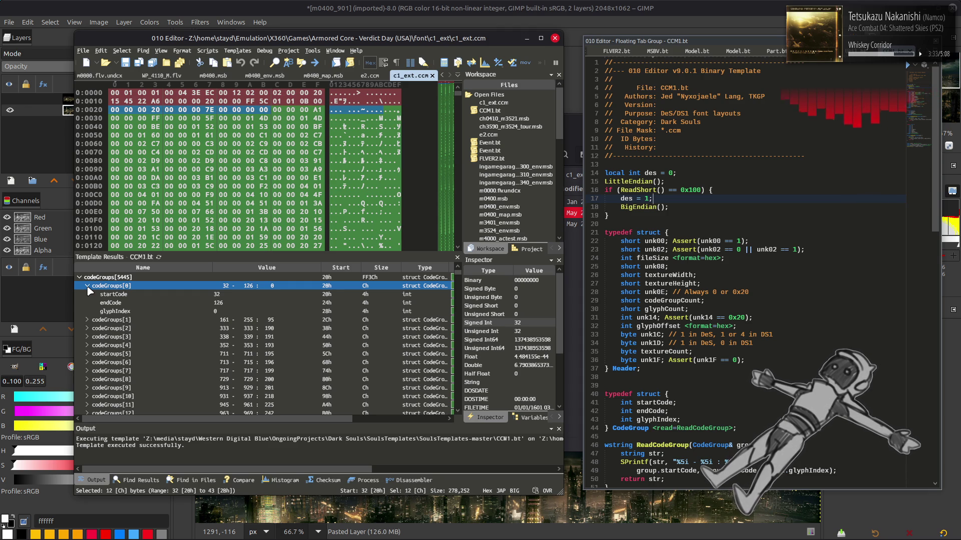
click(88, 286)
click(83, 295)
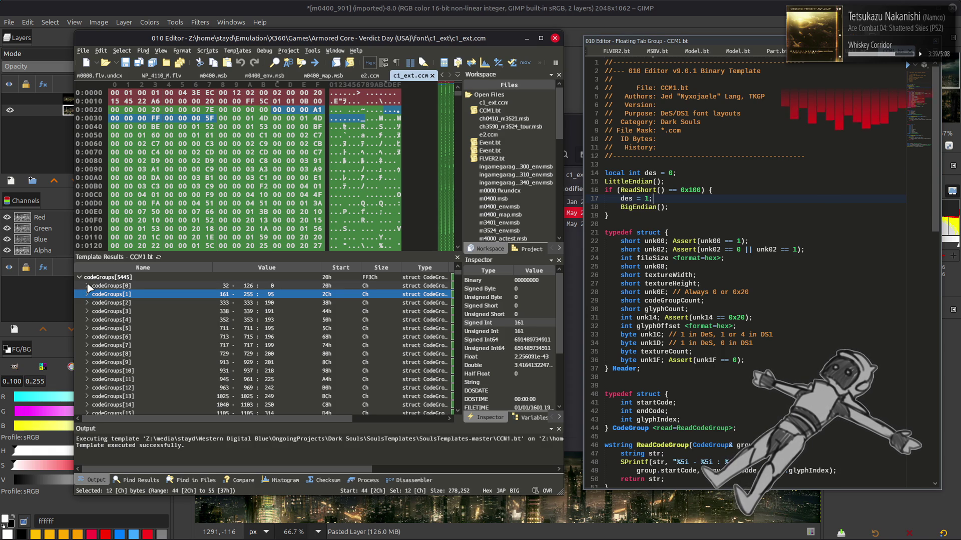
click(88, 295)
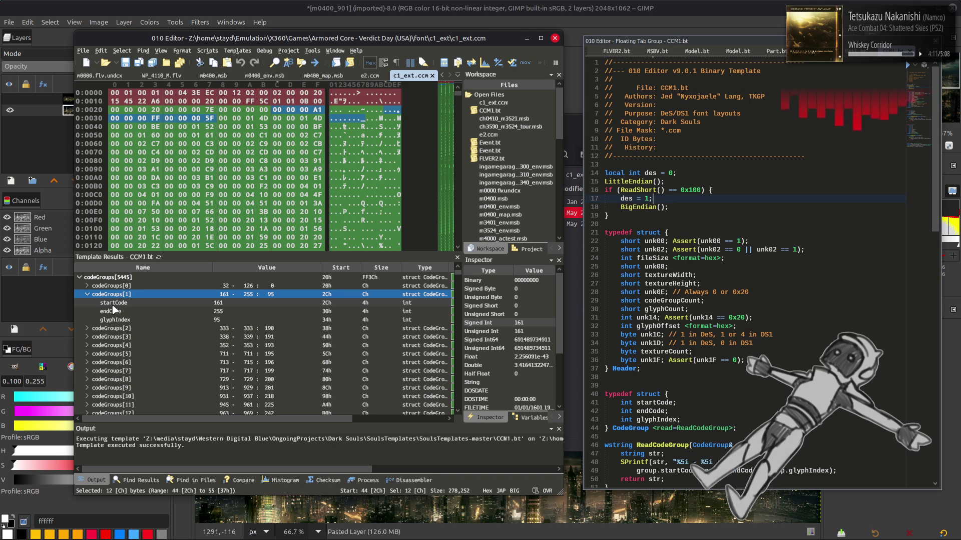
Step: Collapse the codeGroups array and expand the glyphs[8870] array
scroll(113, 309, up, 1)
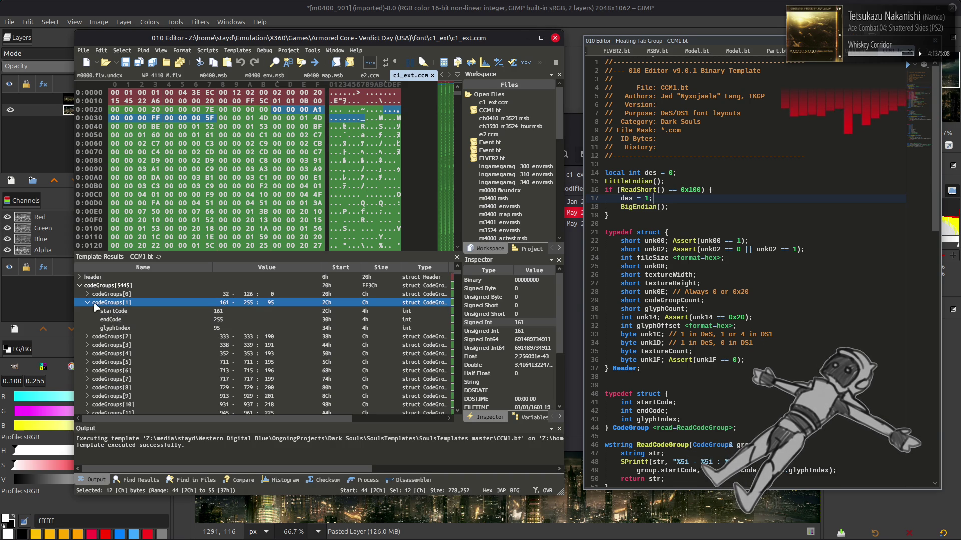
click(80, 286)
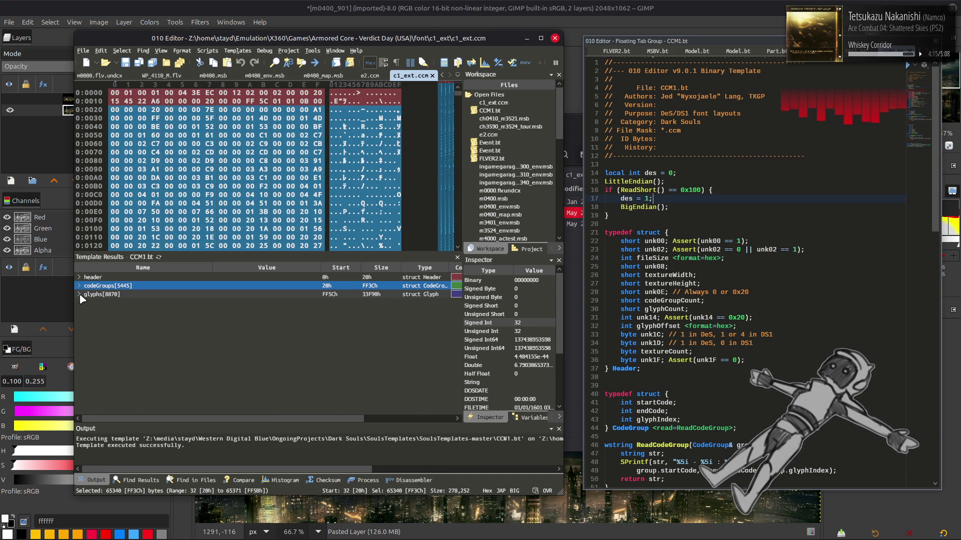
click(80, 294)
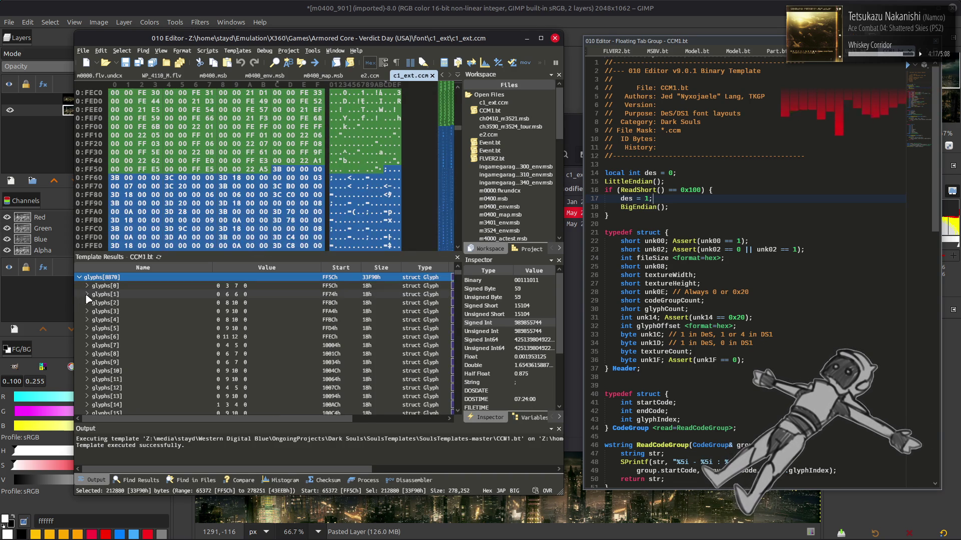
Step: Expand glyphs[0] to check its UV, width and advance, then close the c1_ext.ccm and e2.ccm tabs
click(114, 285)
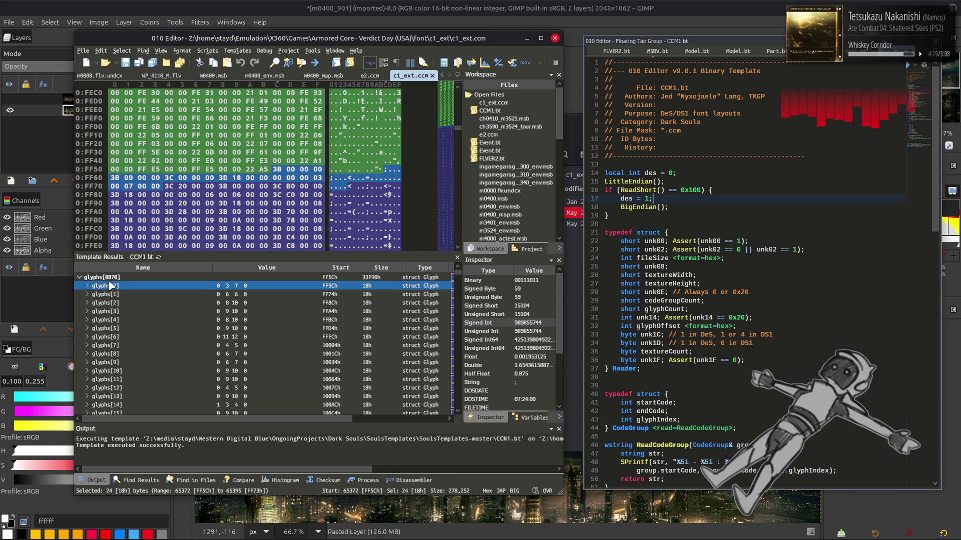
click(87, 287)
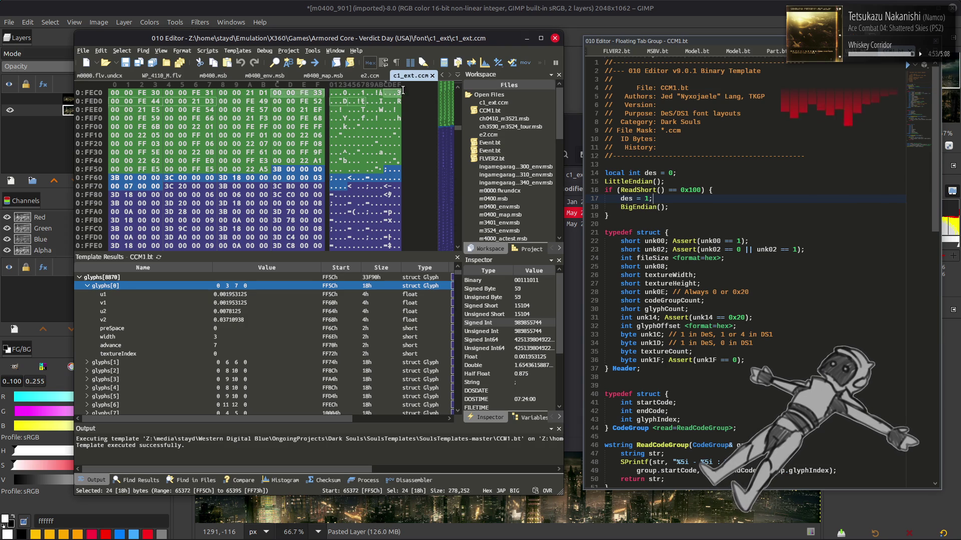
click(433, 76)
click(432, 76)
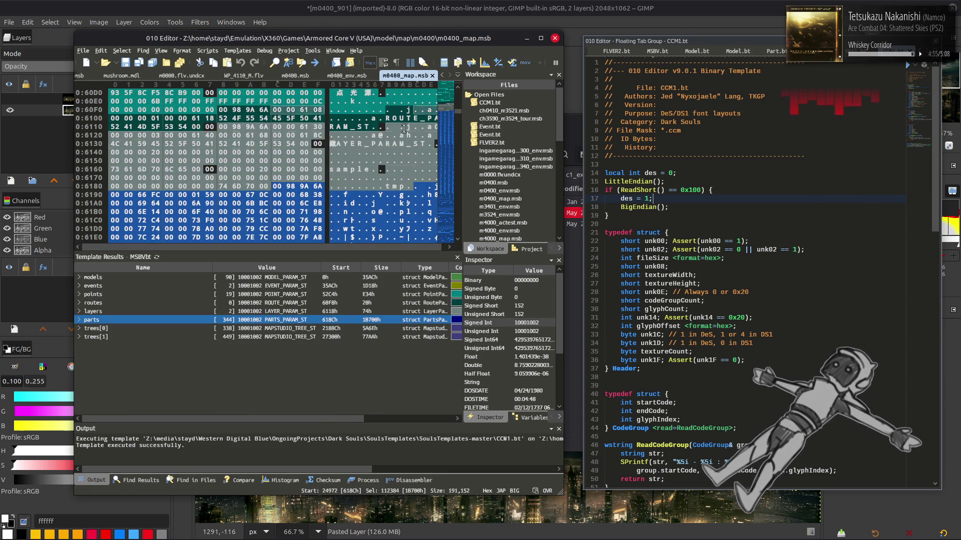
Step: Select the layers section of m0400_map.msb, then switch via Notepad++ to the DeepL browser window
mouse_move(340, 189)
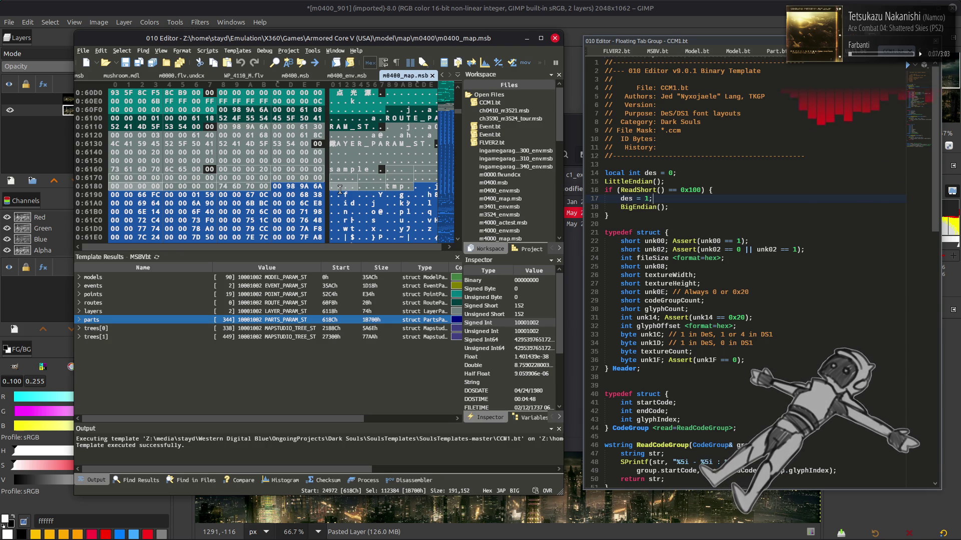
click(348, 311)
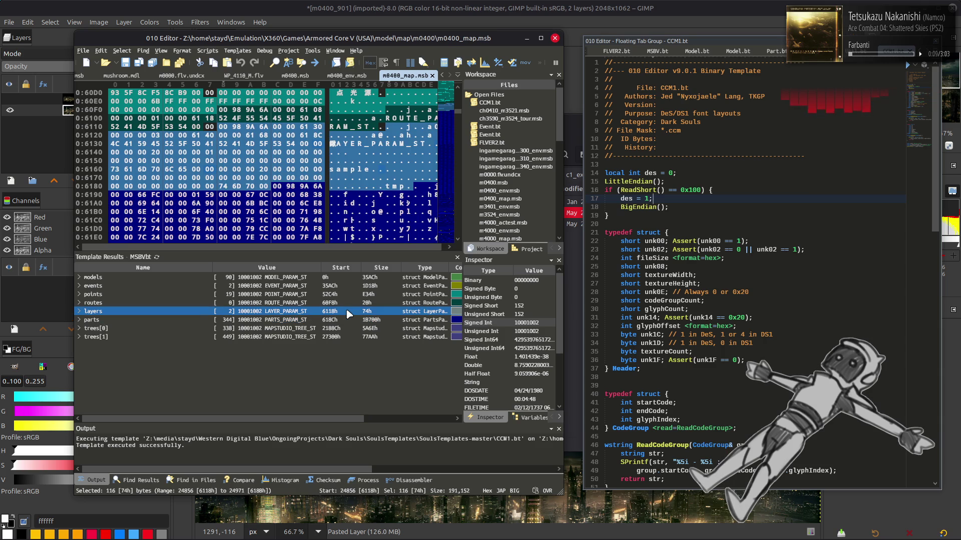
key(alt+Tab)
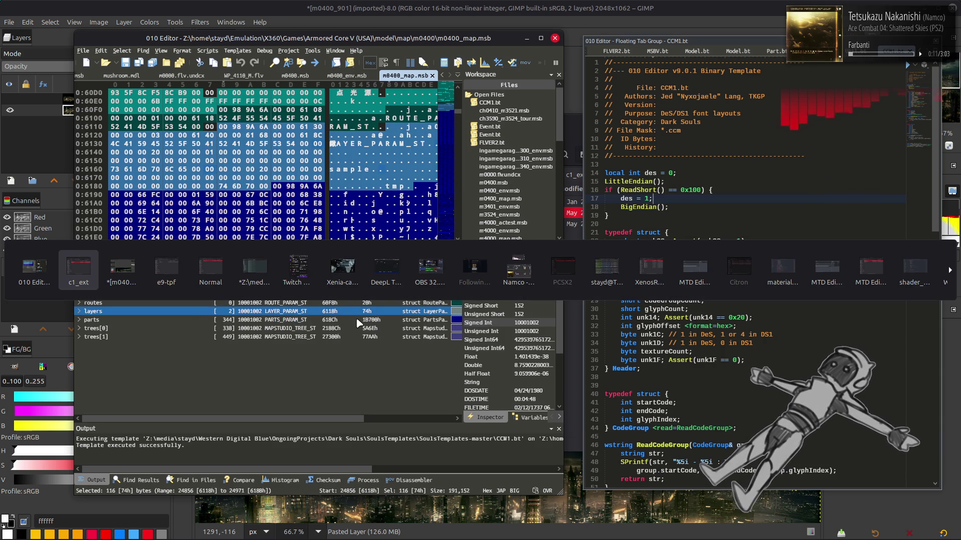
key(Tab)
key(Tab)
key(Tab)
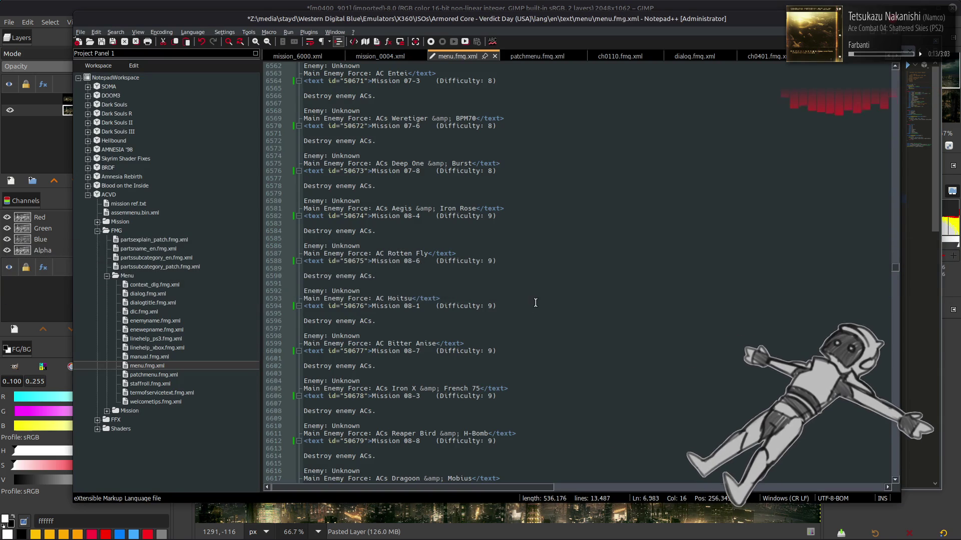
key(alt+Tab)
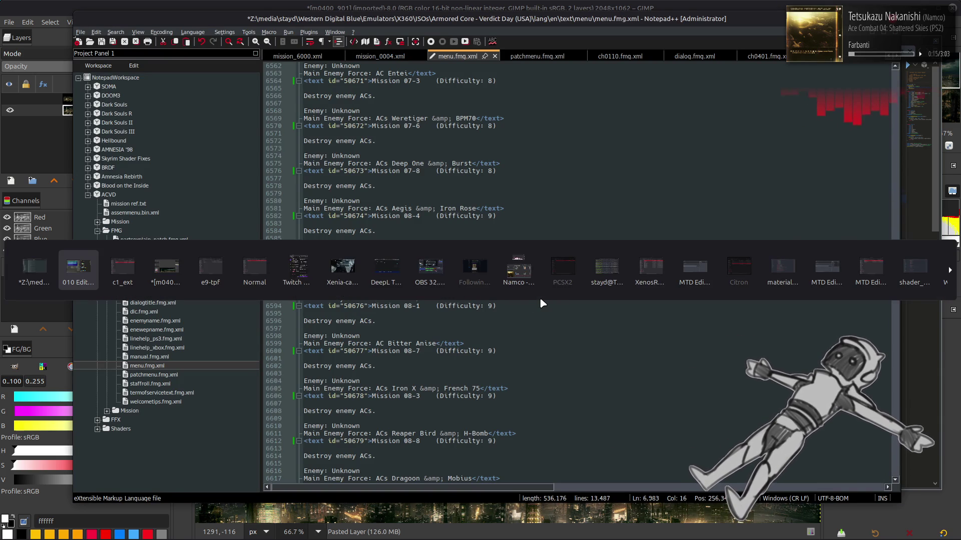
click(386, 269)
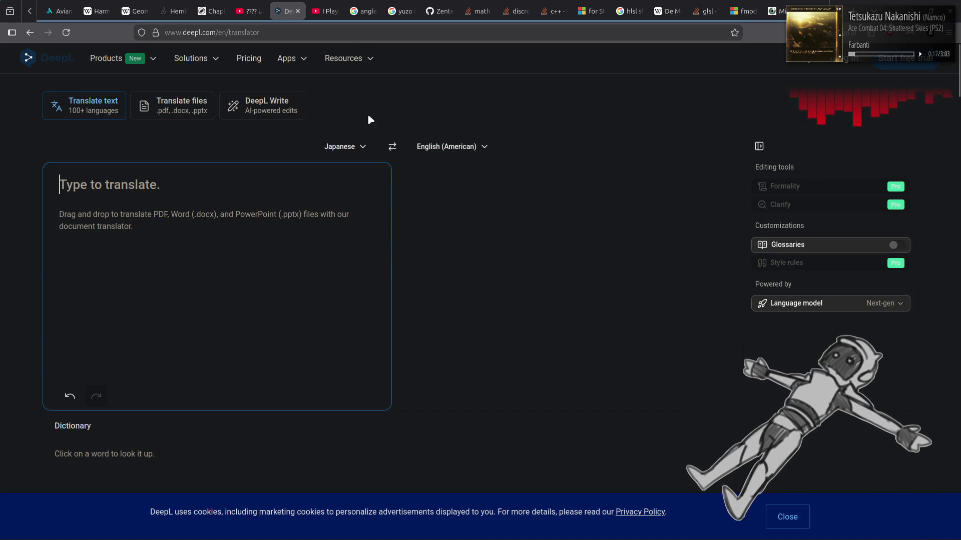
Step: Open a new tab beside DeepL and search the web for 'utf-16'
right_click(283, 9)
click(295, 12)
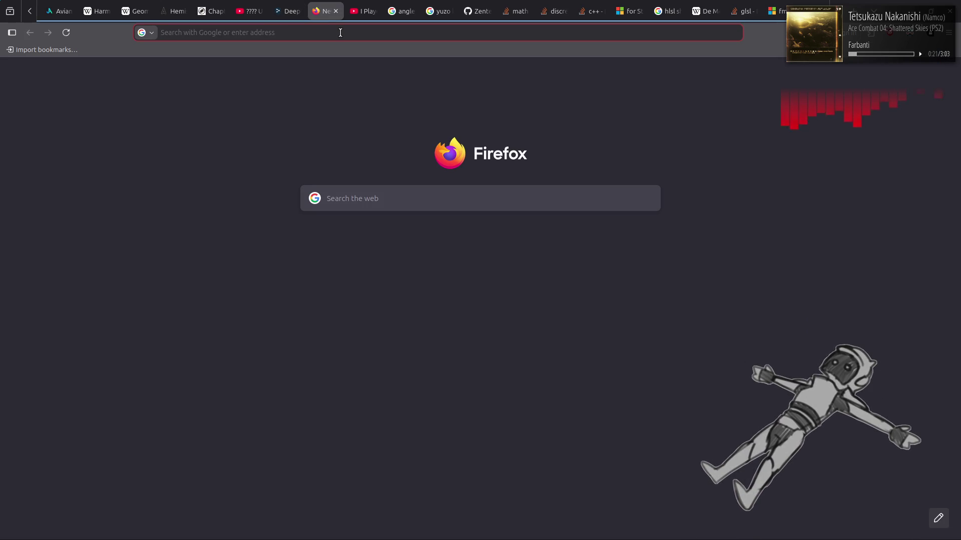
text(utf-16)
key(Return)
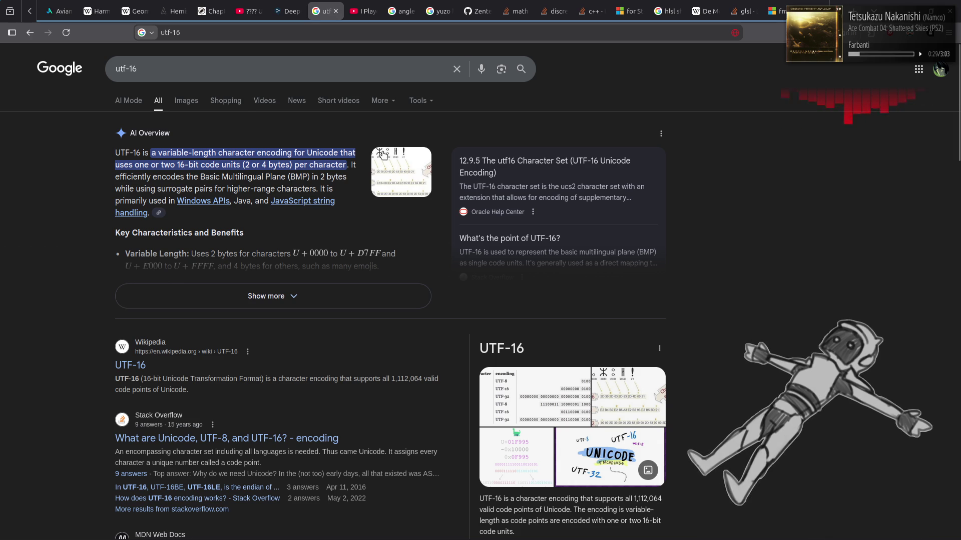
Step: Search 'unicode empty square glyph' and open the Wikipedia Geometric Shapes (Unicode block) result
click(329, 32)
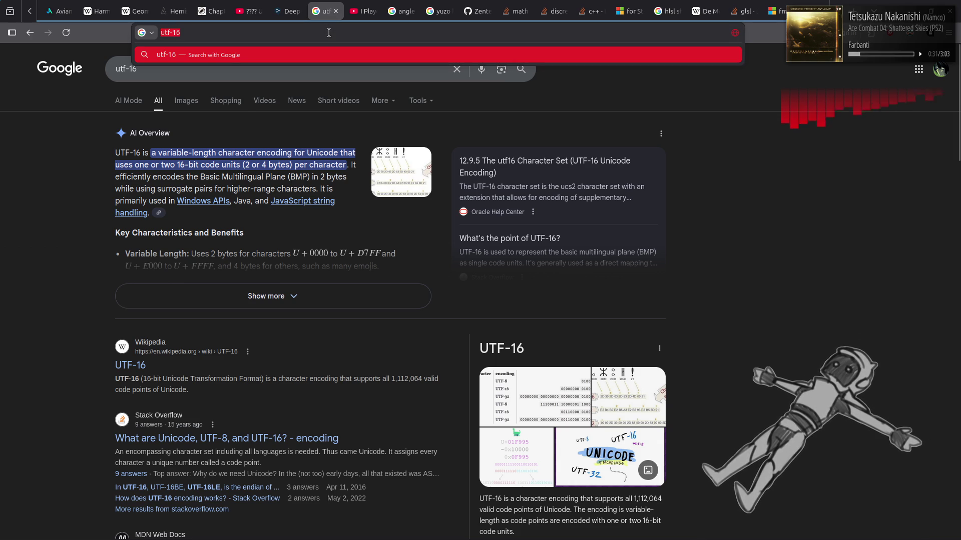
text(unicode em)
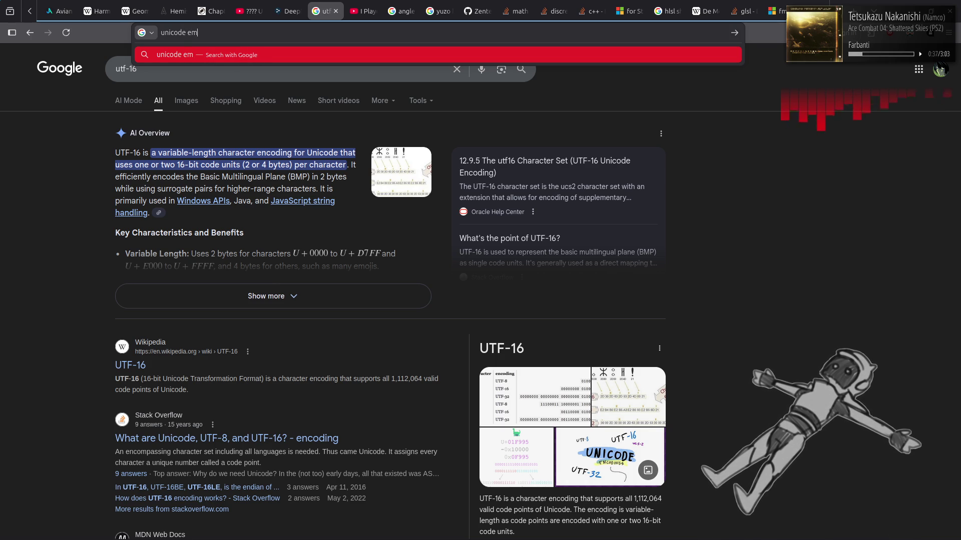
text(pty square )
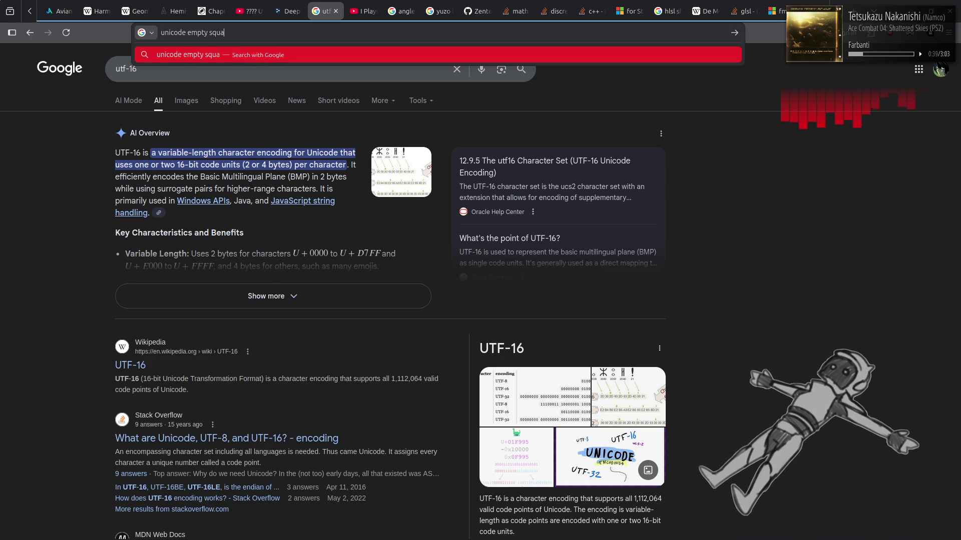
text(glyph)
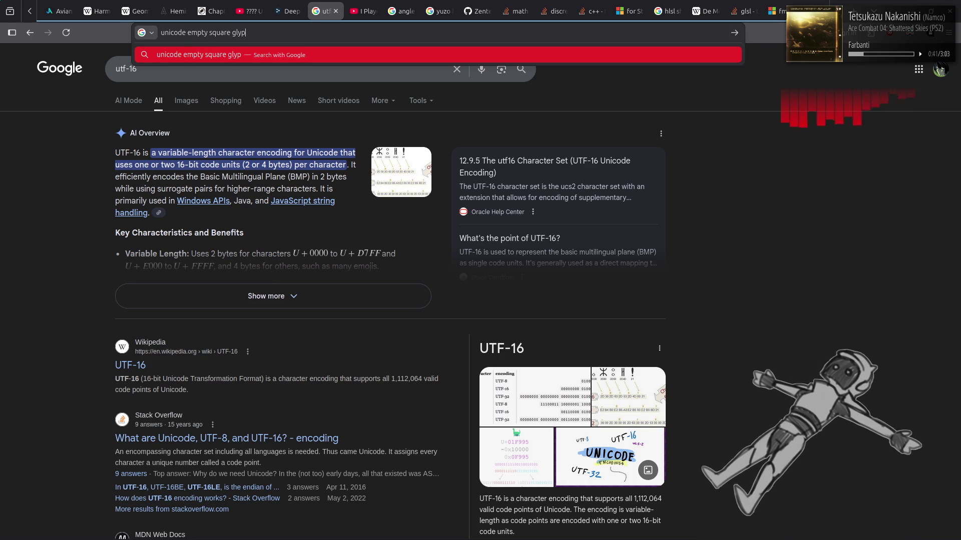
key(Return)
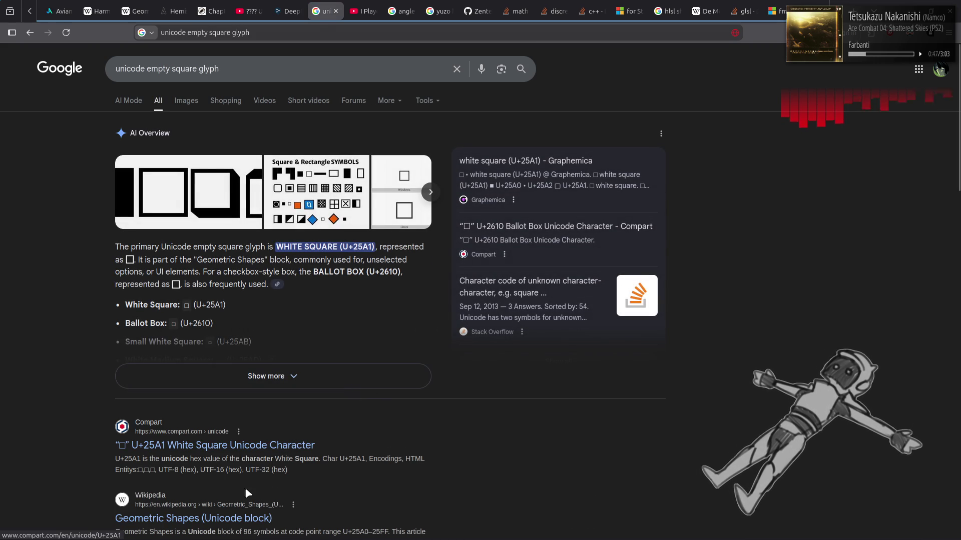
click(265, 518)
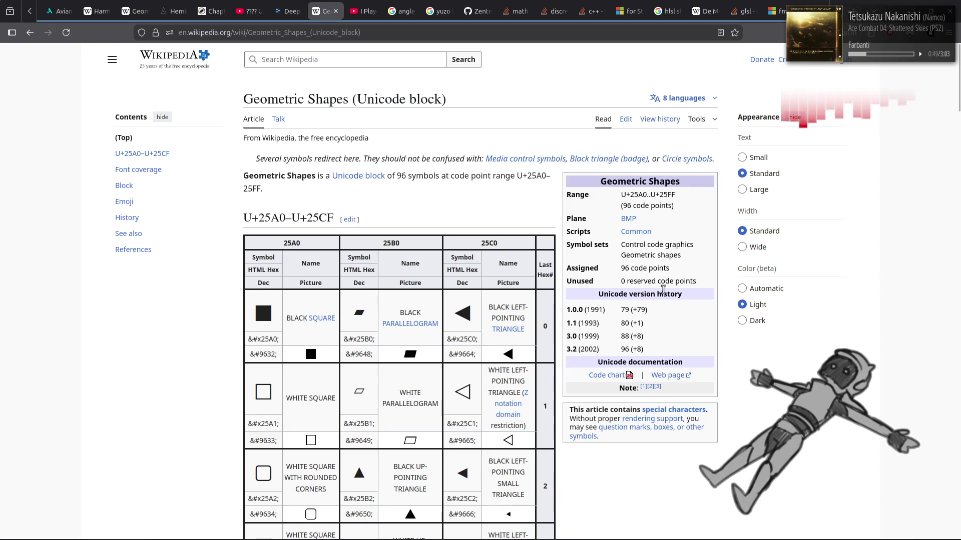
Step: Set the article's colour theme to Dark and scroll through the U+25A0–U+25CF code point table
click(757, 322)
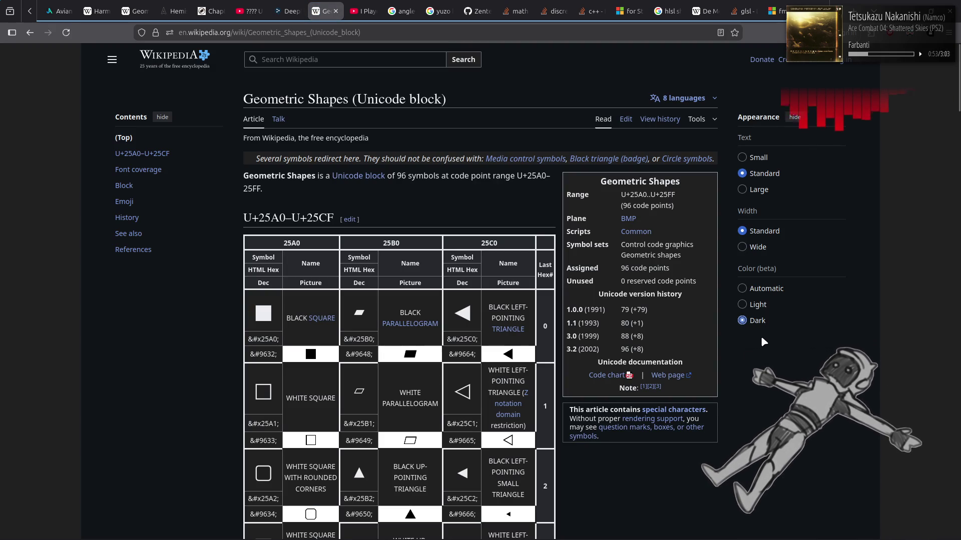
scroll(763, 343, down, 1)
scroll(763, 345, down, 2)
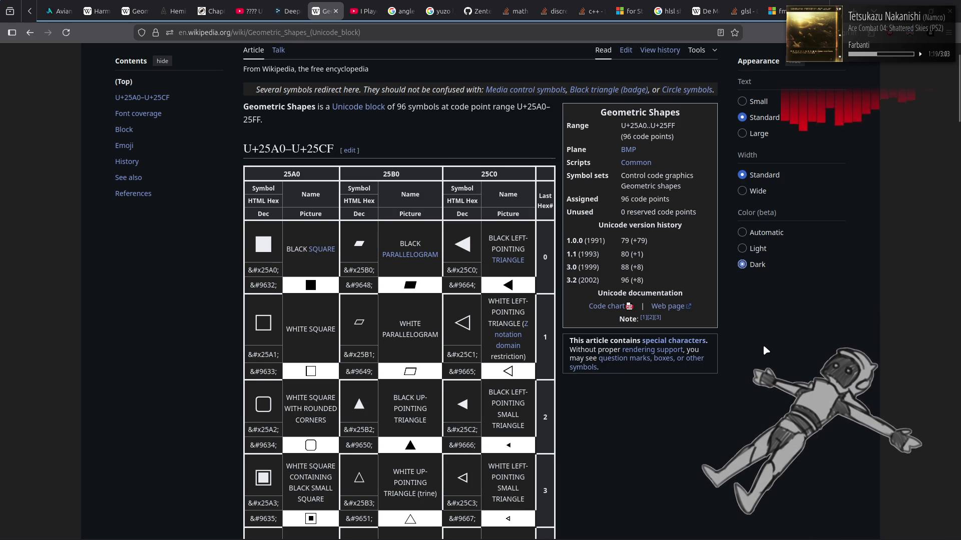
scroll(763, 344, down, 4)
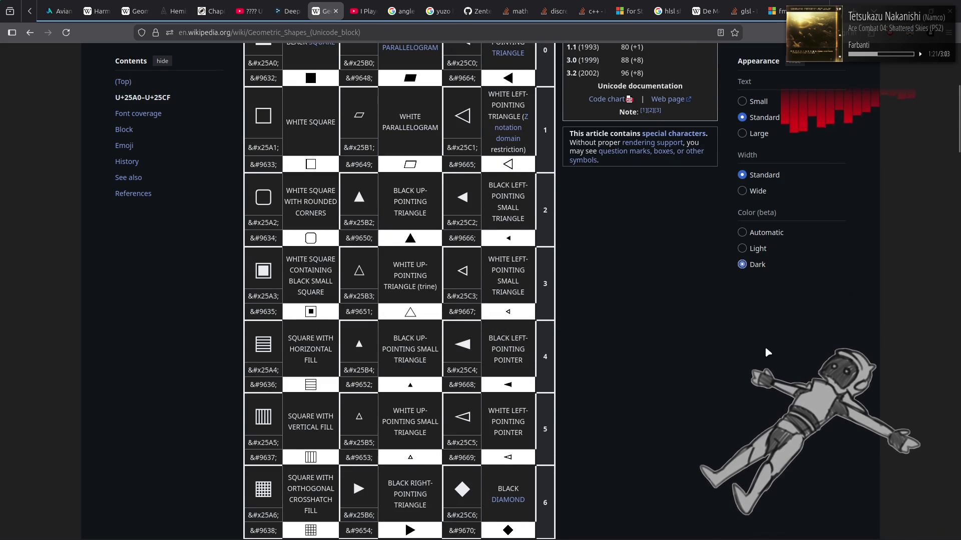
scroll(762, 345, down, 6)
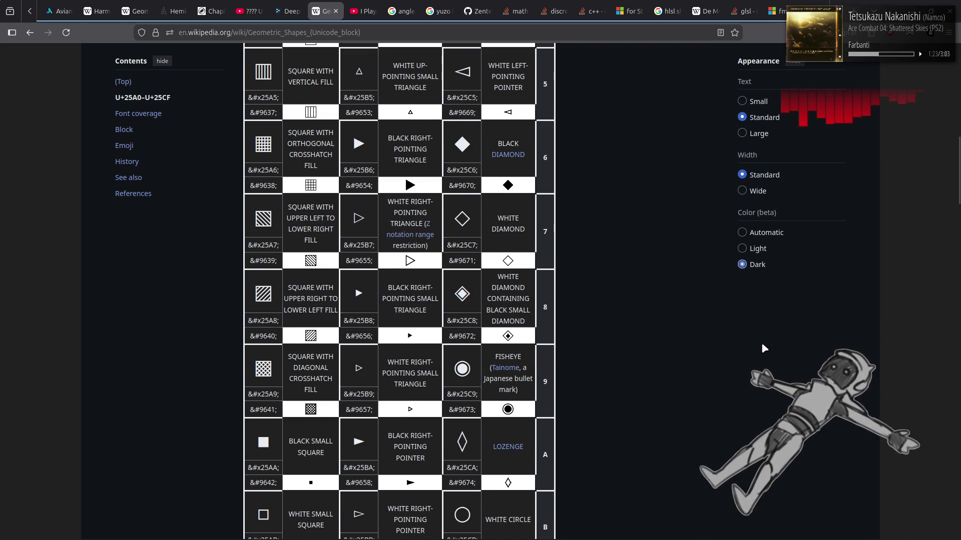
scroll(762, 344, up, 12)
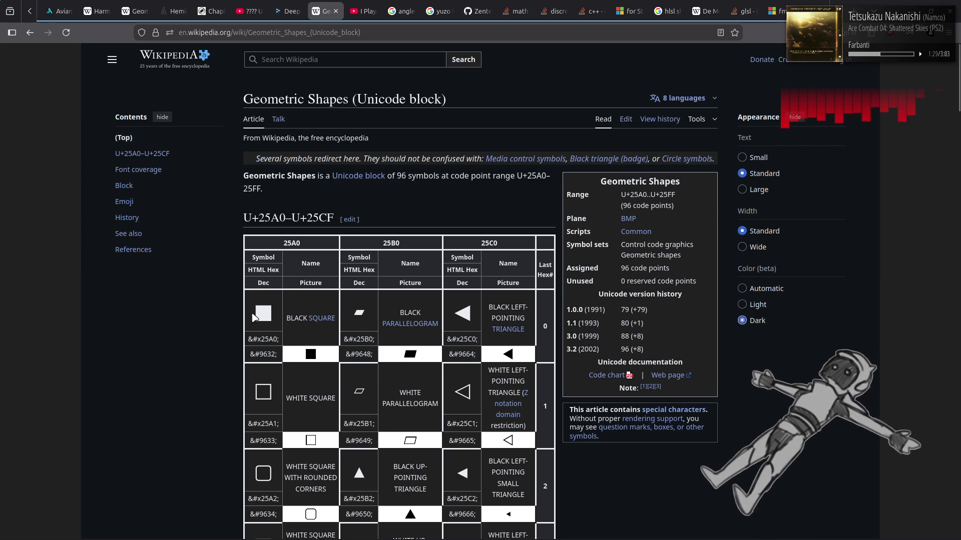
Step: Select the black square glyph in the table's first row
drag(255, 314, 268, 314)
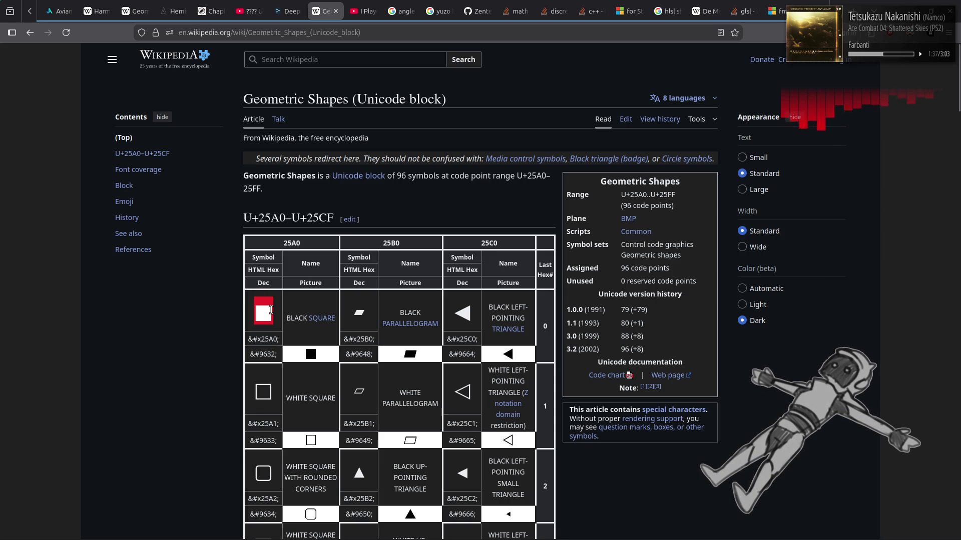
mouse_move(629, 221)
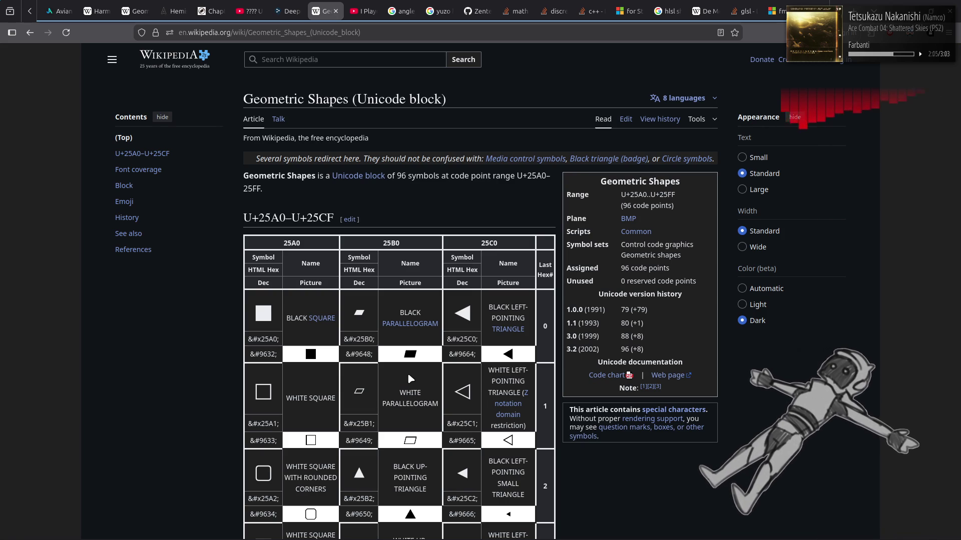
scroll(407, 376, down, 20)
Step: Select then clear the 3.2 row's U+25F8..25FE cells, and scroll up to Font coverage and the Block chart
scroll(408, 376, up, 10)
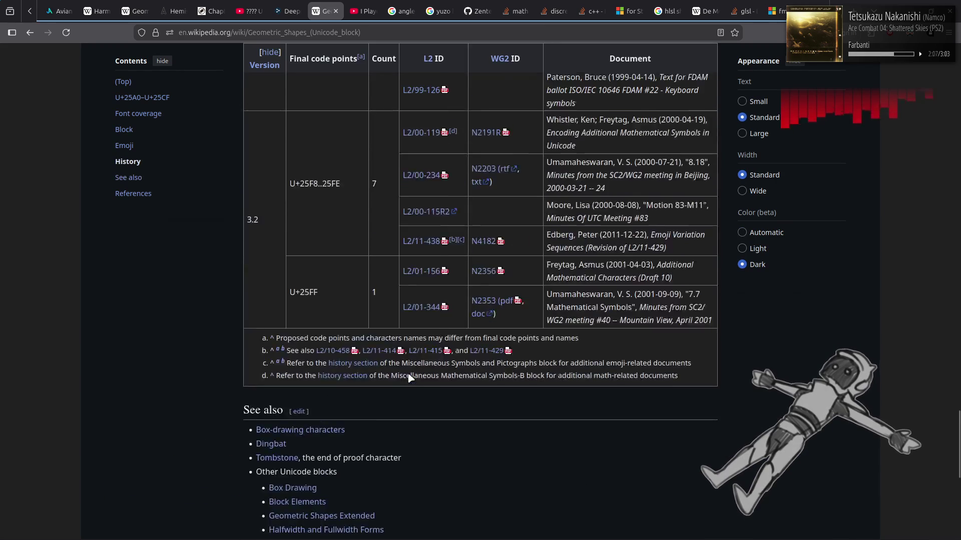
drag(270, 316, 350, 320)
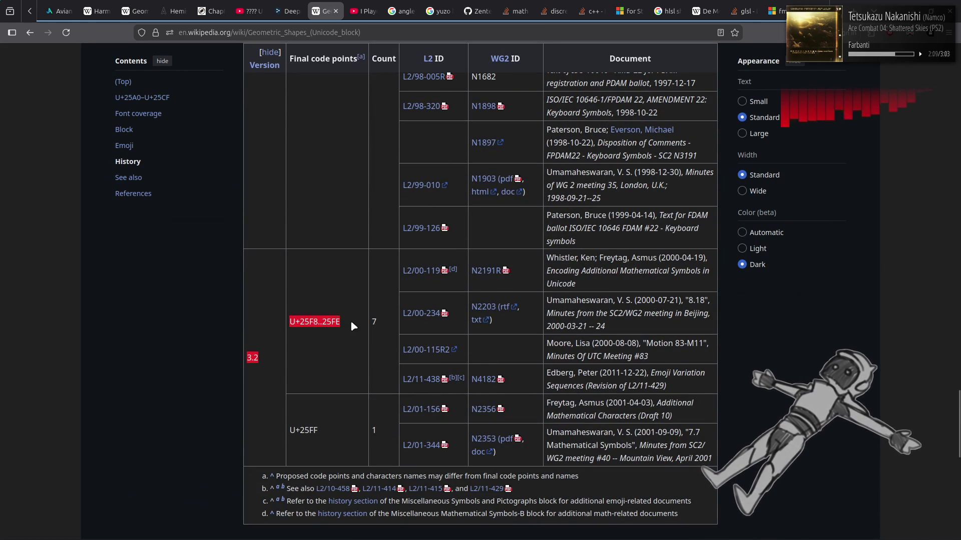
click(776, 355)
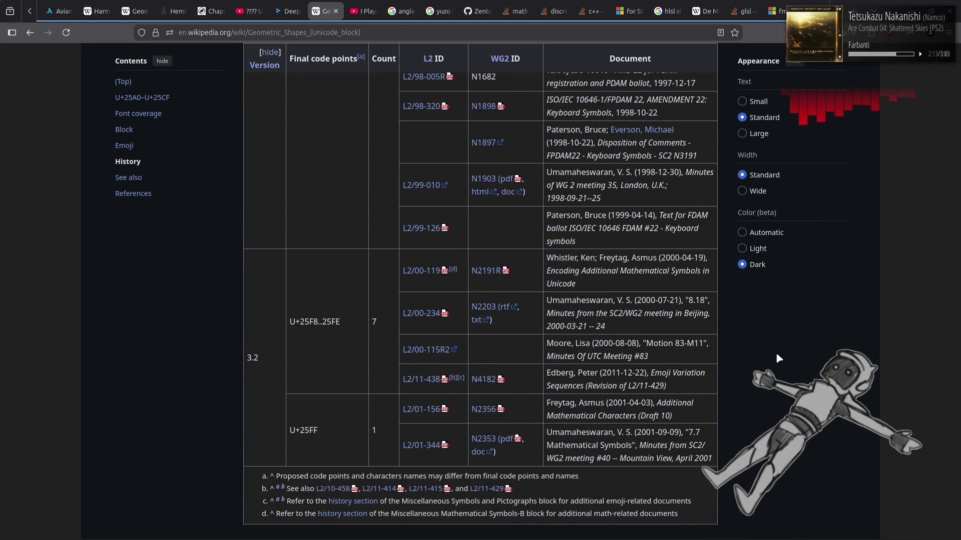
scroll(776, 353, up, 8)
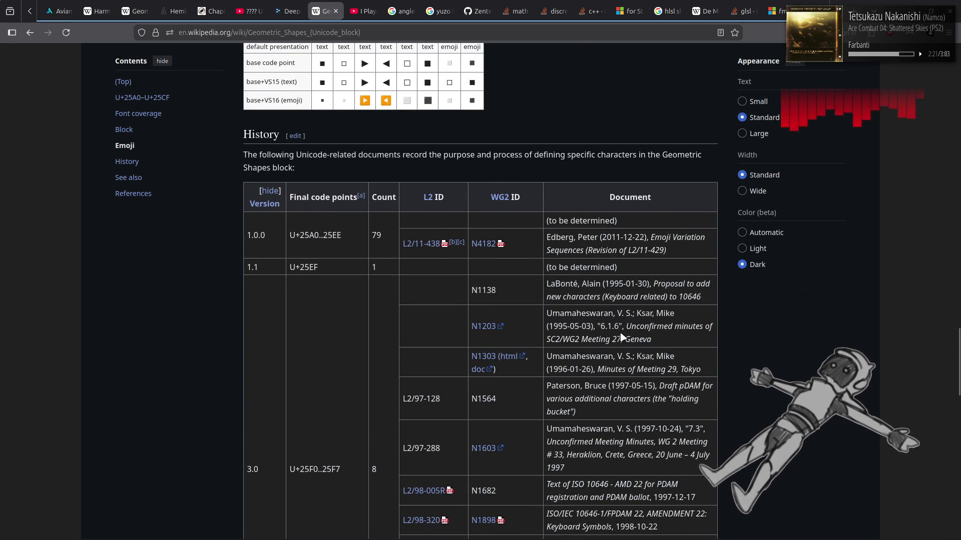
scroll(622, 331, up, 1)
scroll(621, 330, up, 5)
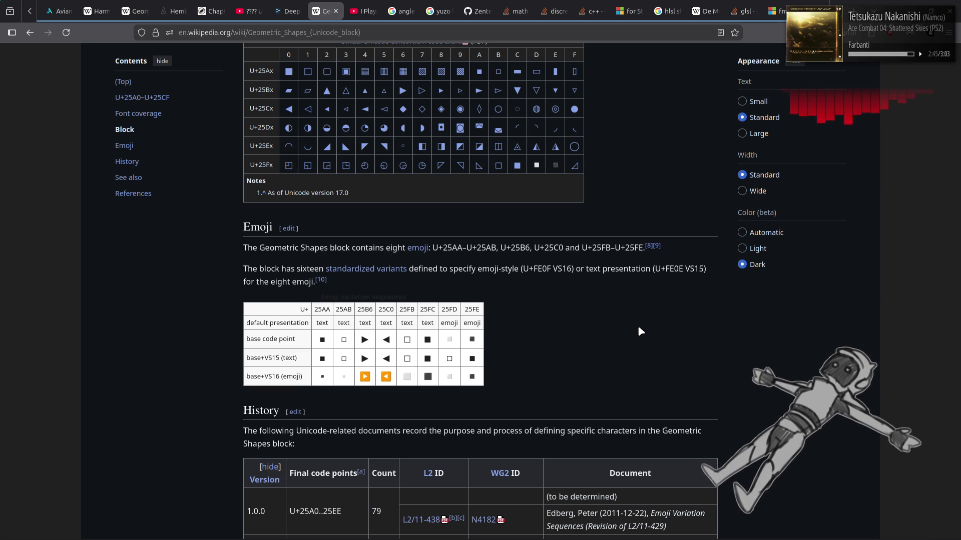
scroll(645, 325, up, 5)
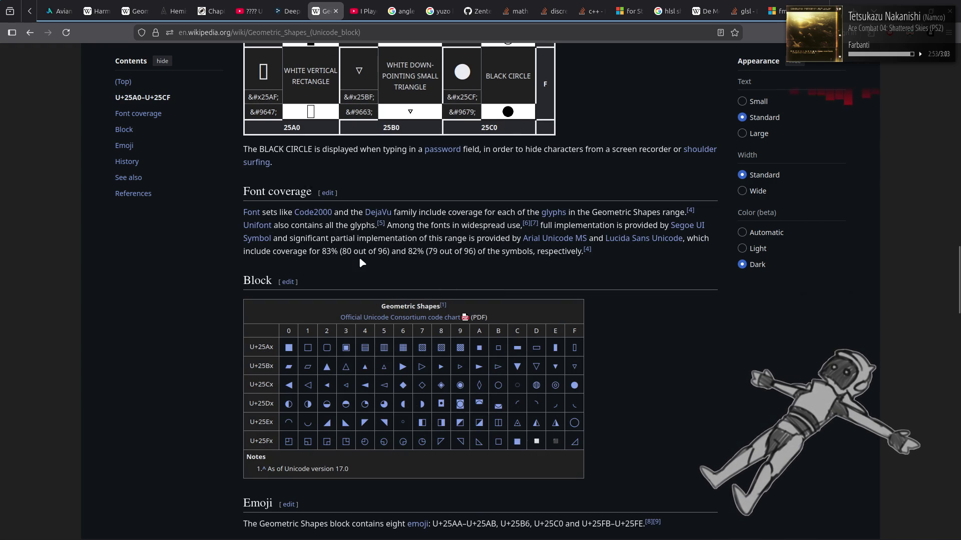
Step: Show page previews for the Unifont, Arial Unicode MS and Lucida Sans Unicode links
mouse_move(250, 228)
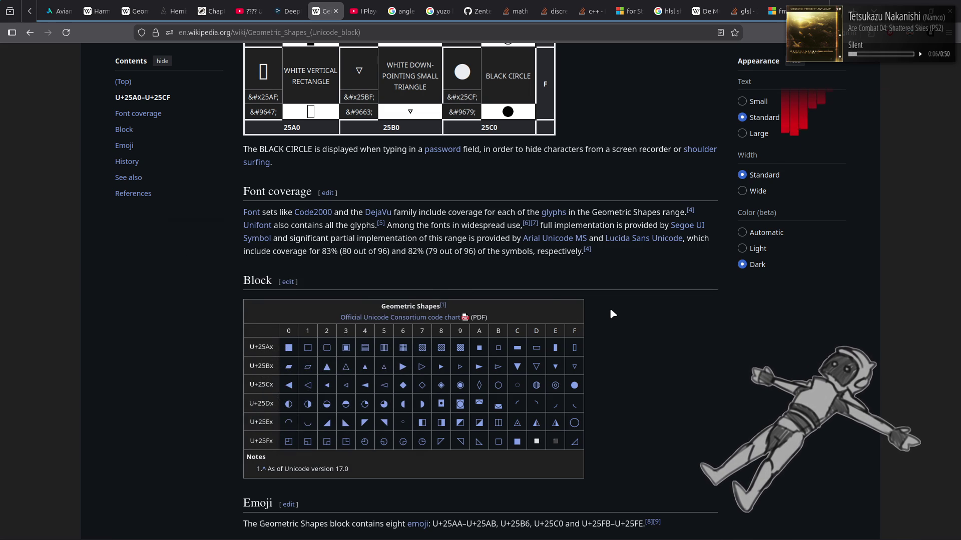
mouse_move(572, 241)
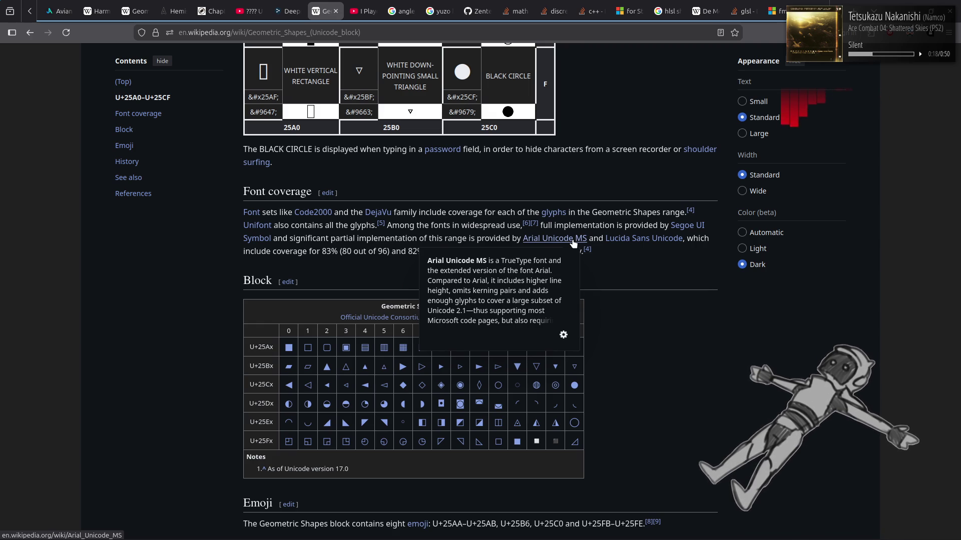
mouse_move(631, 242)
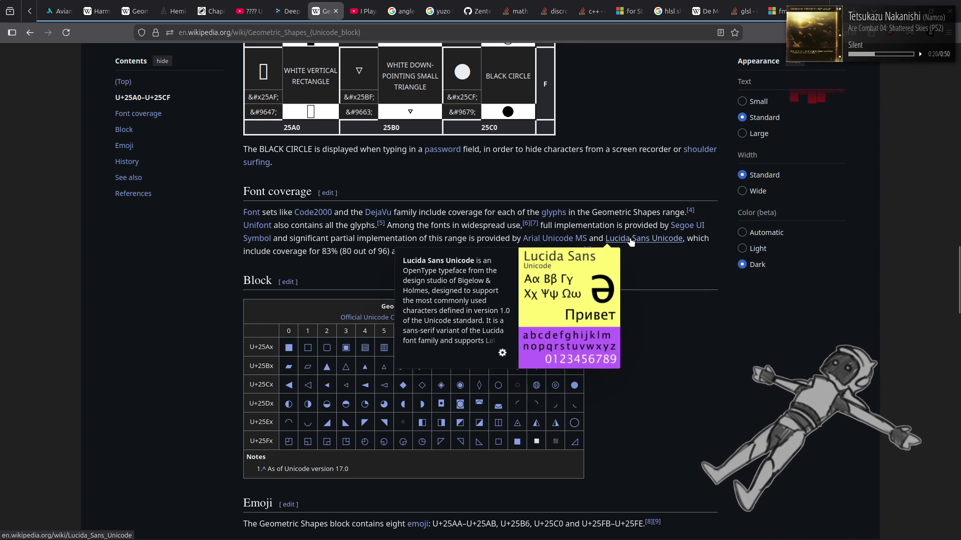
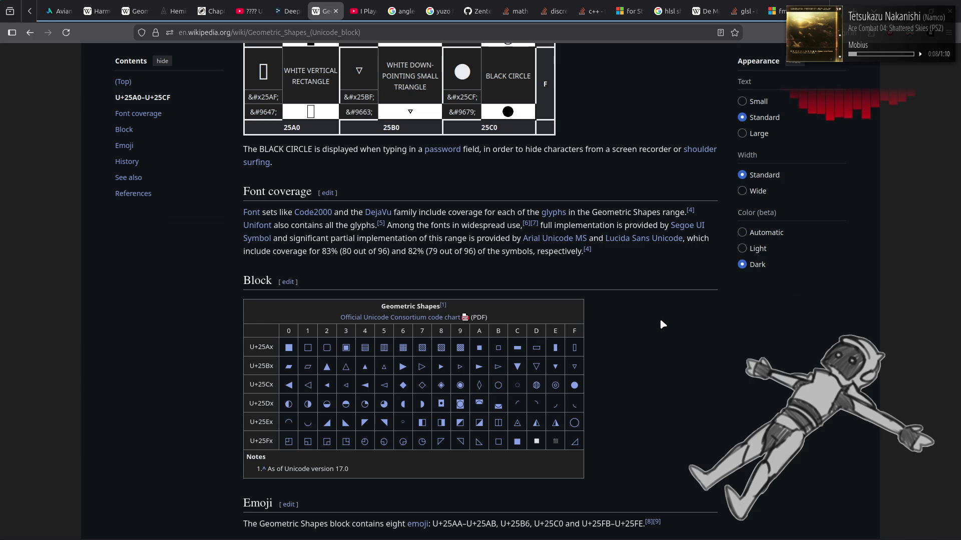
Step: Open c1_ext_0000.dds from the c1_ext-tpf folder in GIMP, viewed at 200% with transparency shown black
key(alt+Tab)
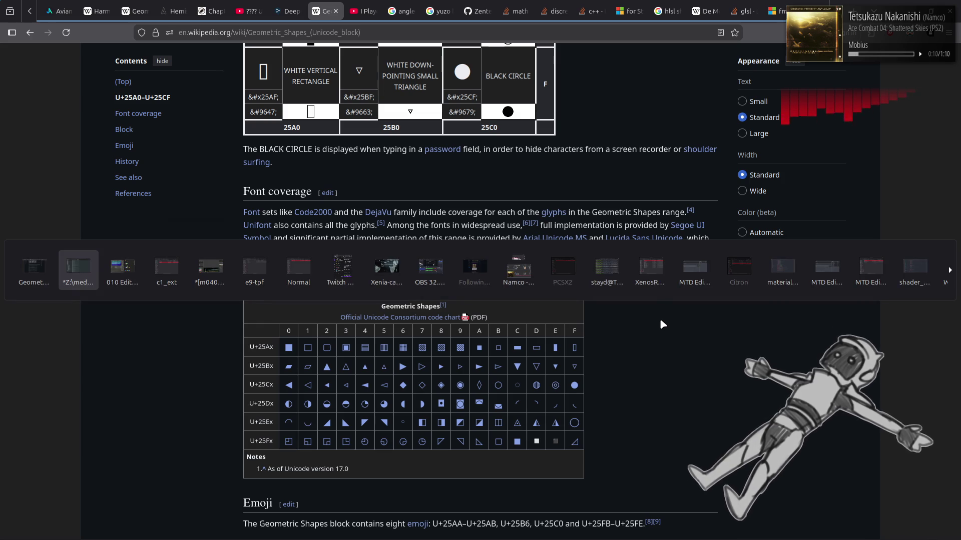
key(alt+Tab)
key(alt+Tab)
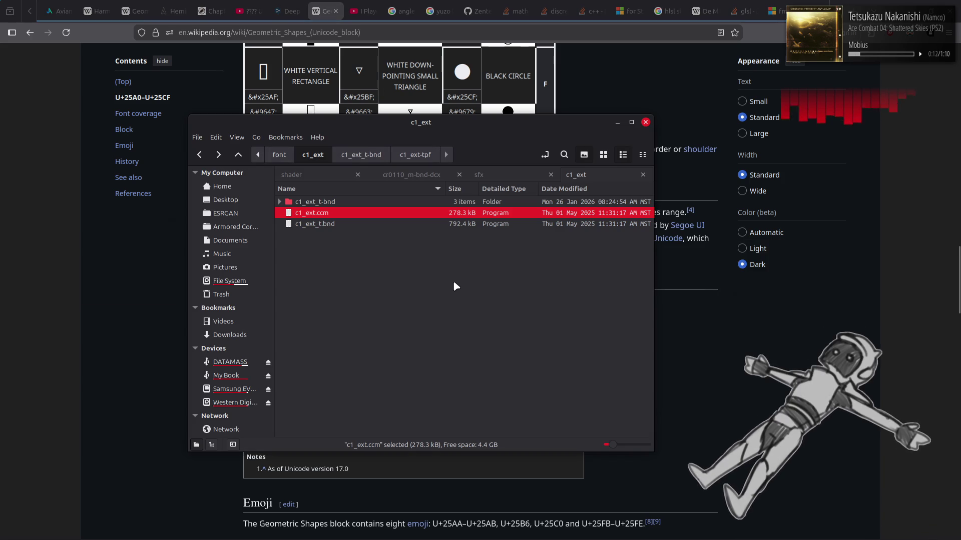
double_click(392, 202)
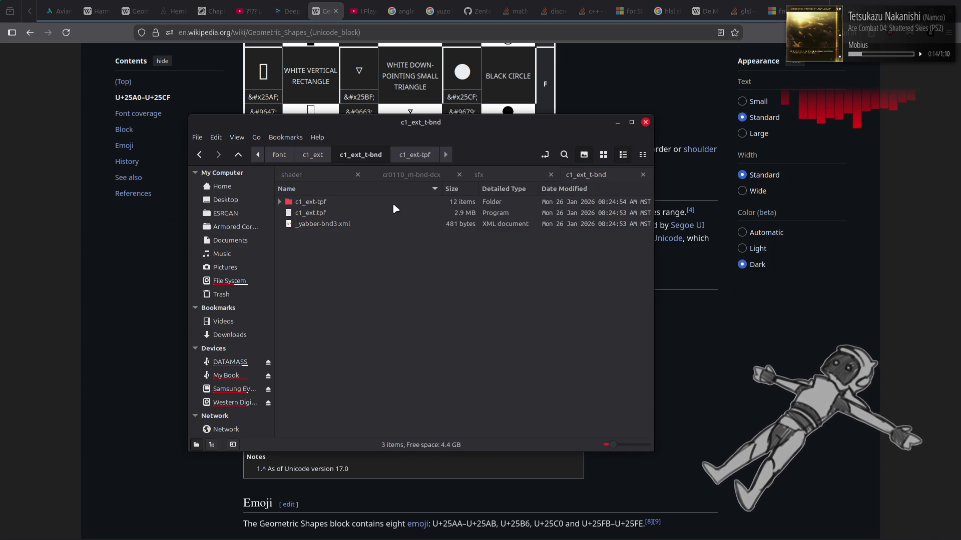
double_click(393, 202)
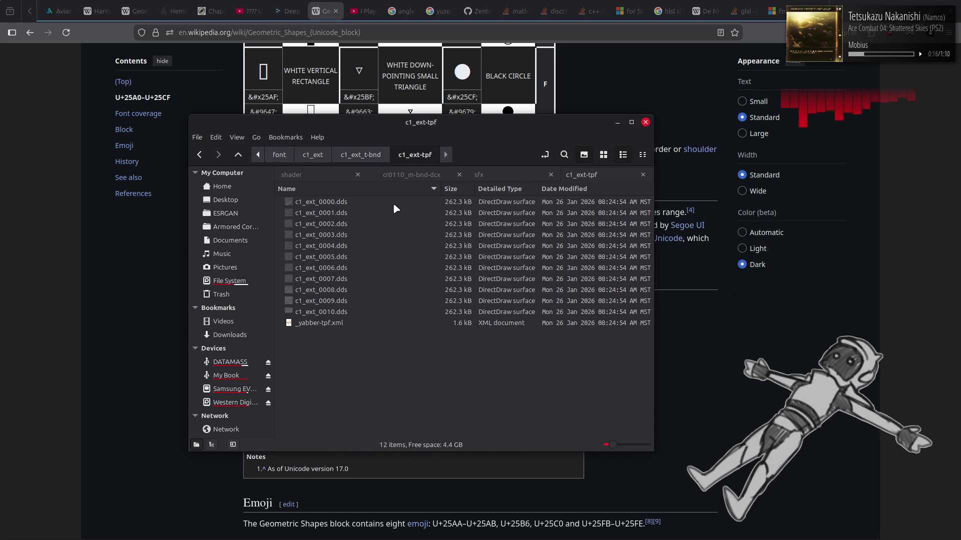
double_click(394, 203)
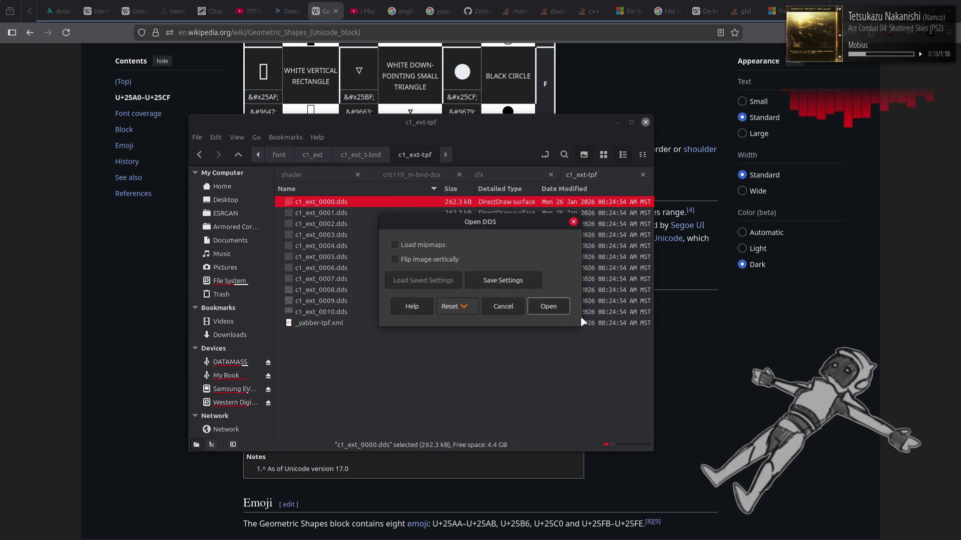
click(566, 306)
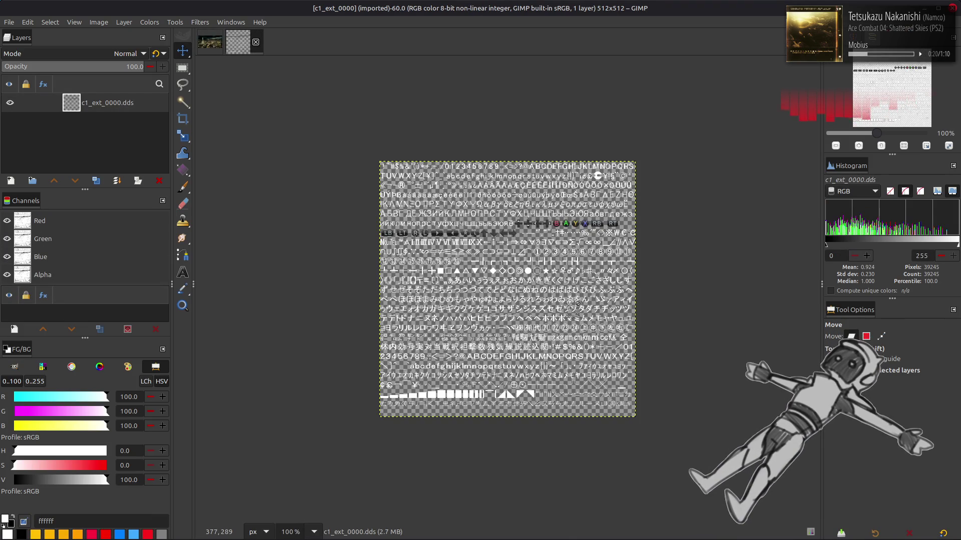
key(ctrl+f)
key(2)
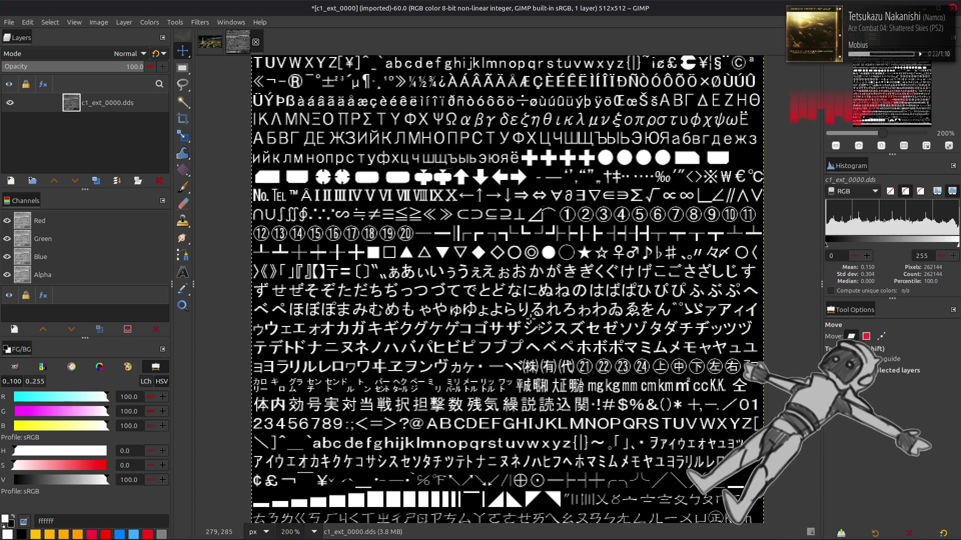
Step: Draw and clear rectangle selections around the atlas's upper glyph rows, then return to the Move tool
scroll(531, 320, down, 1)
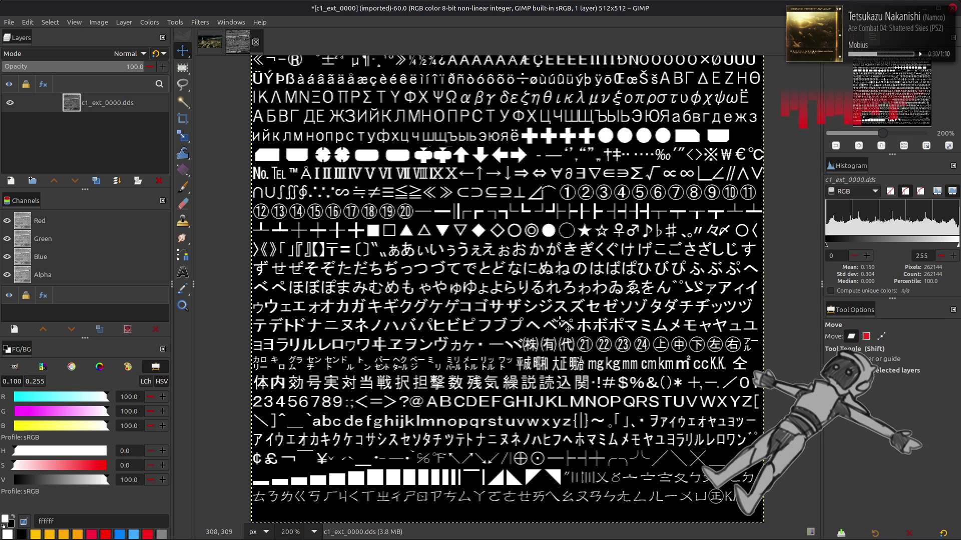
scroll(561, 322, up, 2)
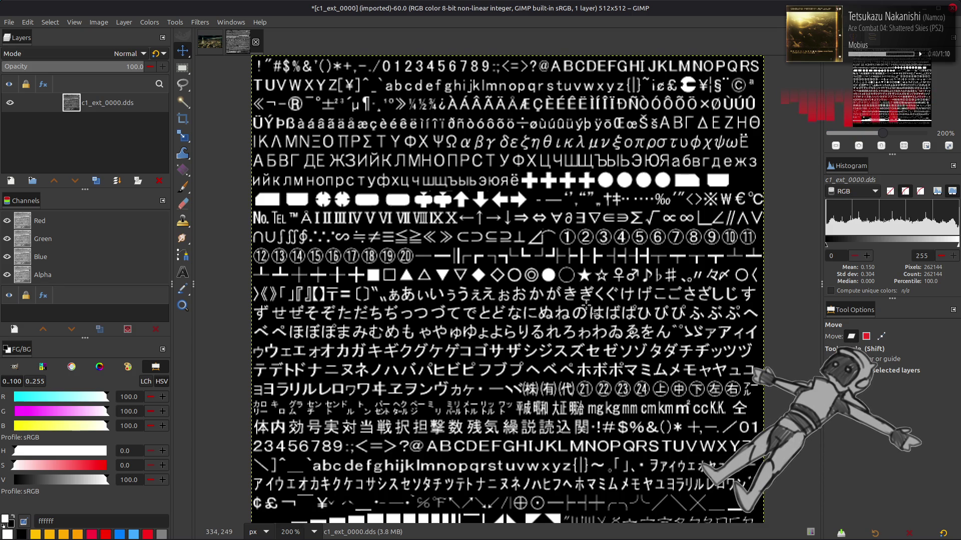
key(r)
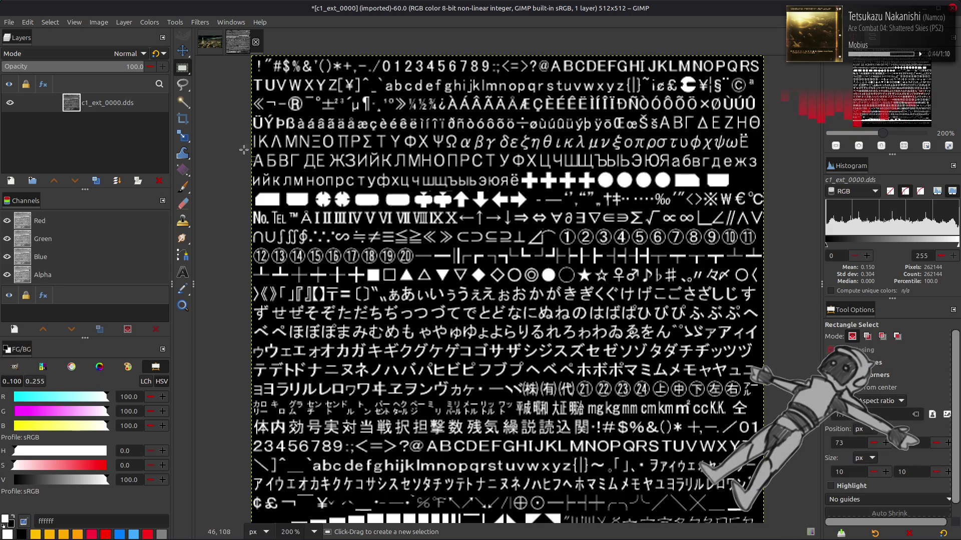
mouse_move(244, 114)
mouse_down()
mouse_move(758, 175)
mouse_move(775, 189)
mouse_up()
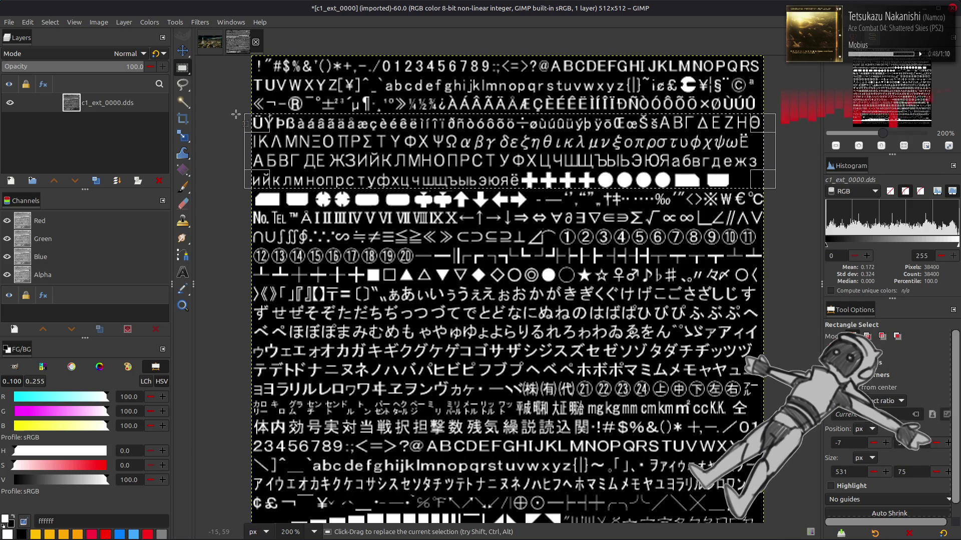
click(50, 22)
click(64, 49)
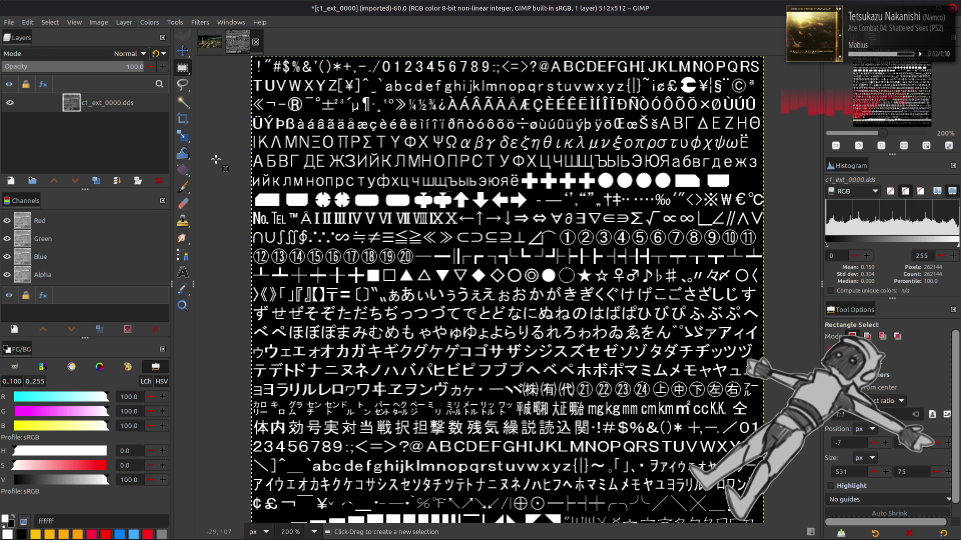
mouse_move(234, 99)
mouse_down()
mouse_move(823, 205)
mouse_move(804, 186)
mouse_up()
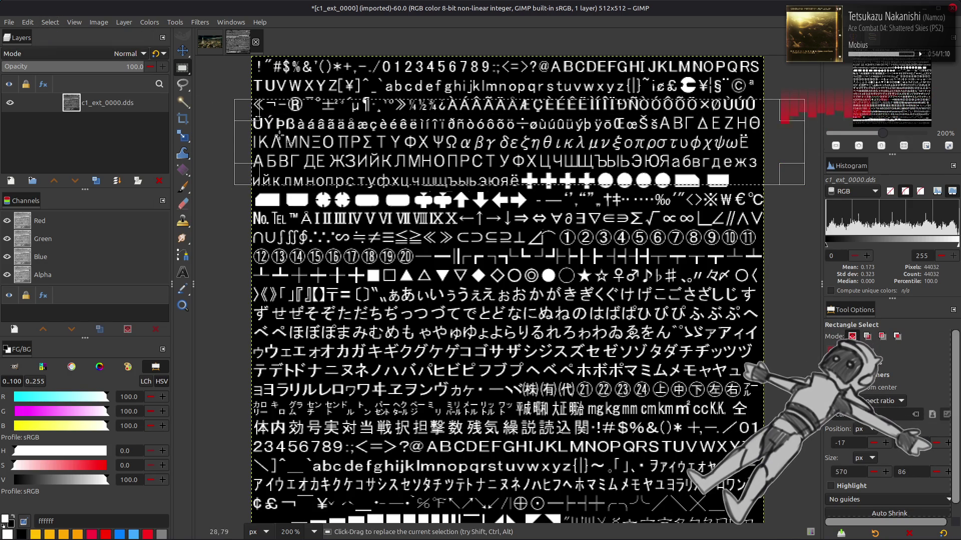
click(50, 22)
click(70, 44)
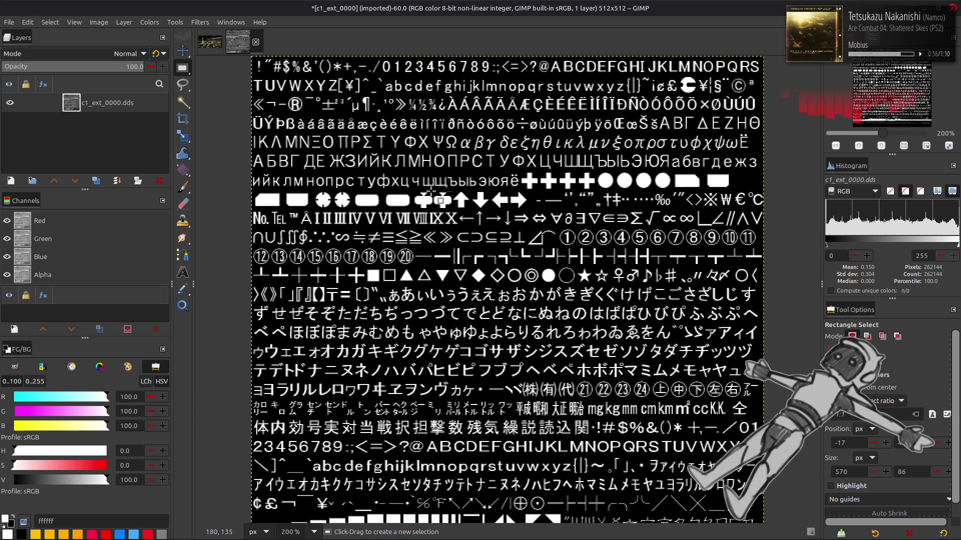
key(m)
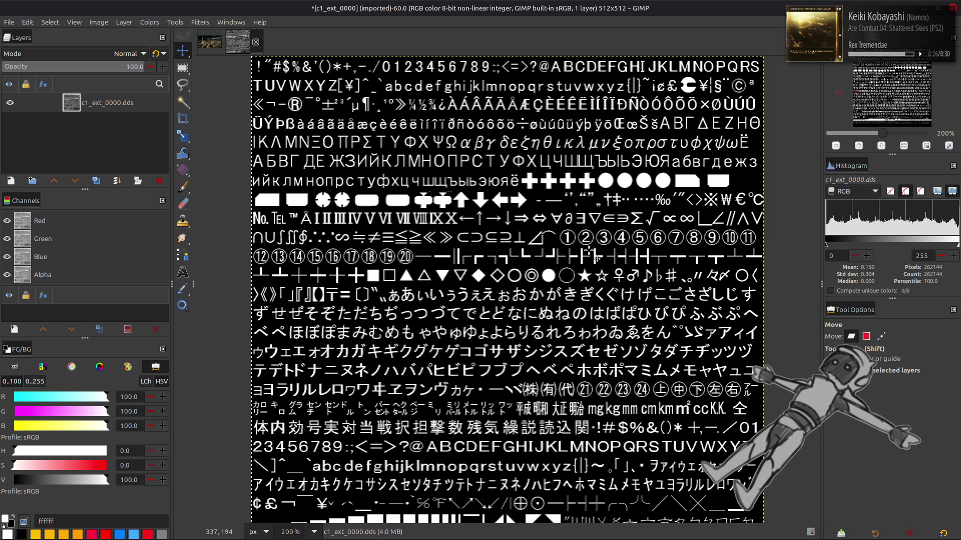
key(r)
mouse_move(294, 205)
mouse_down()
mouse_move(315, 222)
mouse_move(506, 236)
mouse_move(470, 231)
mouse_up()
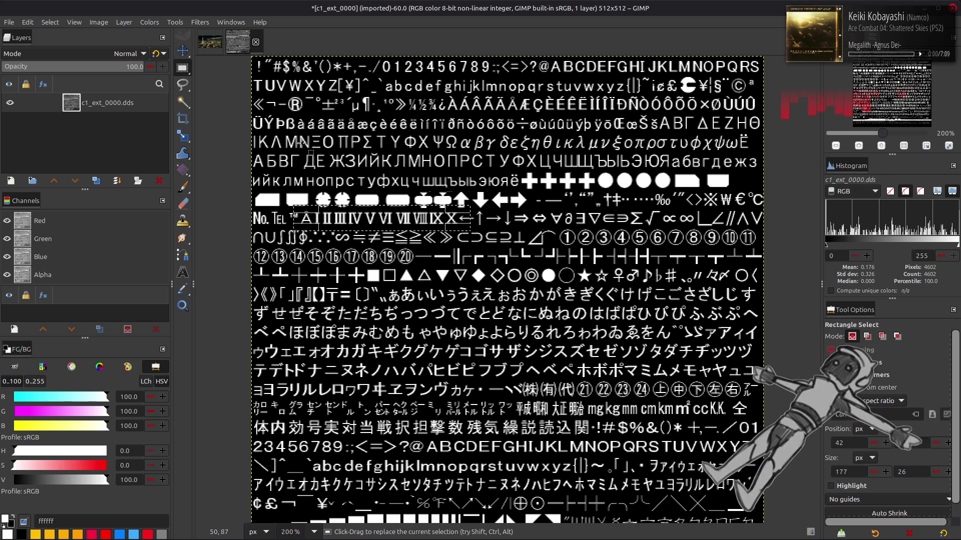
click(50, 22)
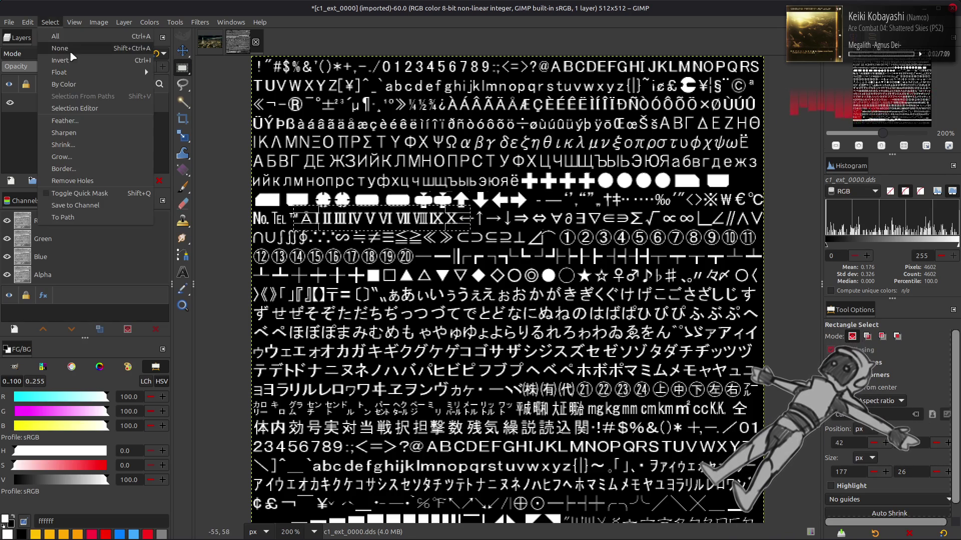
click(57, 50)
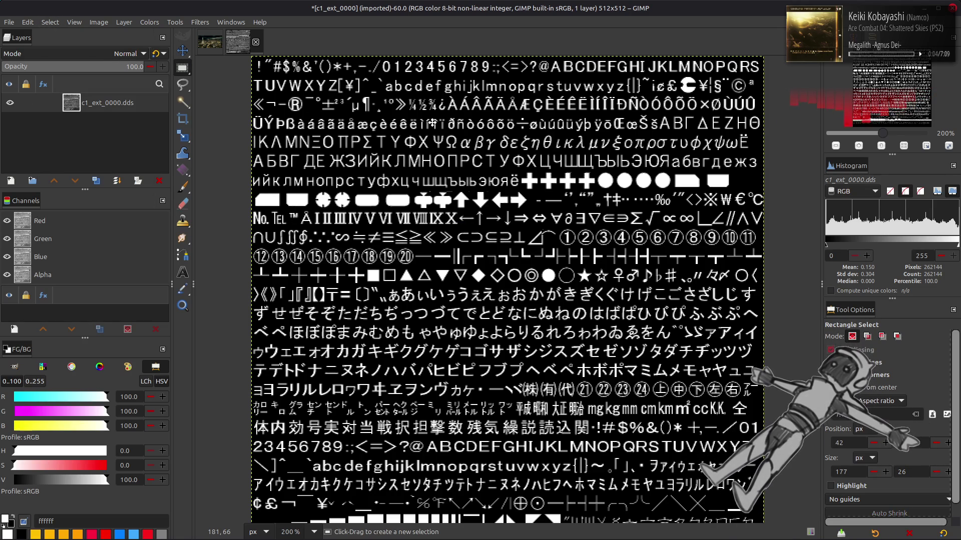
key(m)
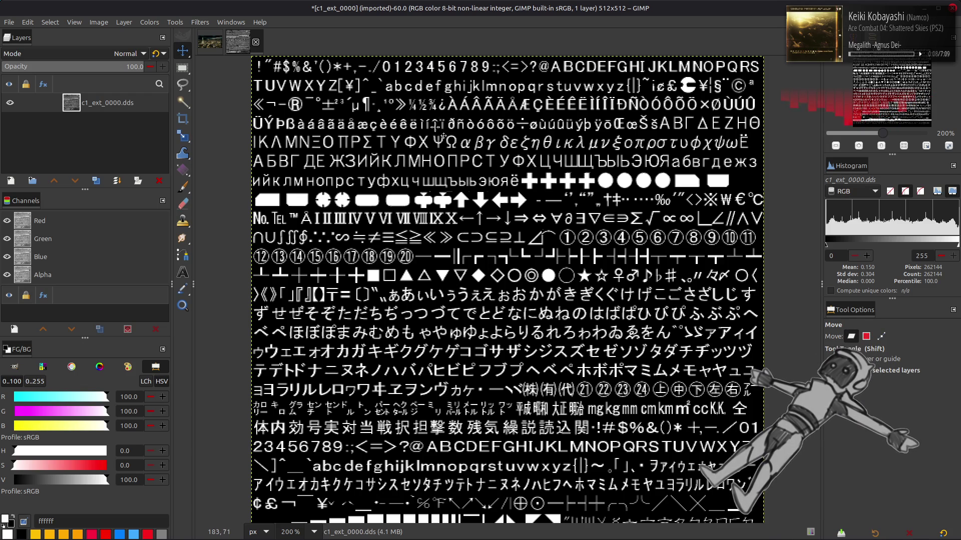
key(r)
drag(516, 212, 551, 228)
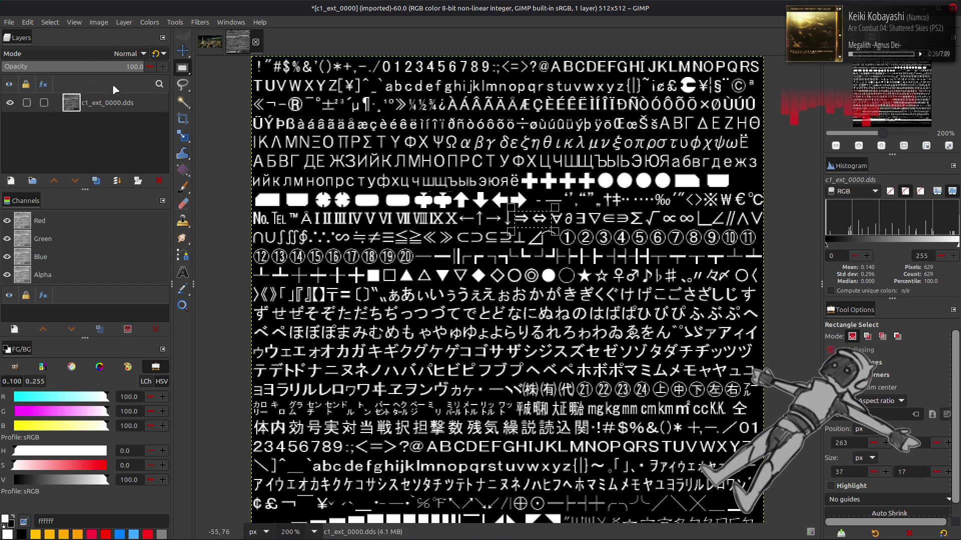
click(50, 22)
click(60, 48)
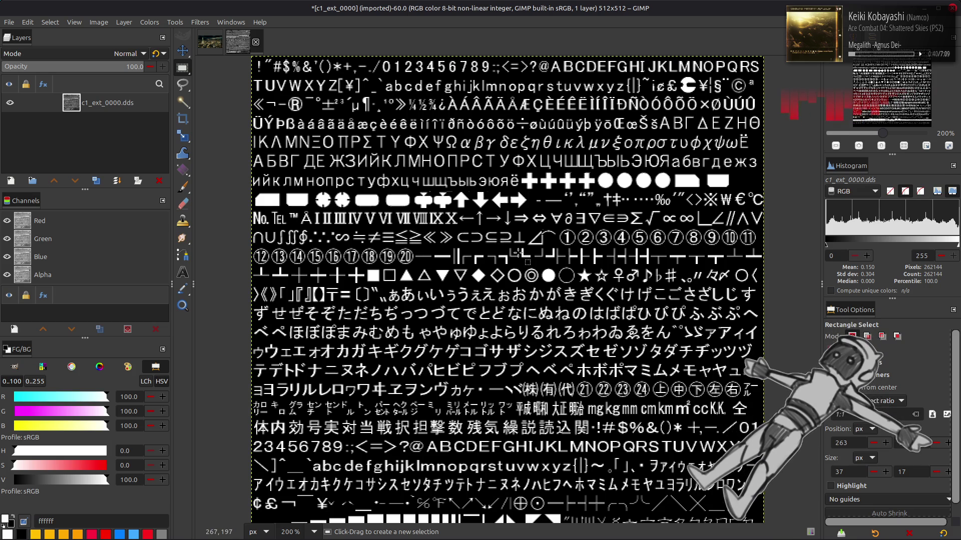
Step: Select the ♀♂ glyphs, clear the selection, and switch back to the Move tool
drag(609, 266, 643, 287)
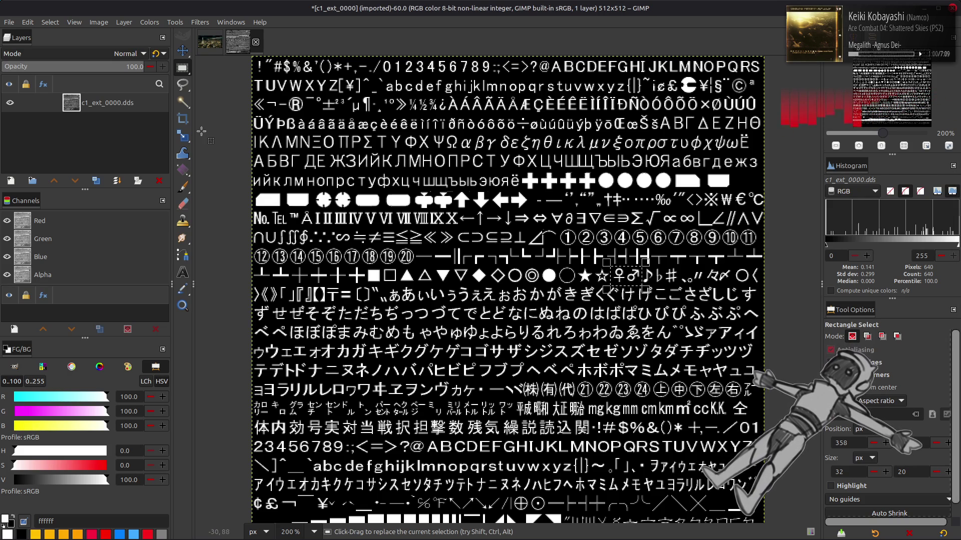
click(50, 22)
click(62, 43)
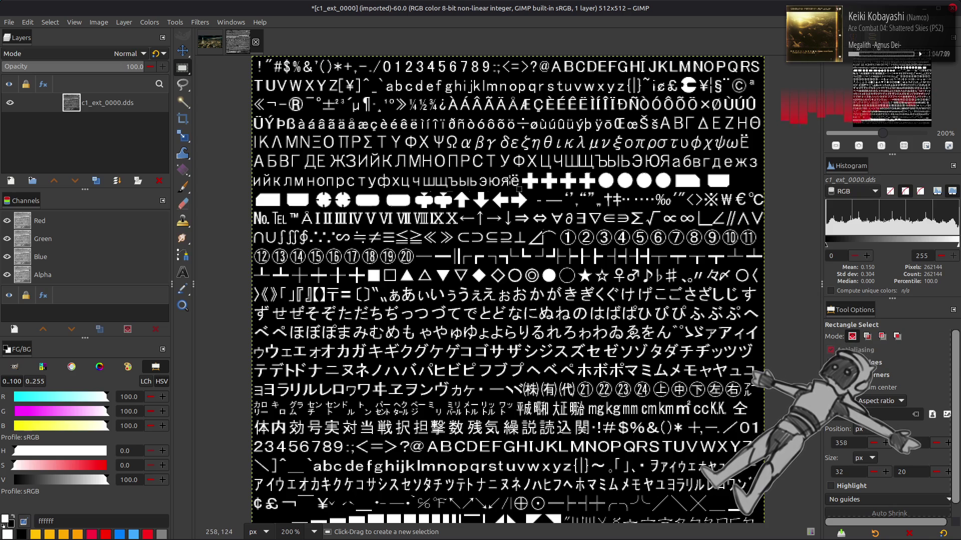
key(m)
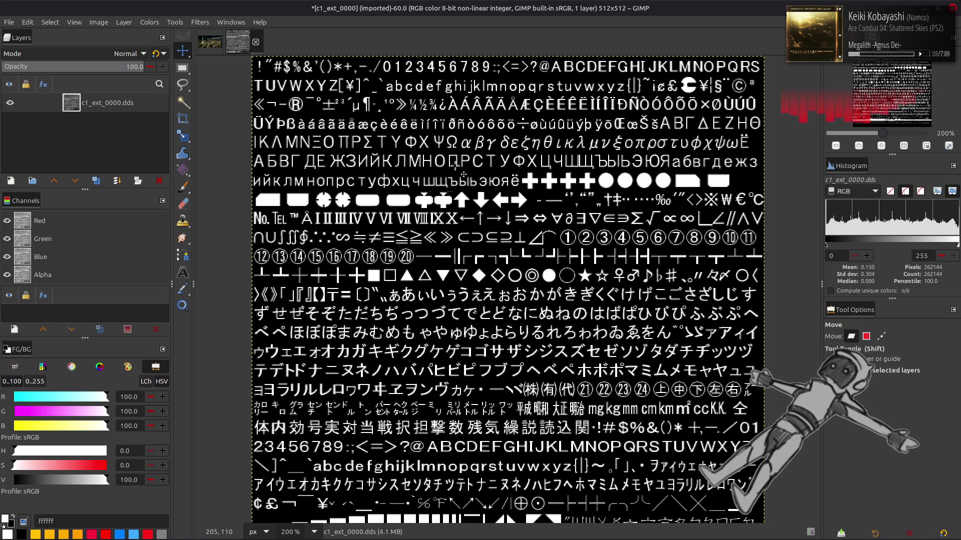
scroll(242, 118, down, 1)
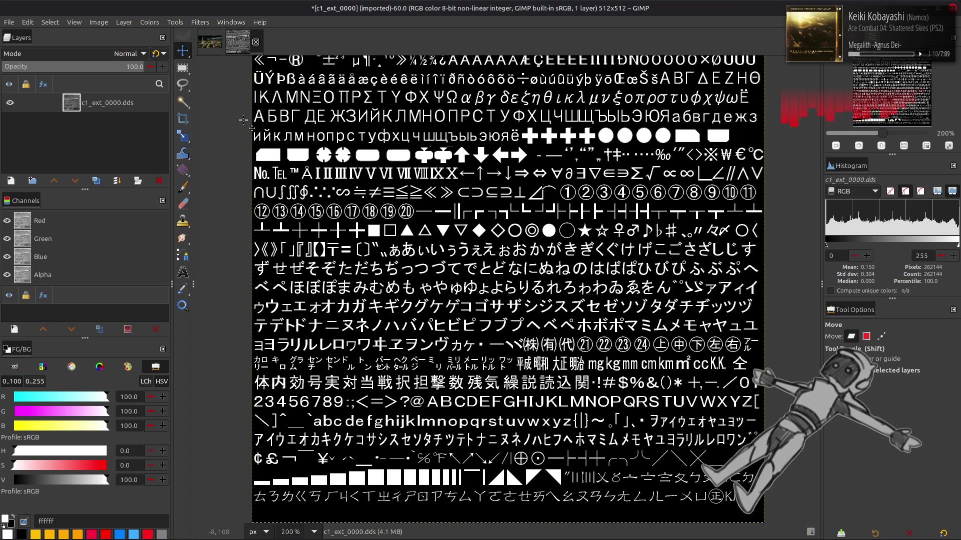
Step: Close the c1_ext_0000 atlas, discard its changes, and switch to the Geometric Shapes article
click(255, 42)
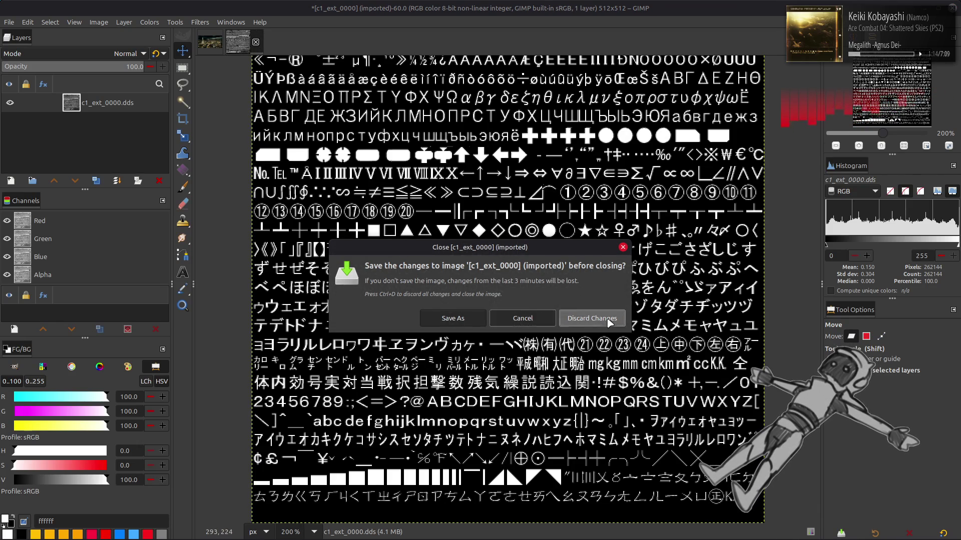
click(609, 321)
key(alt+Tab)
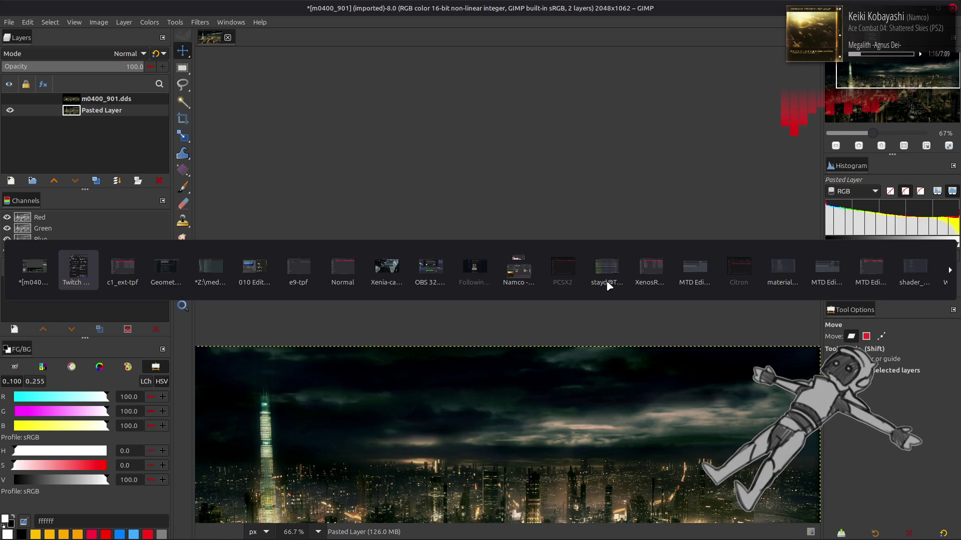
key(Tab)
key(Tab)
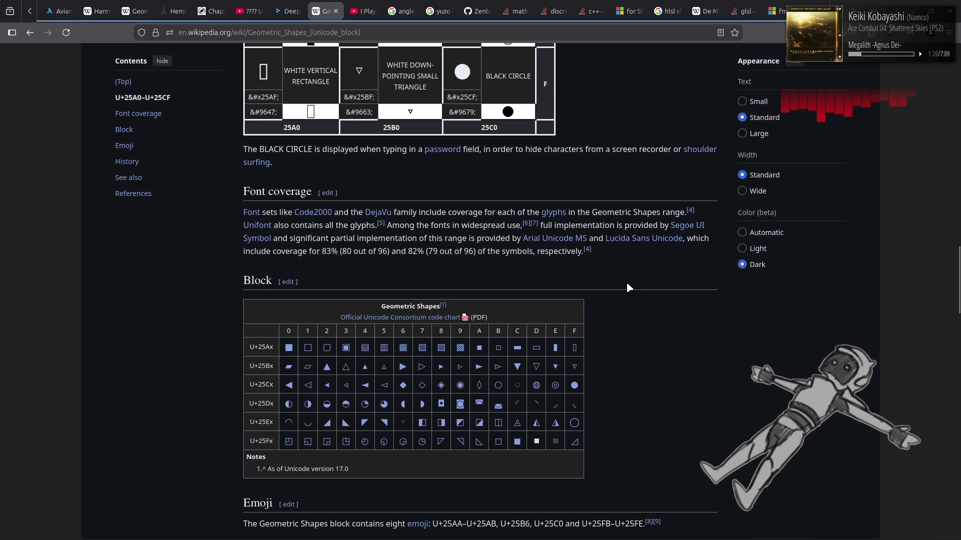
Step: Scroll up through the triangle and circle rows of the Geometric Shapes table, then switch to the file manager
scroll(628, 286, up, 4)
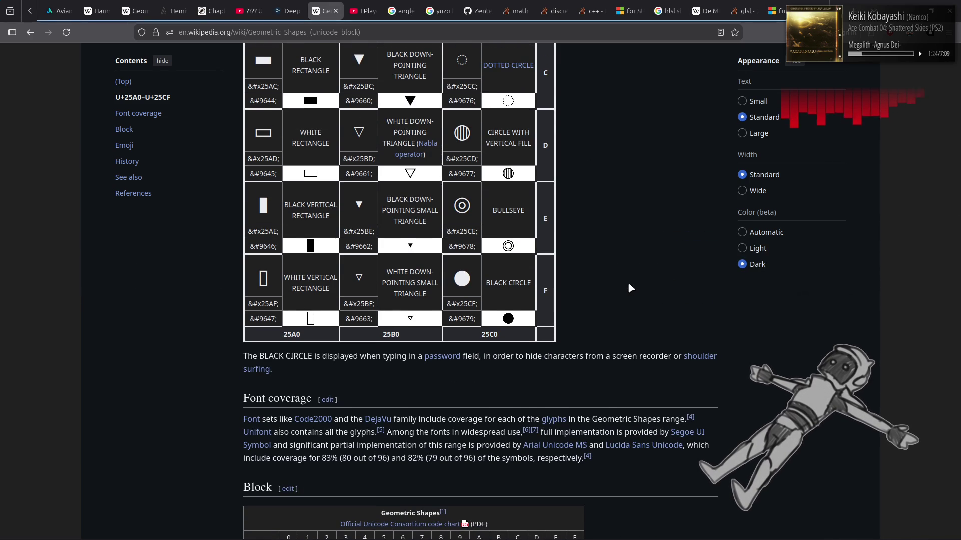
mouse_move(696, 361)
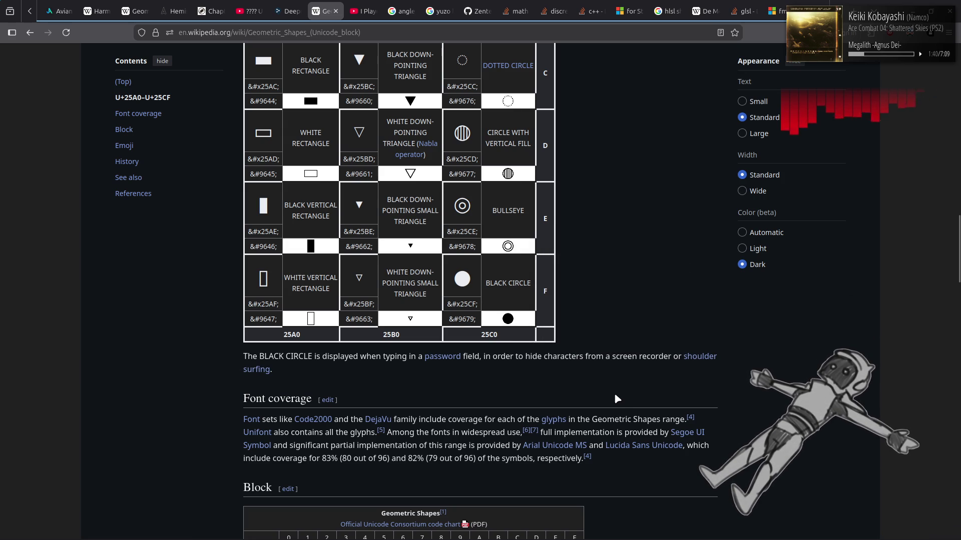
scroll(616, 393, up, 2)
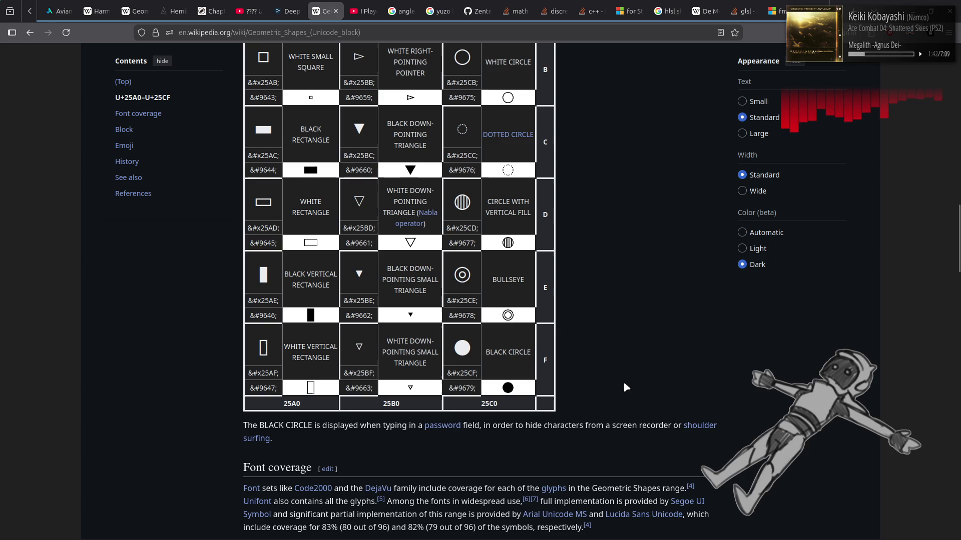
key(alt+Tab)
key(alt+Tab)
key(alt+Tab)
key(alt+Tab)
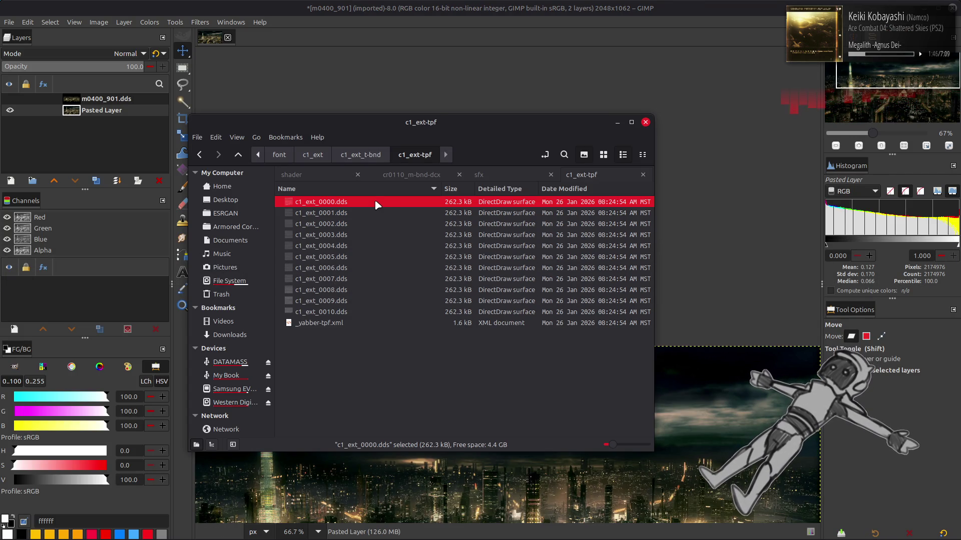
Step: Go through j1_16, j1_16_t-bnd and j1_16-tpf folders and import j1_16_0000.dds into GIMP
key(BackSpace)
key(BackSpace)
key(BackSpace)
scroll(376, 298, down, 5)
scroll(323, 347, up, 5)
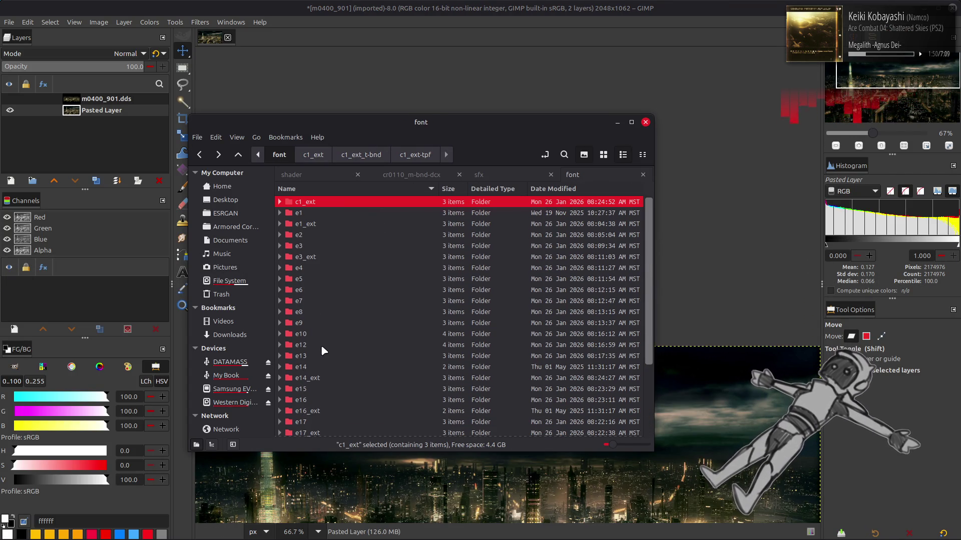
scroll(338, 270, down, 5)
double_click(334, 345)
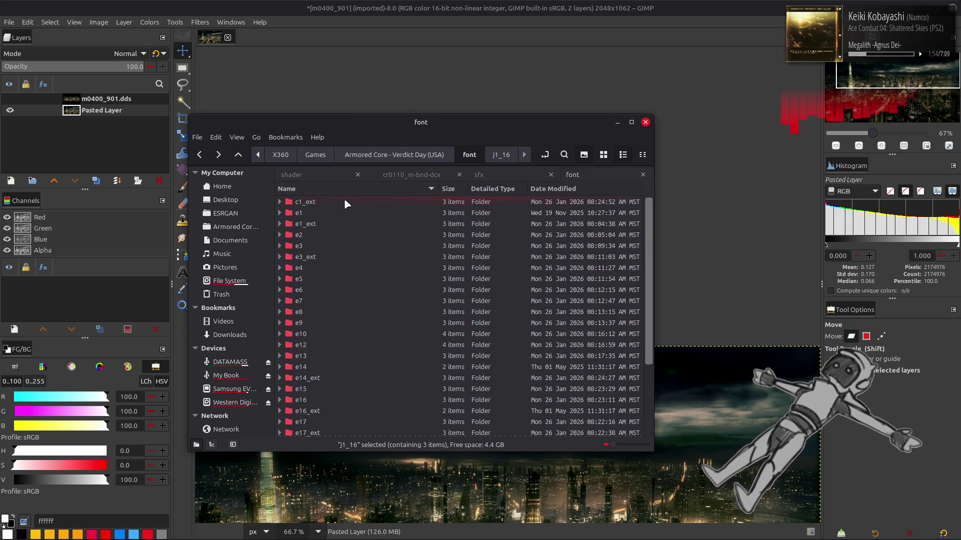
double_click(353, 204)
double_click(353, 204)
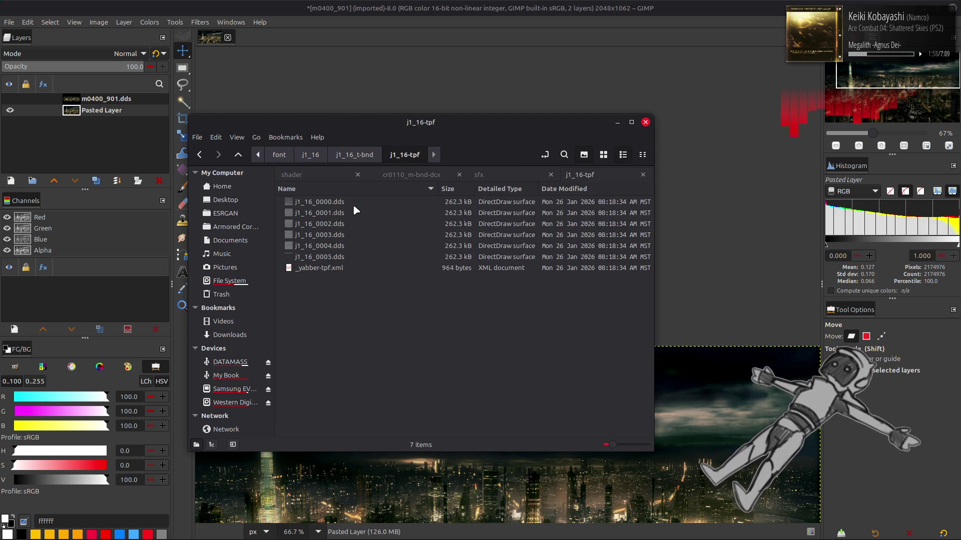
double_click(352, 202)
click(547, 313)
ctrl+scroll(525, 300, up, 2)
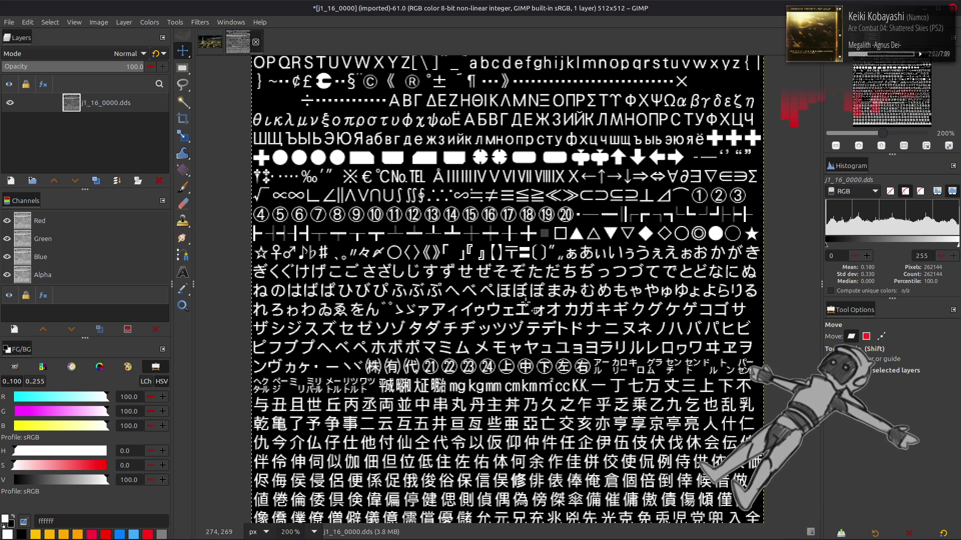
Step: Box the empty circle glyph in j1_16_0000 with a rectangle selection, checking it against Wikipedia's table
key(r)
drag(693, 221, 709, 242)
key(alt+Tab)
key(alt+Tab)
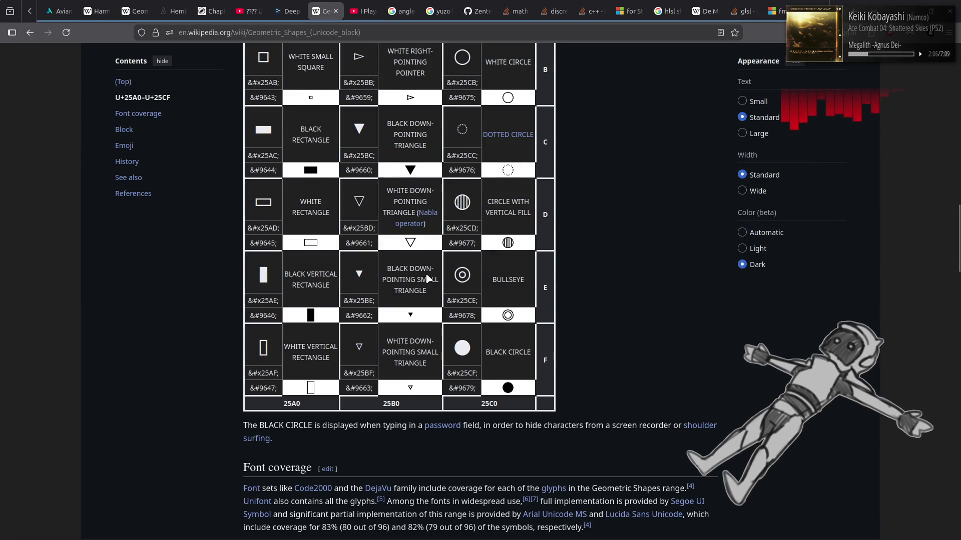
scroll(464, 358, up, 3)
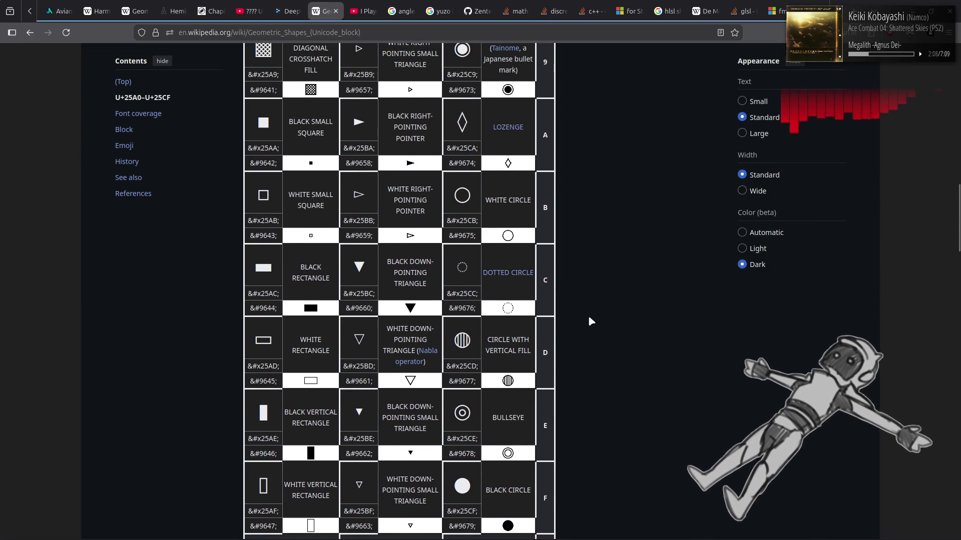
key(alt+Tab)
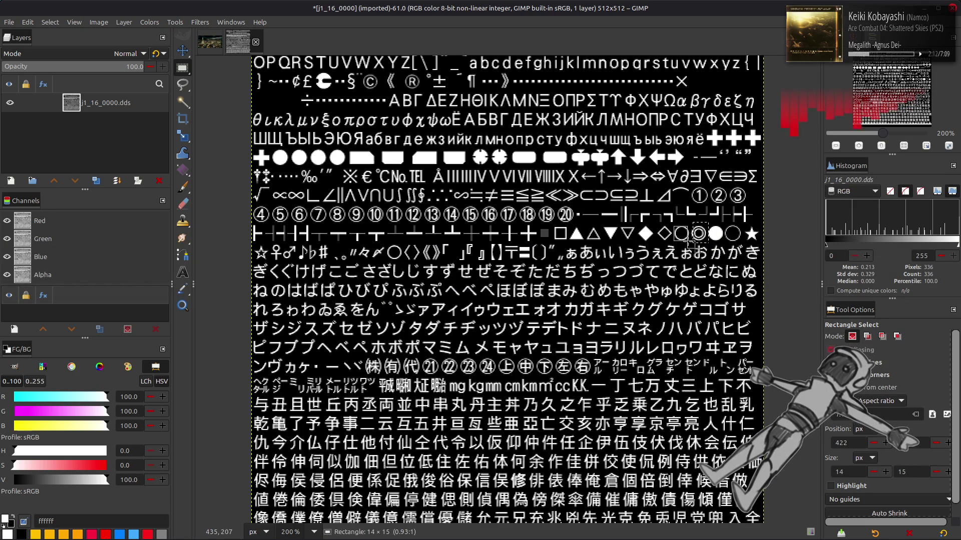
drag(715, 218, 742, 241)
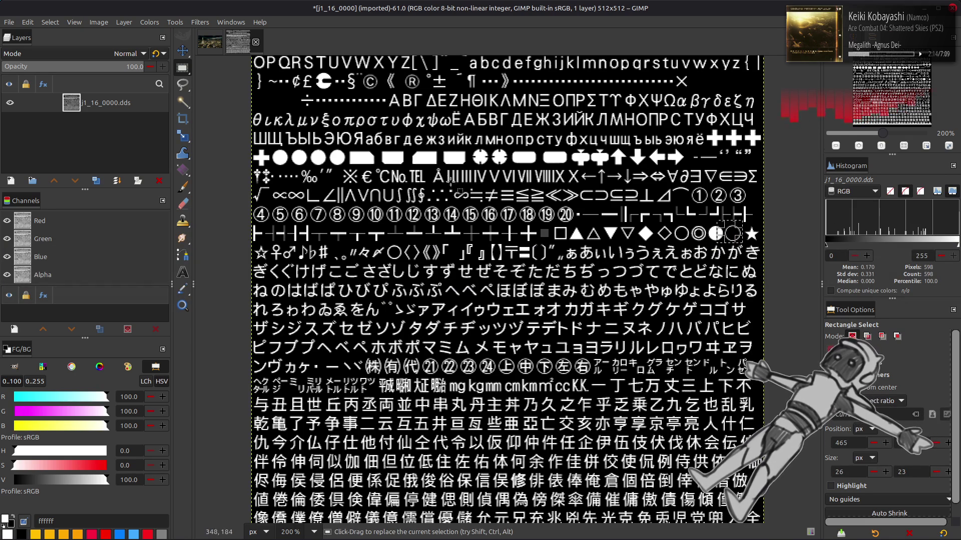
click(50, 23)
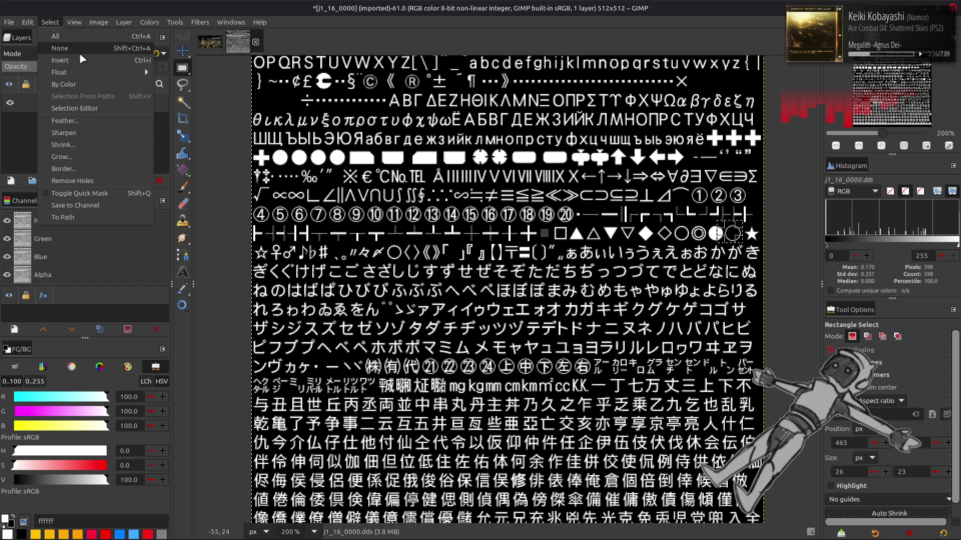
key(alt+Tab)
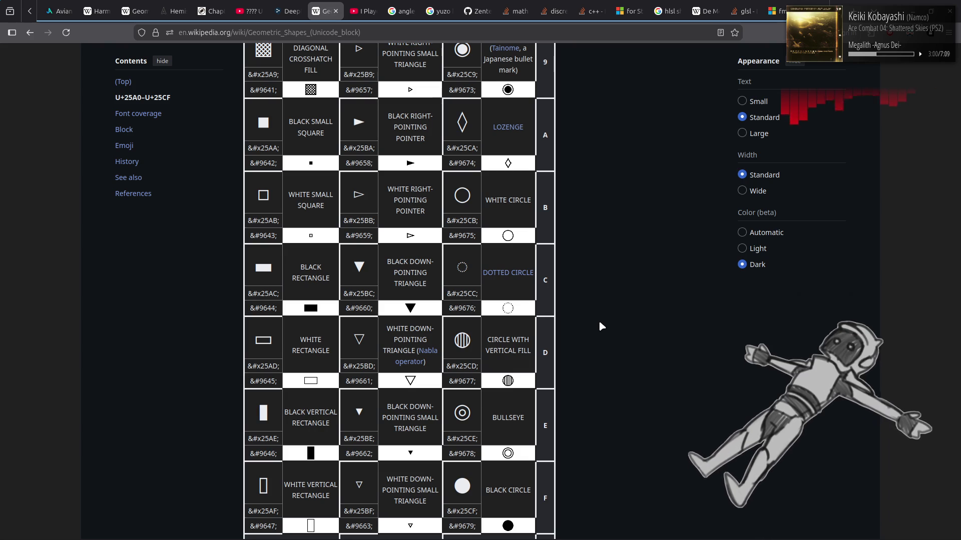
Step: Scroll up the table and highlight the WHITE SQUARE CONTAINING BLACK SMALL SQUARE name
scroll(598, 322, up, 3)
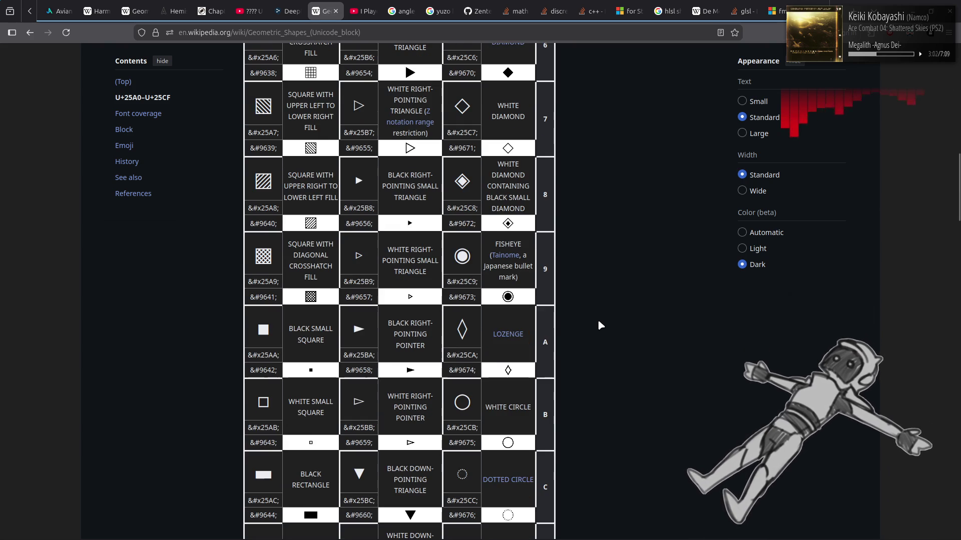
scroll(598, 322, up, 3)
scroll(599, 321, up, 2)
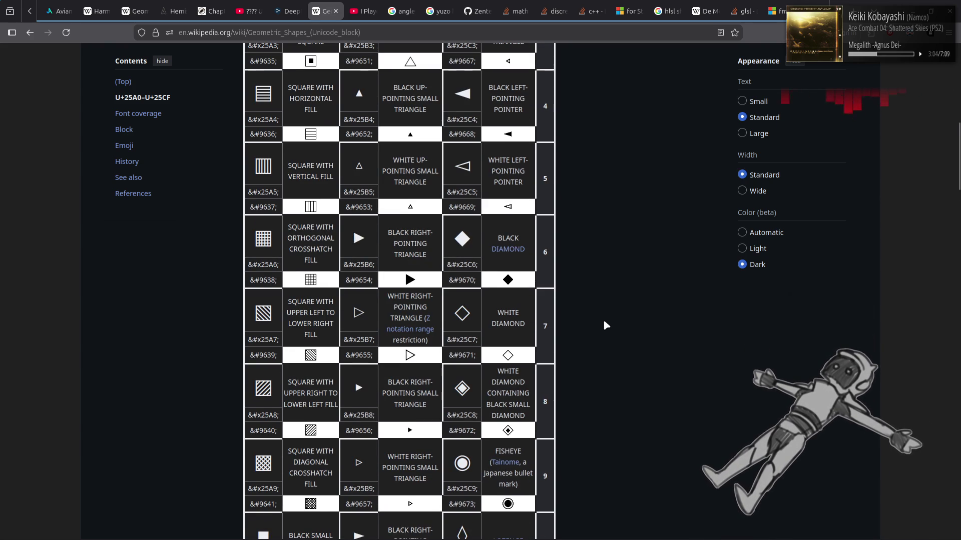
scroll(603, 322, up, 10)
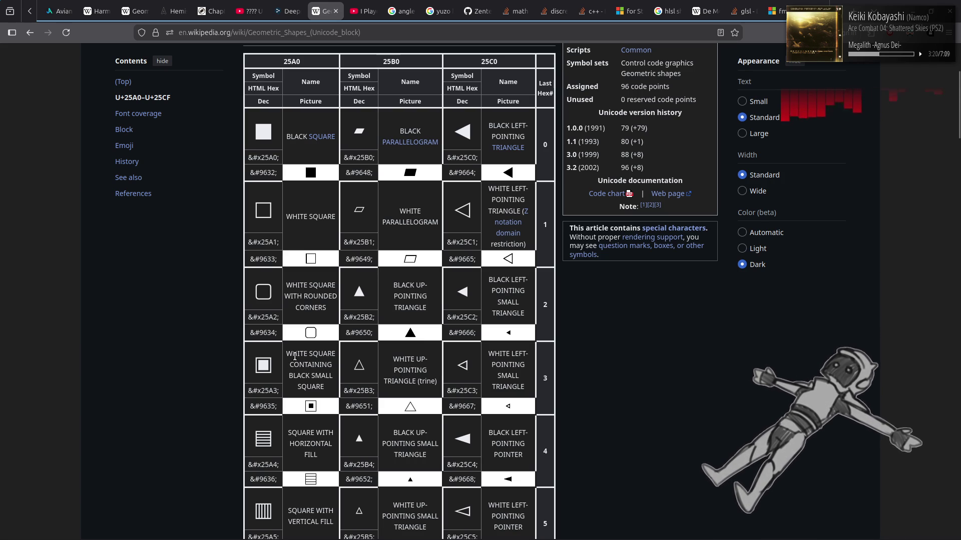
drag(292, 354, 336, 389)
click(655, 364)
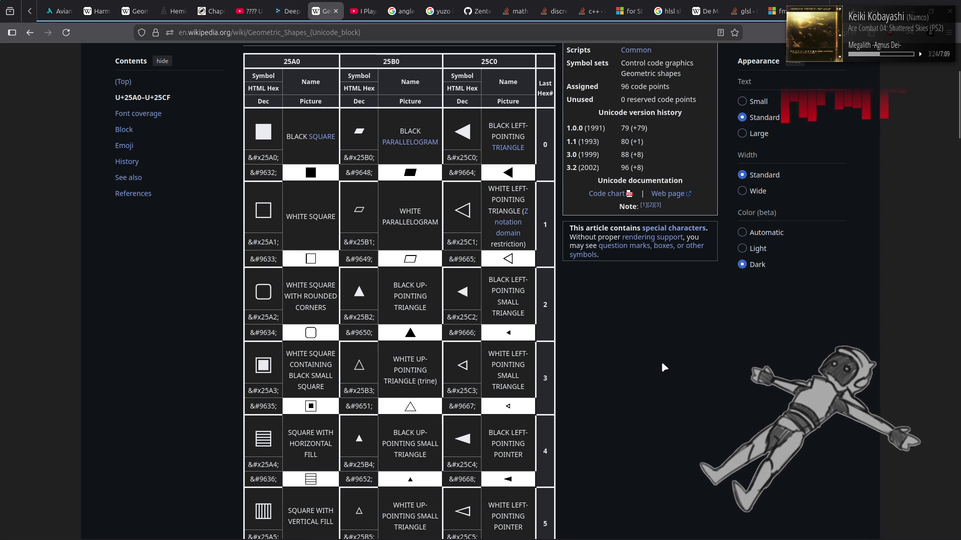
Step: Highlight the upper-left to lower-right fill square's name, then scroll down to row F
scroll(660, 361, down, 3)
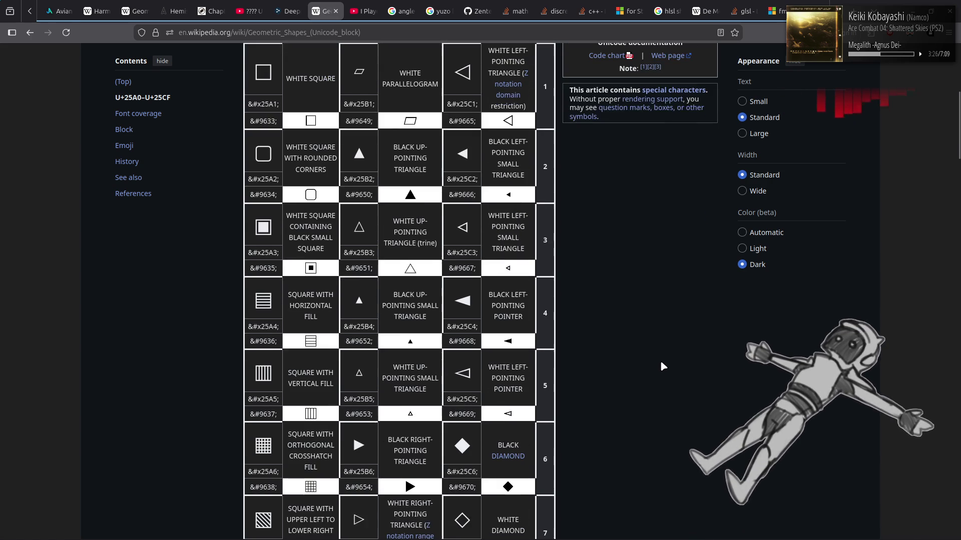
scroll(658, 364, down, 3)
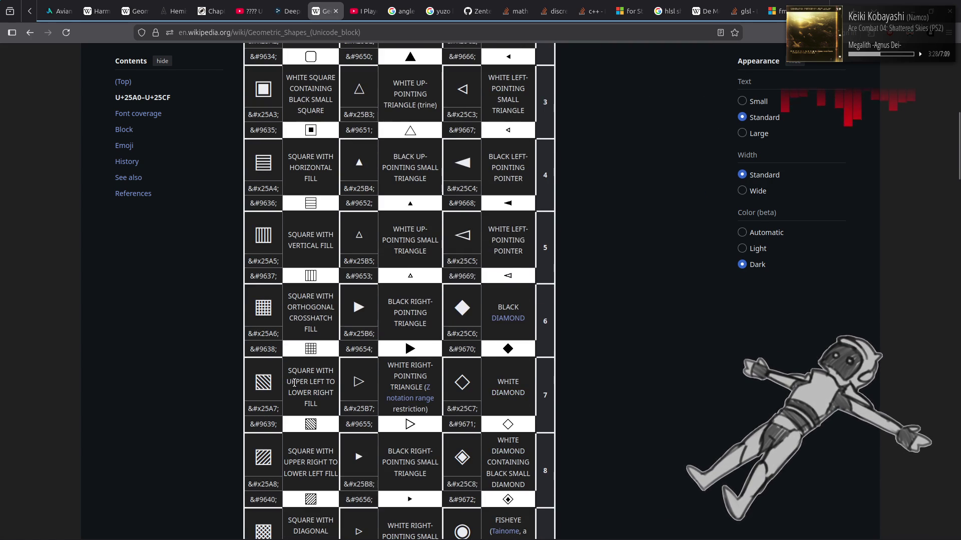
triple_click(290, 368)
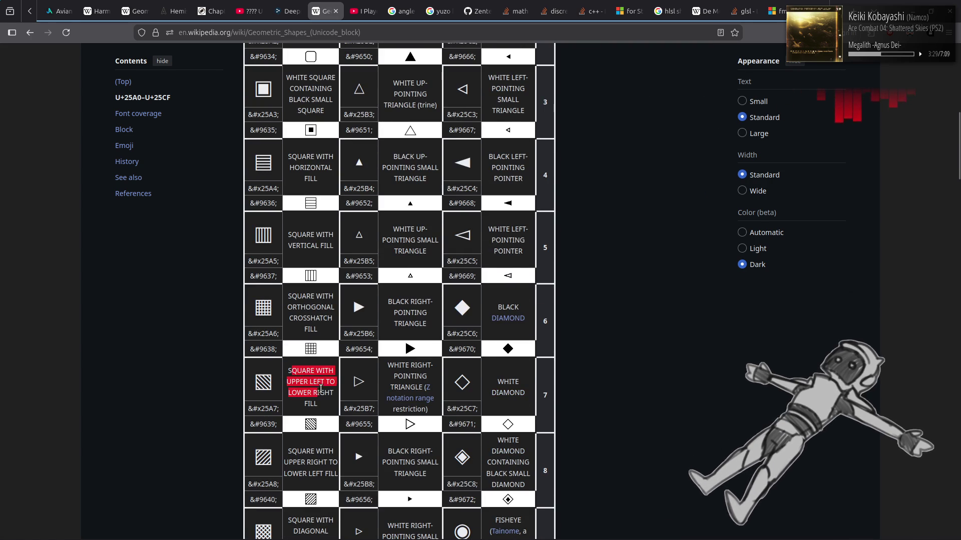
click(729, 381)
scroll(729, 380, down, 3)
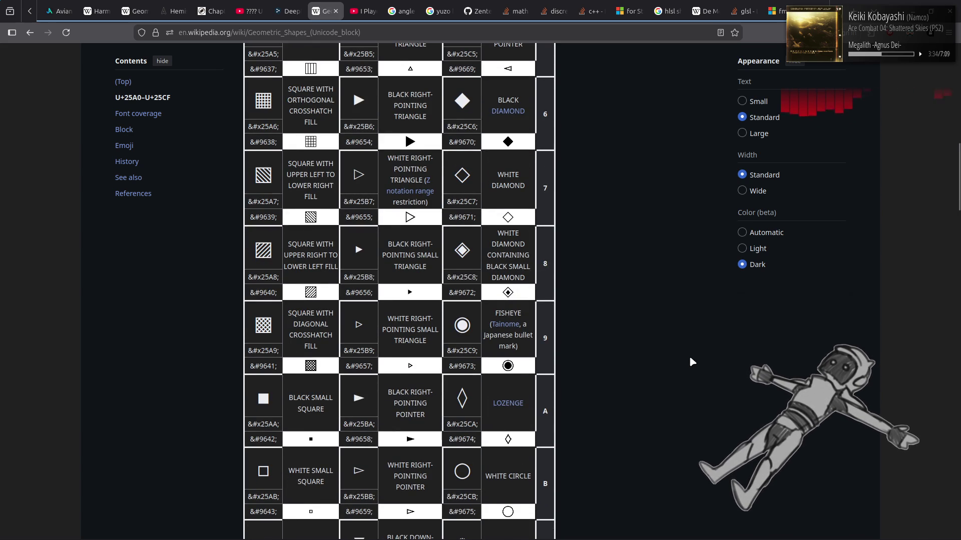
scroll(692, 357, down, 3)
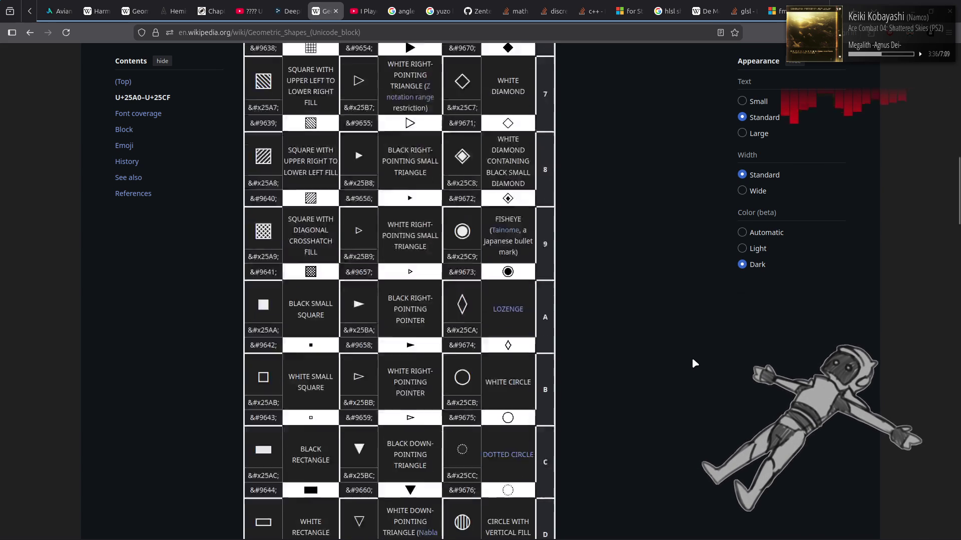
scroll(679, 364, down, 1)
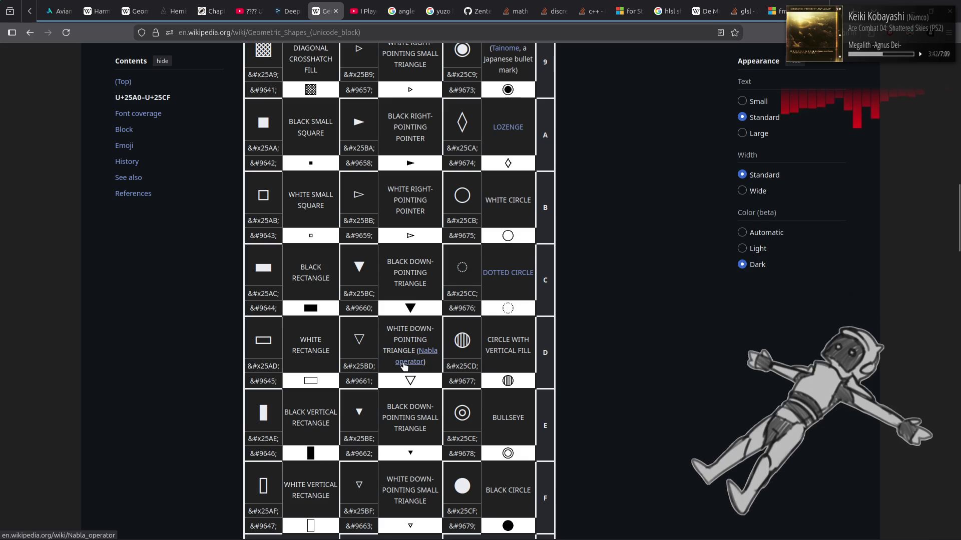
Step: Open the row D 'Nabla operator' link in a new tab
mouse_move(403, 363)
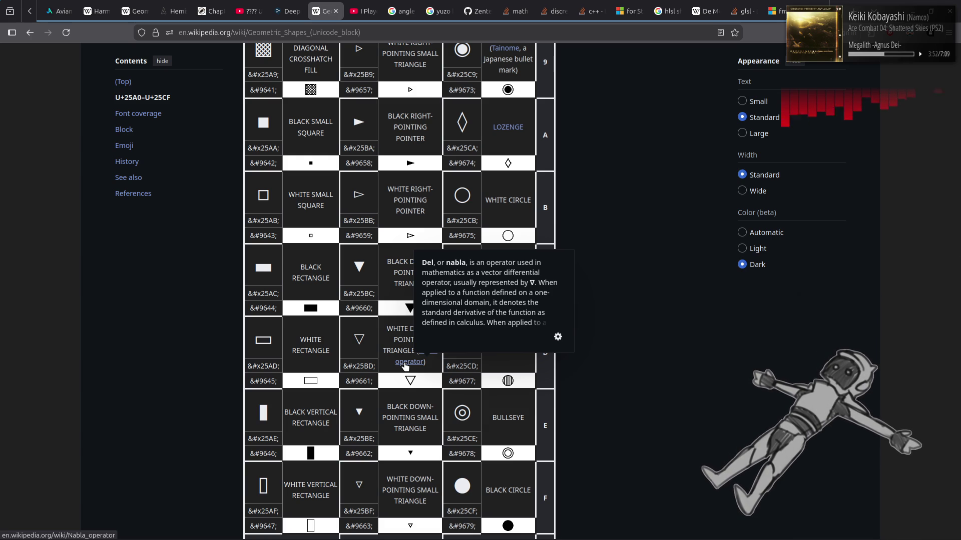
middle_click(405, 362)
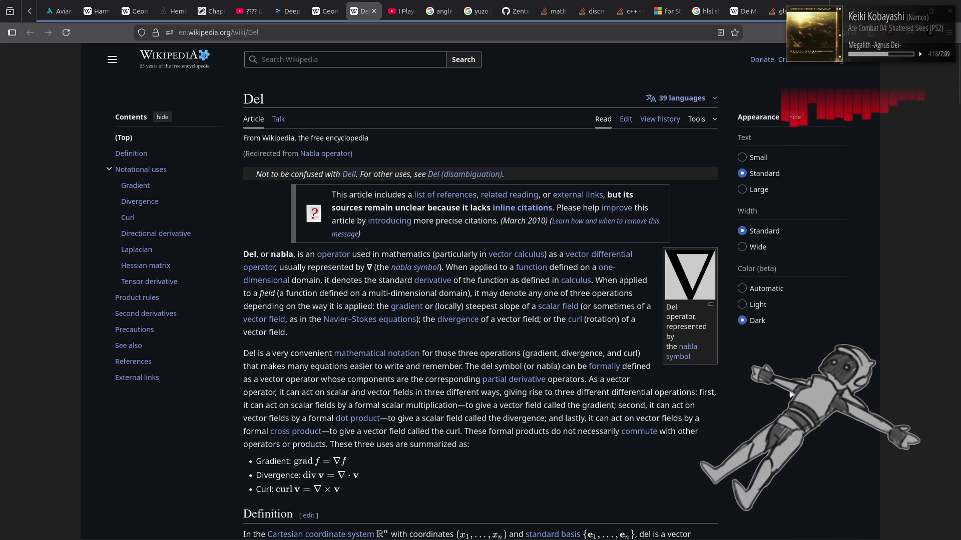
Step: Jump through Del's Notational uses, Precautions, Laplacian and Curl sections, then open the nabla symbol link
scroll(789, 395, down, 4)
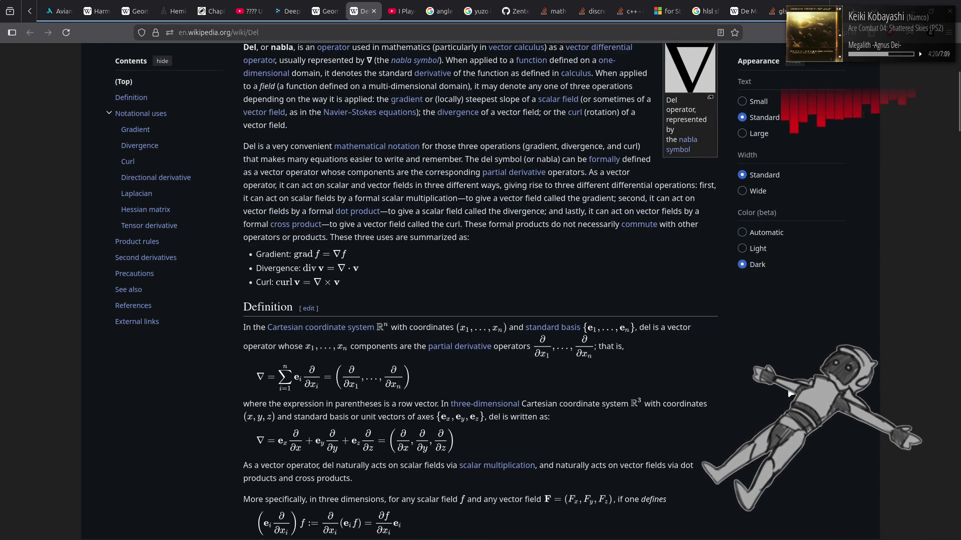
scroll(780, 387, down, 6)
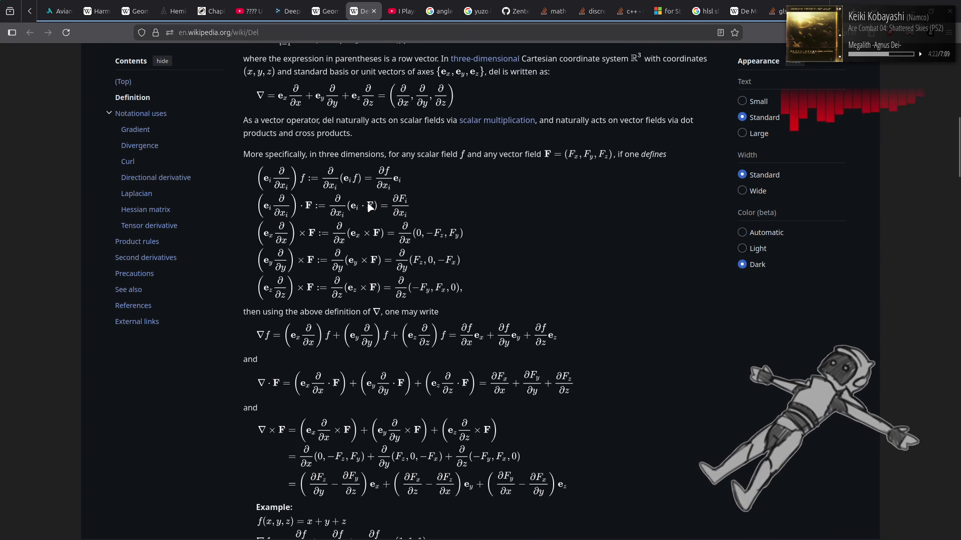
click(158, 115)
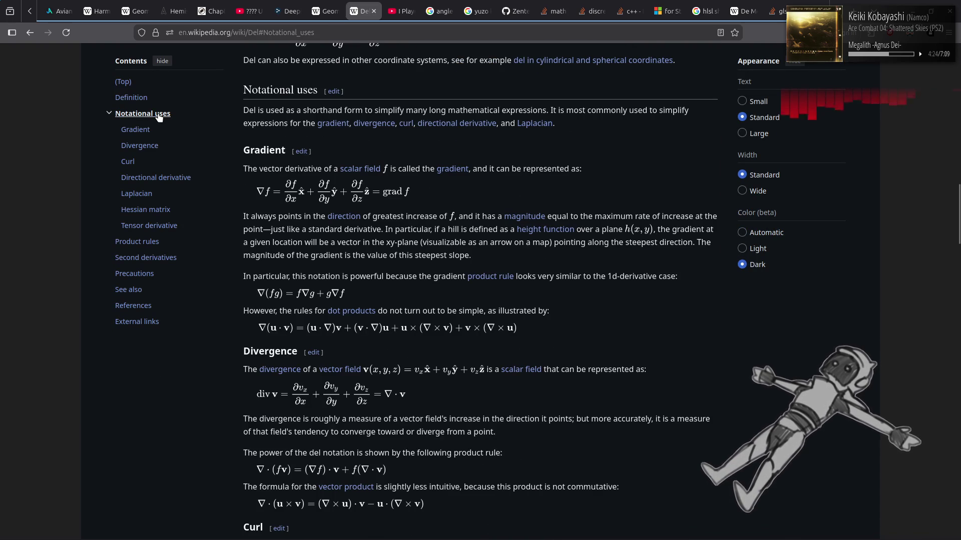
click(159, 277)
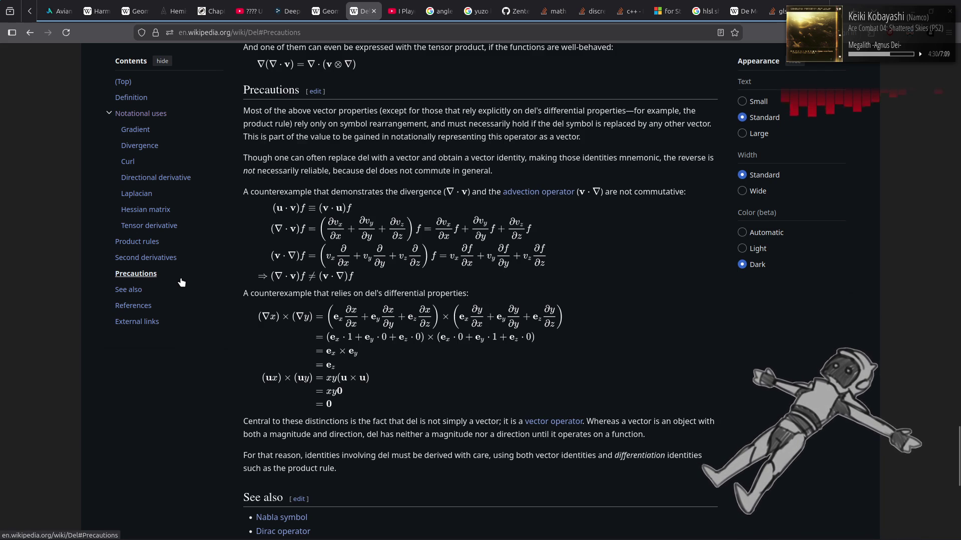
click(137, 195)
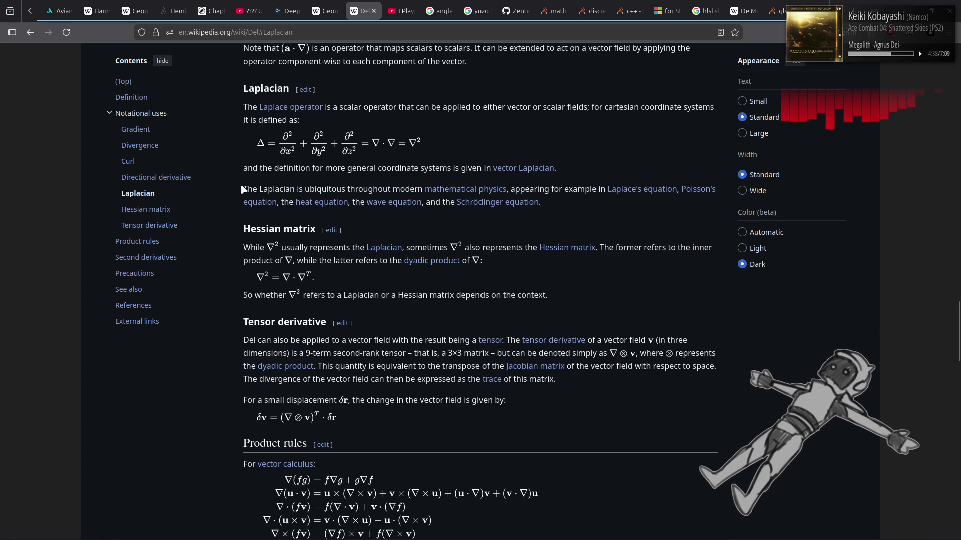
click(129, 162)
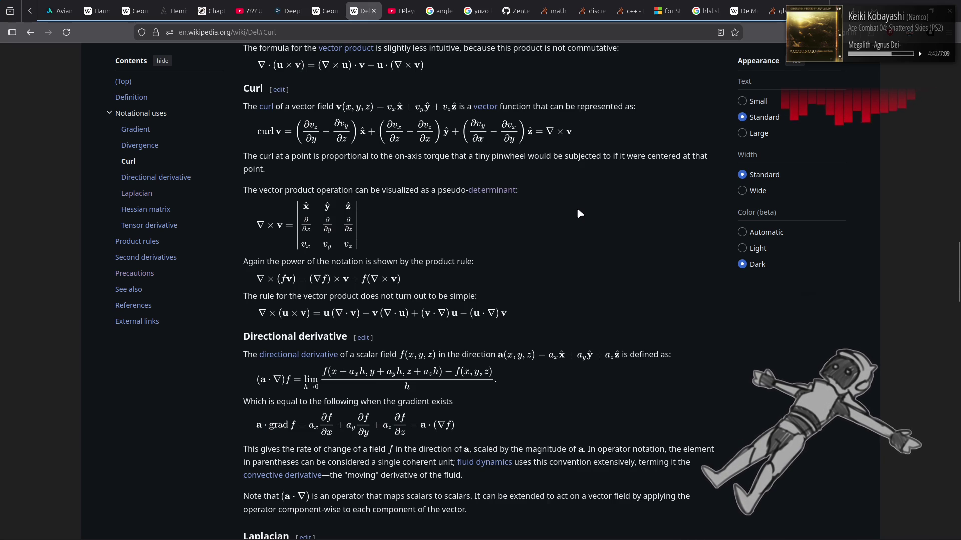
key(Home)
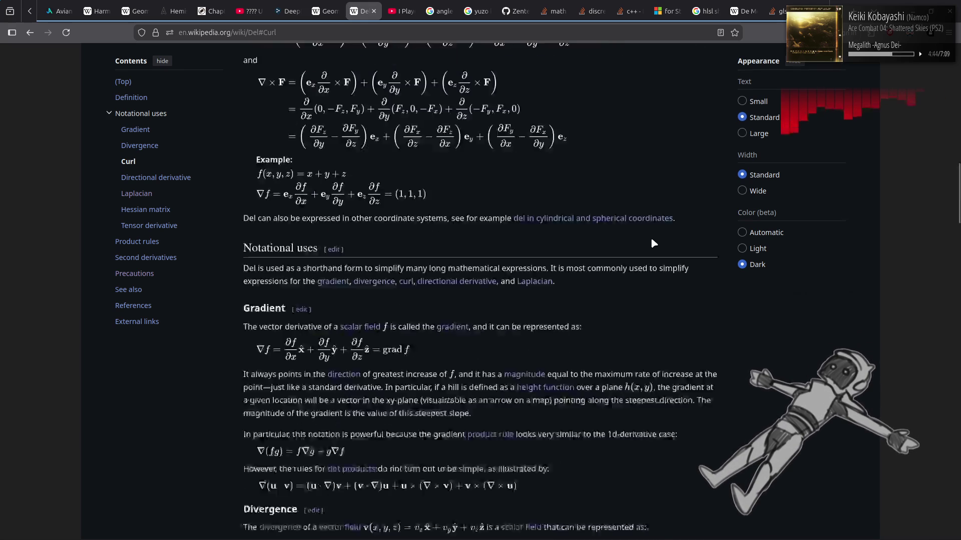
click(685, 354)
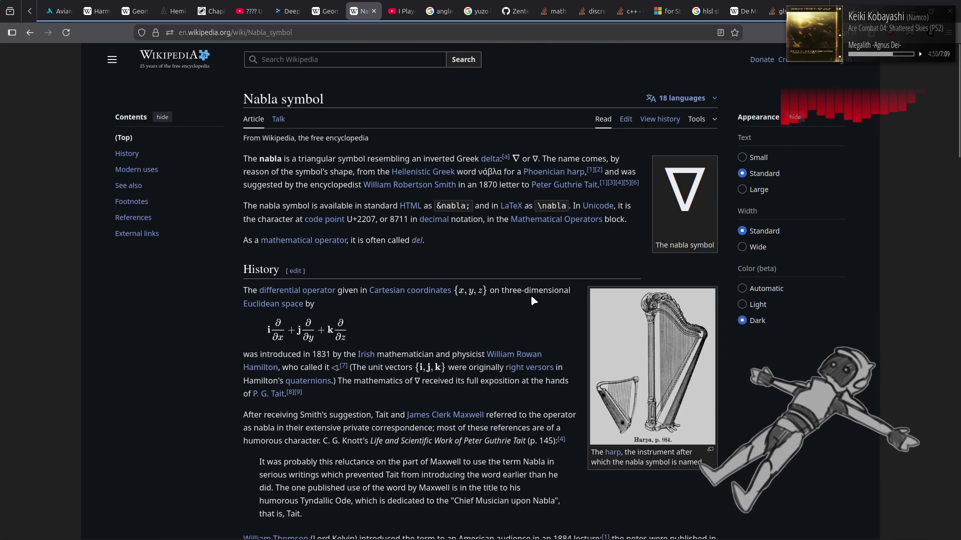
drag(591, 461, 245, 350)
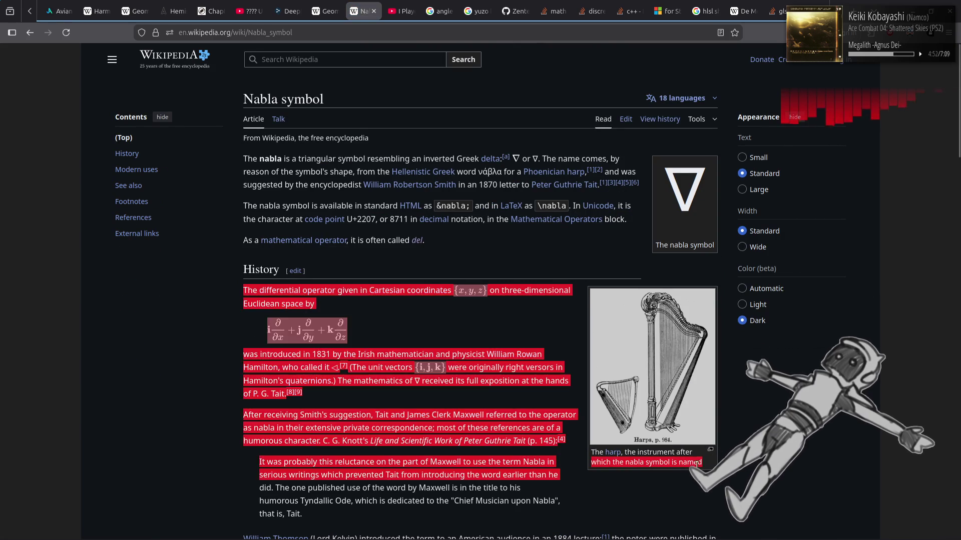
drag(560, 475, 259, 475)
click(537, 252)
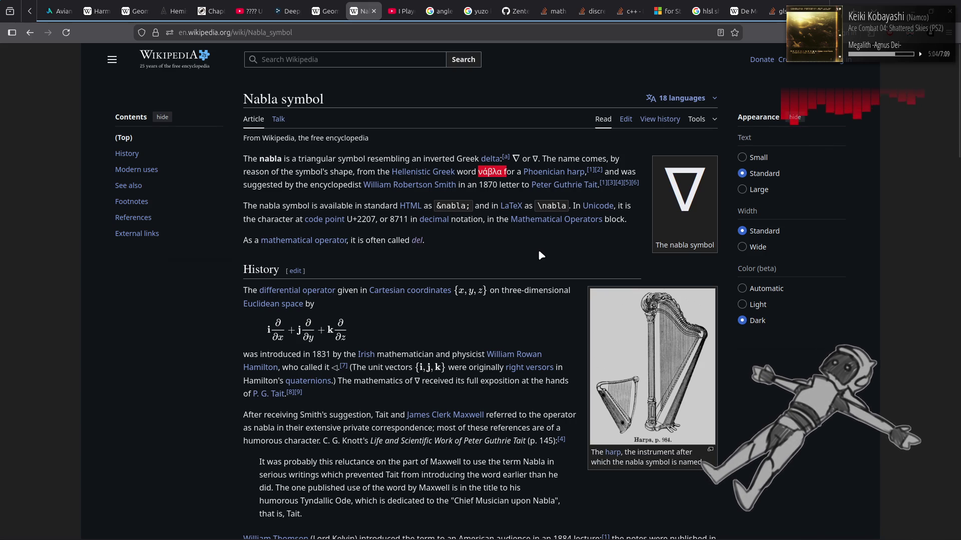
click(539, 253)
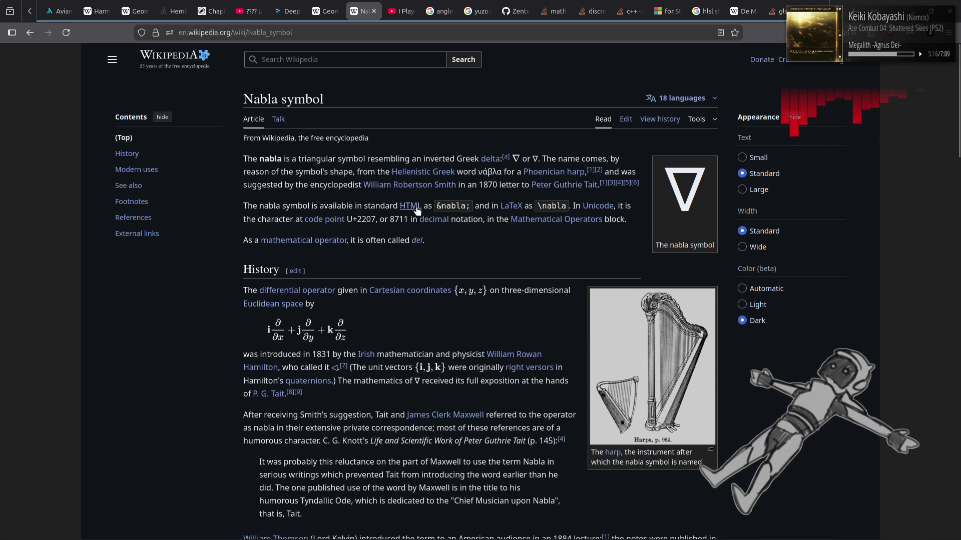
drag(435, 205, 446, 206)
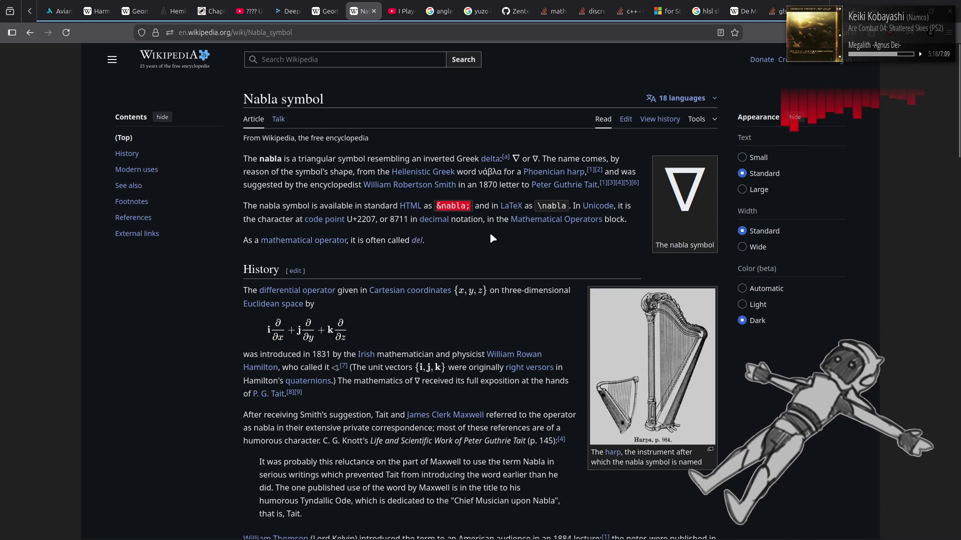